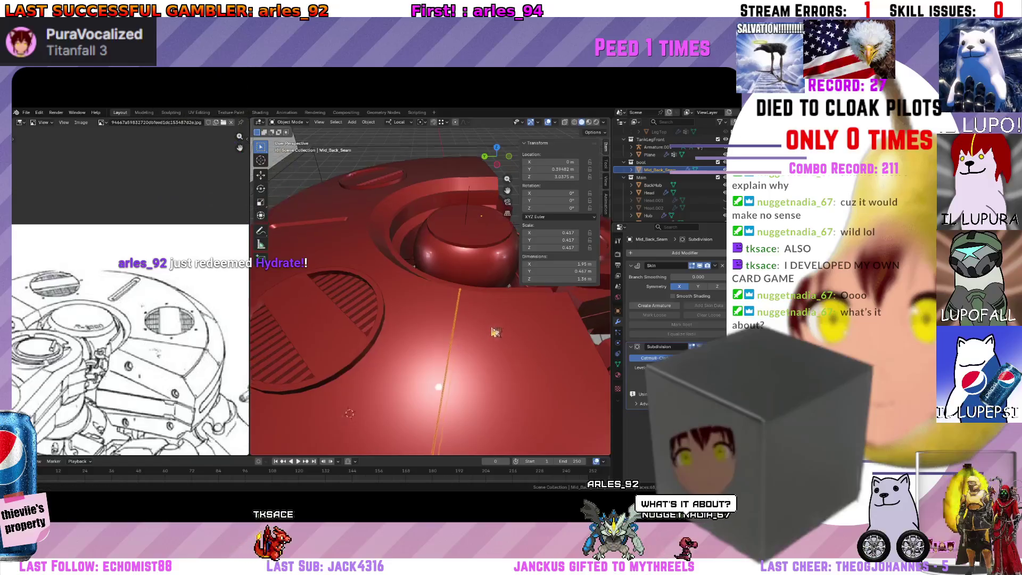
Edit the Mid_Back_Seam strip in edge-select mode, viewing the seam along the hull rim.
middle_drag(452, 341, 481, 304)
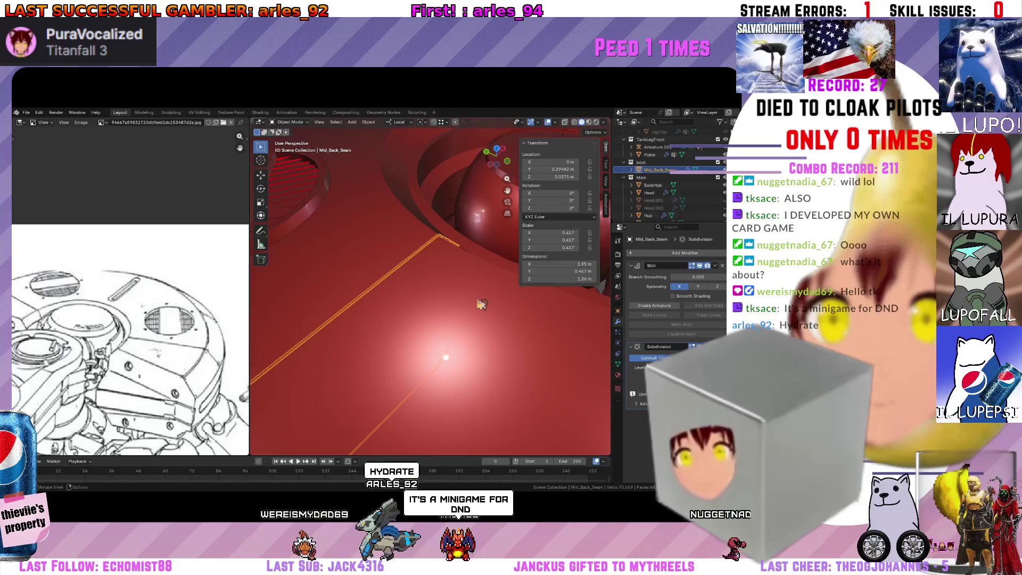
scroll(463, 300, down, 3)
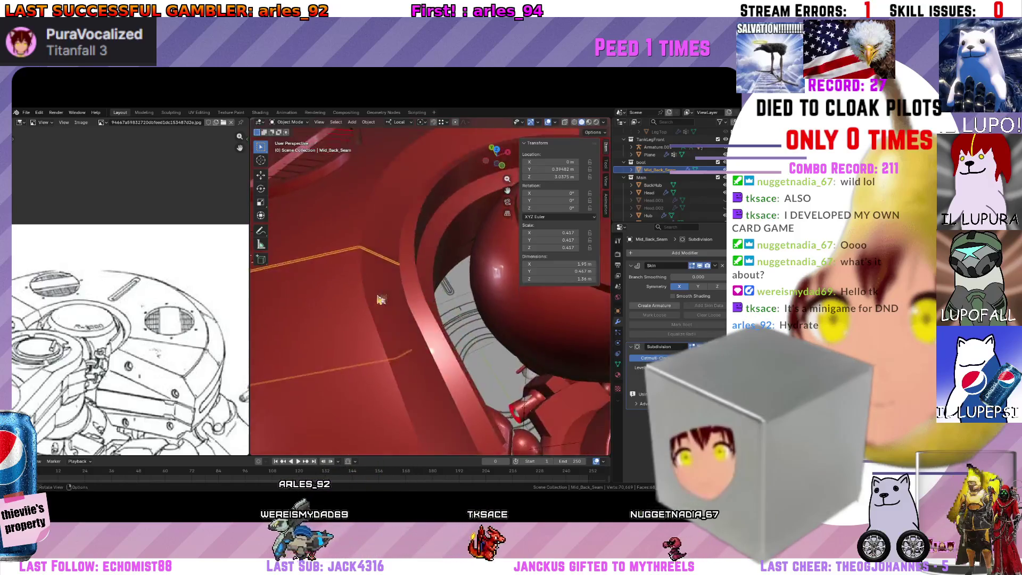
scroll(405, 291, down, 4)
mouse_move(405, 291)
middle_down()
mouse_move(397, 261)
mouse_move(371, 278)
middle_up()
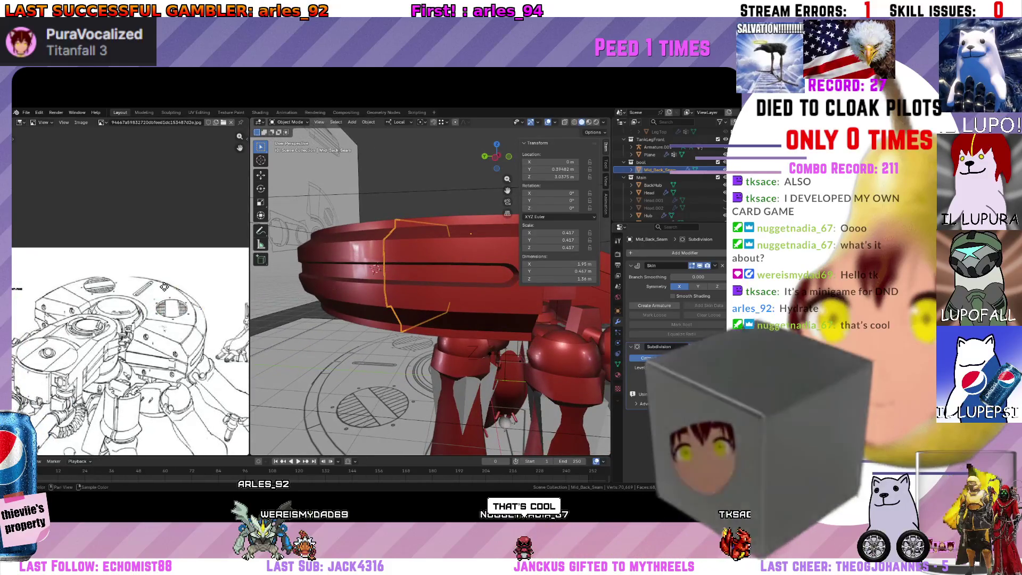
scroll(404, 283, up, 3)
key(Tab)
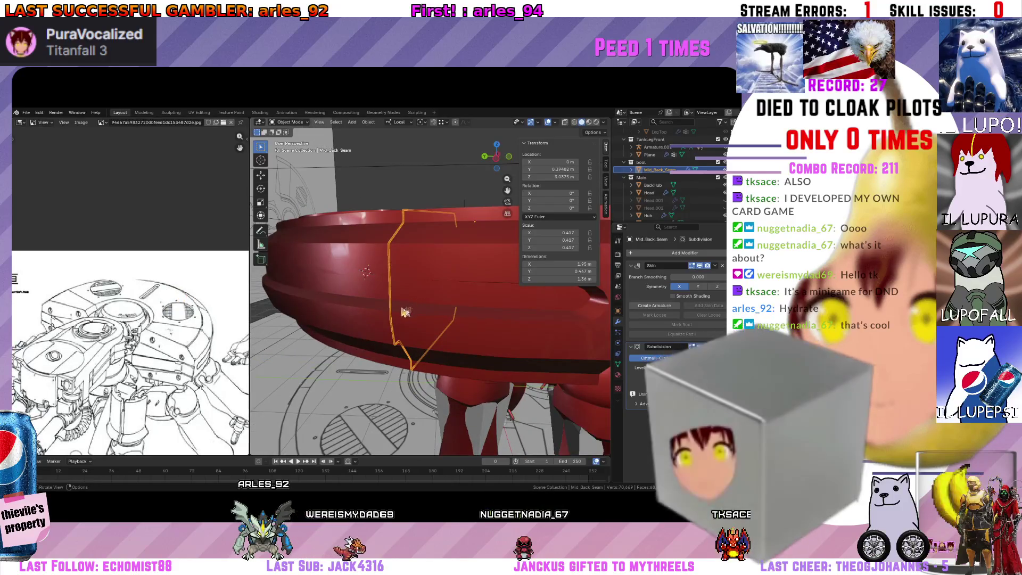
key(alt+a)
middle_drag(400, 307, 386, 306)
mouse_move(326, 262)
middle_down()
mouse_move(353, 290)
mouse_move(354, 236)
middle_up()
Select the stray seam edges, checking them from the left orthographic view.
click(352, 247)
key(ctrl+KP_3)
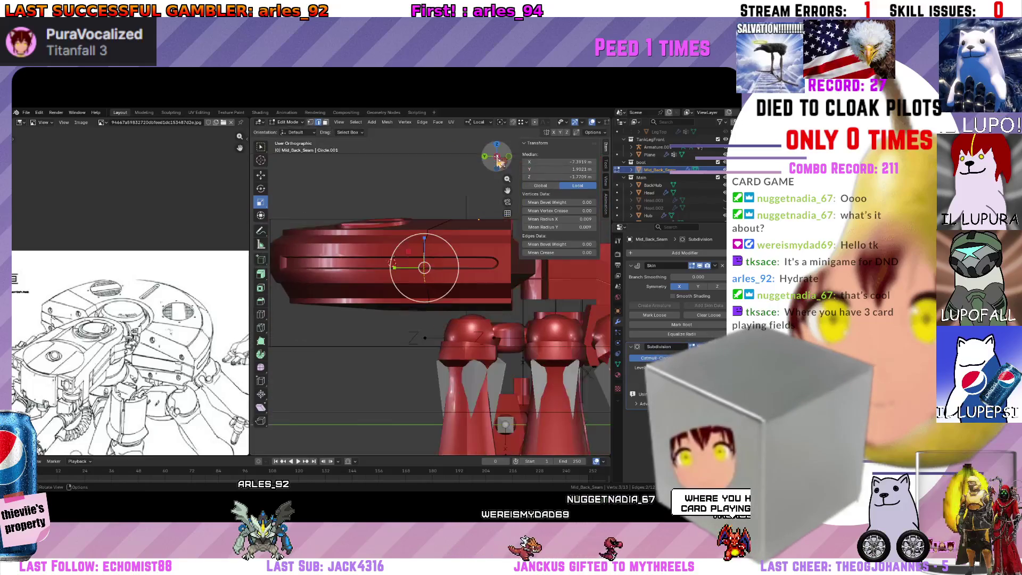
scroll(448, 280, up, 2)
scroll(455, 283, up, 2)
scroll(462, 286, up, 2)
scroll(463, 295, up, 2)
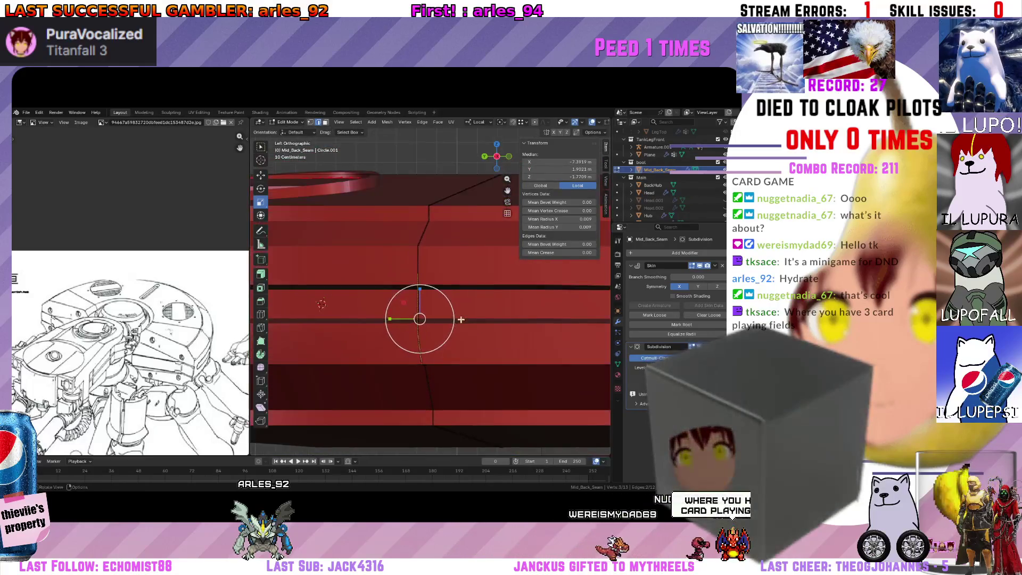
scroll(468, 351, up, 1)
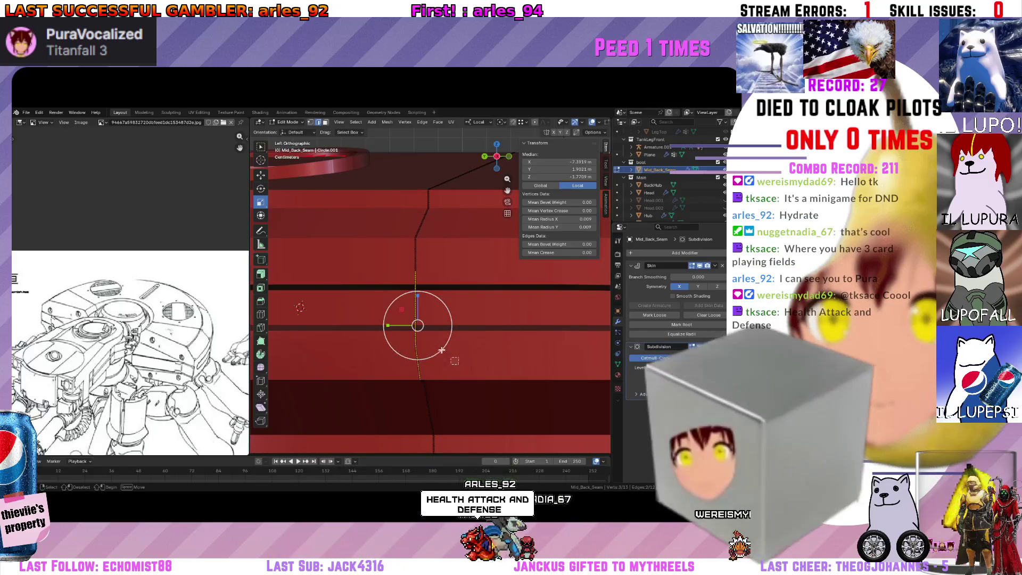
mouse_move(365, 212)
middle_down()
mouse_move(431, 261)
mouse_move(434, 298)
mouse_move(481, 339)
mouse_move(414, 313)
mouse_move(430, 310)
middle_up()
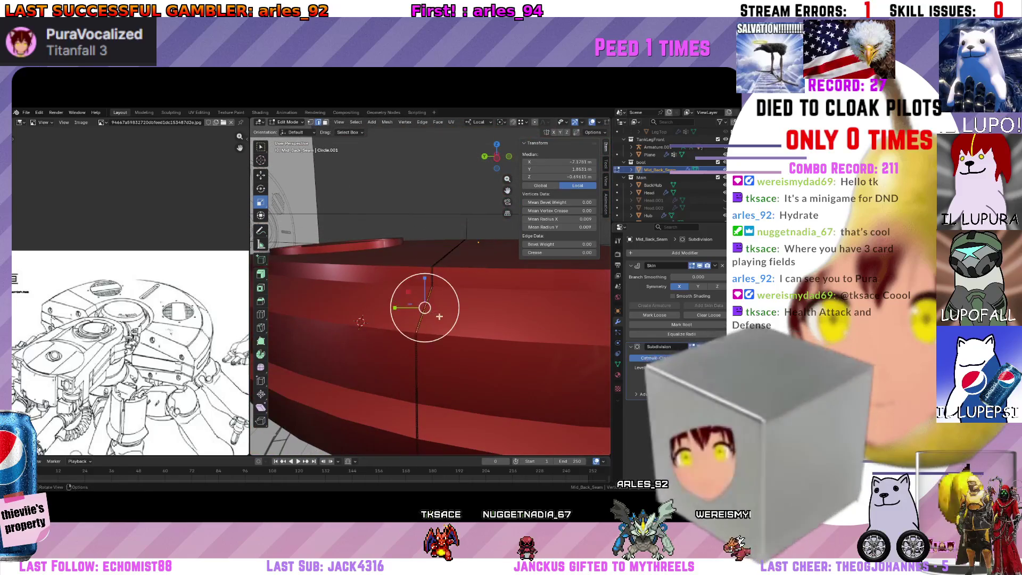
Delete the stray edges and vertices from the seam strip with X.
key(x)
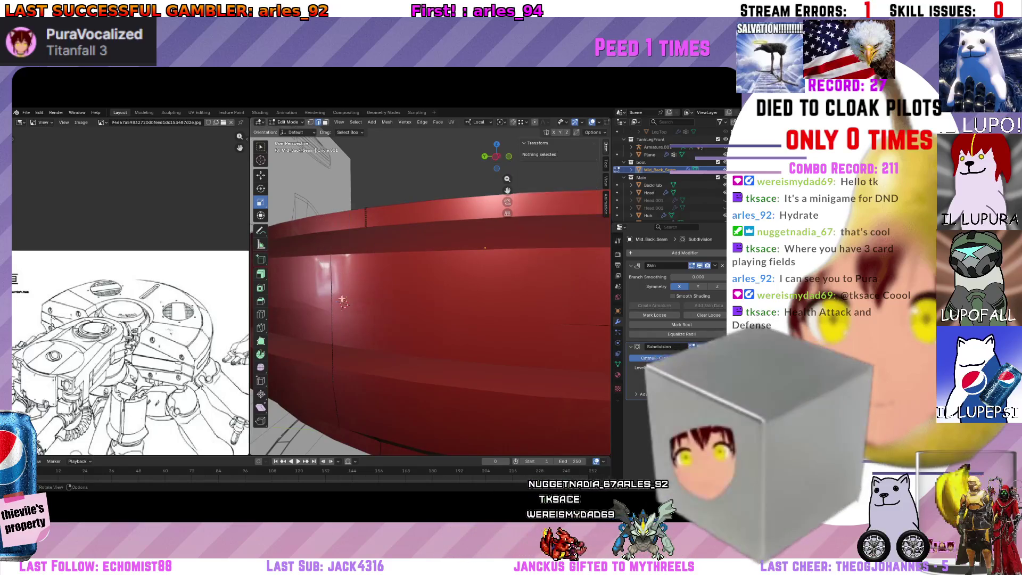
click(331, 268)
key(x)
click(331, 301)
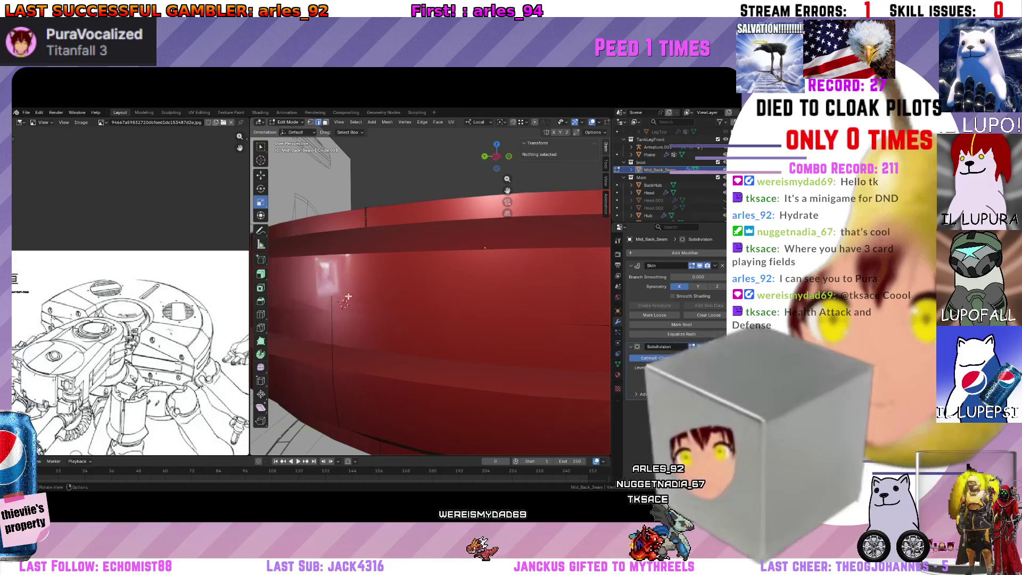
click(364, 241)
key(x)
click(368, 274)
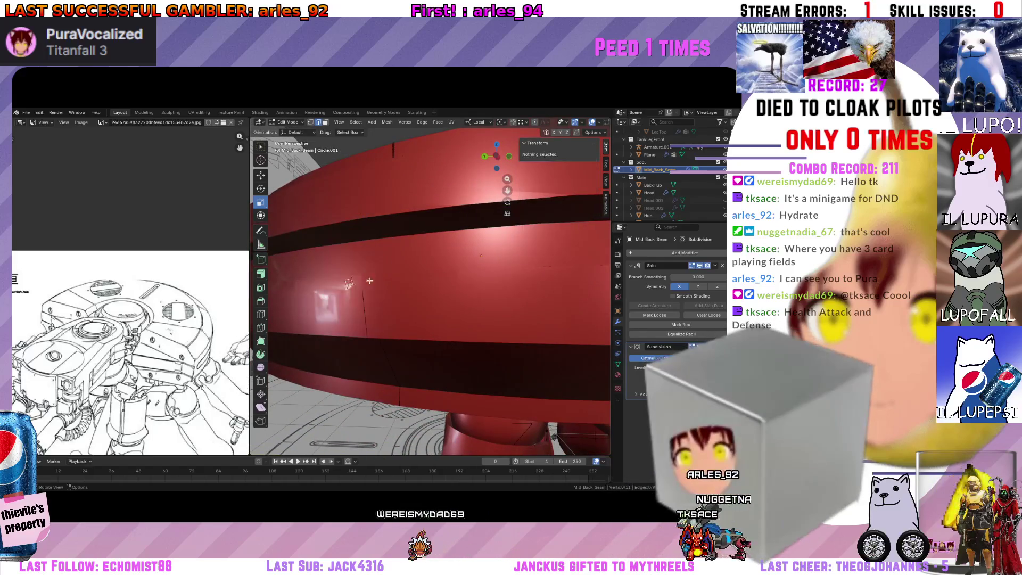
mouse_move(368, 274)
middle_down()
mouse_move(341, 272)
mouse_move(347, 266)
middle_up()
click(344, 278)
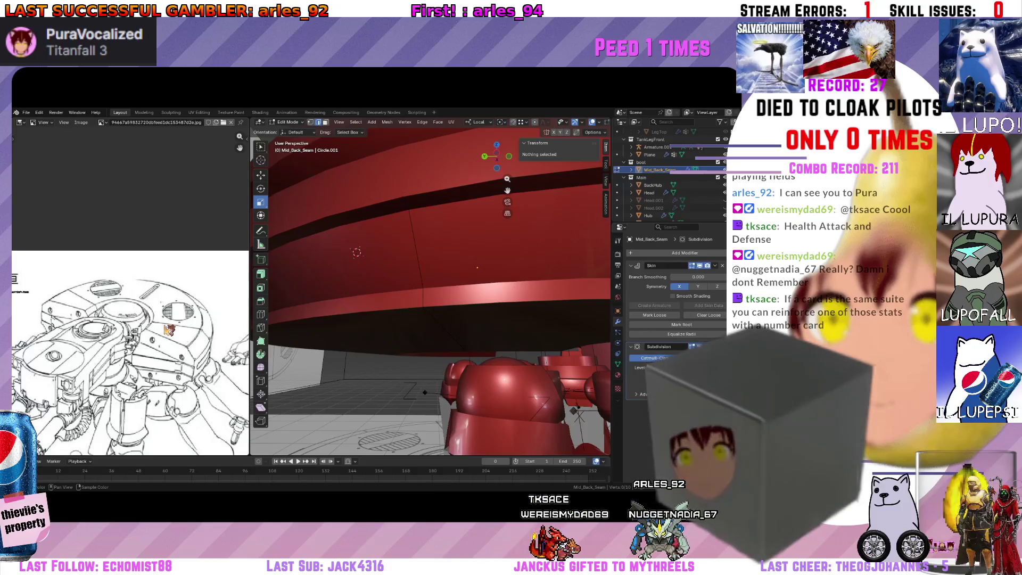
mouse_move(351, 256)
middle_down()
mouse_move(368, 214)
mouse_move(387, 296)
mouse_move(432, 268)
mouse_move(449, 276)
middle_up()
Re-enter Edit Mode on the strip and circle-select vertices along the lower rim seam.
click(434, 264)
key(Tab)
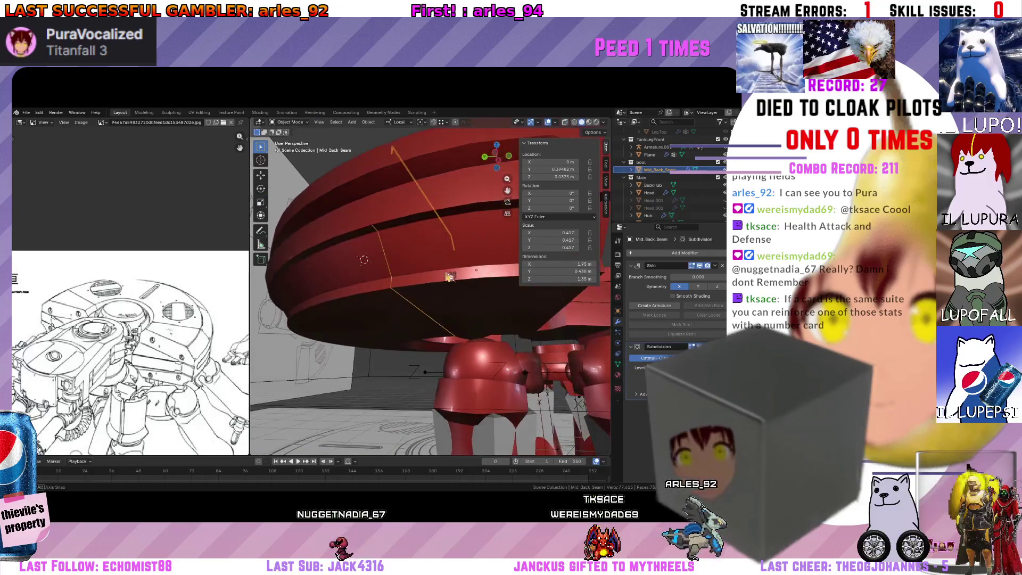
key(Tab)
key(c)
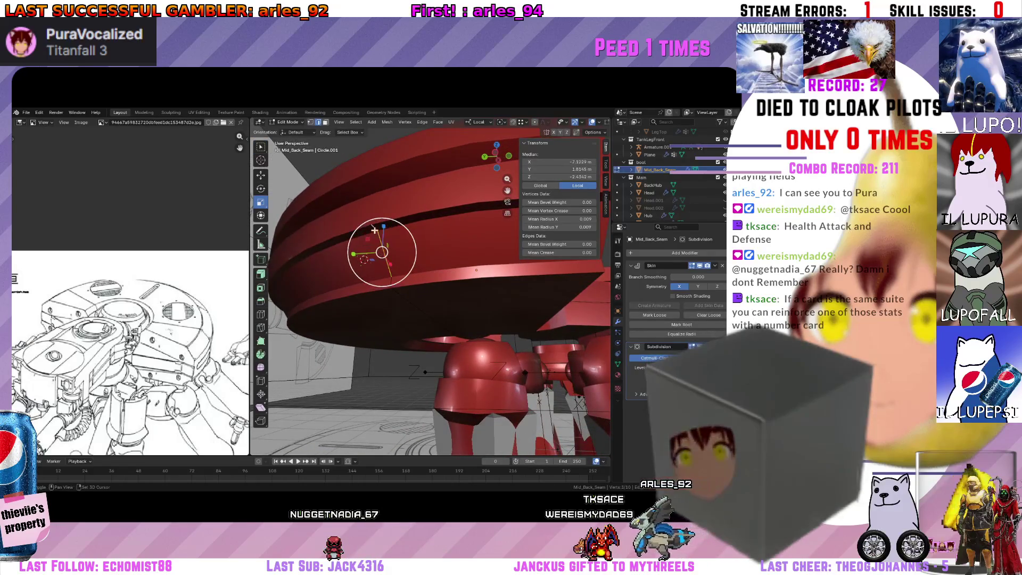
mouse_move(374, 230)
middle_down()
mouse_move(400, 262)
mouse_move(389, 269)
mouse_move(384, 234)
mouse_move(364, 272)
middle_up()
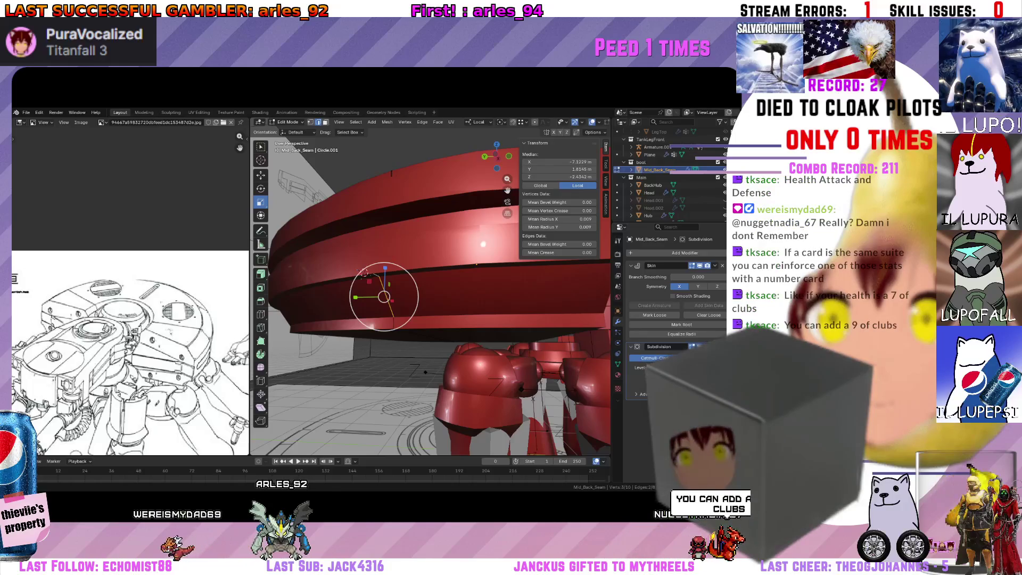
ctrl+scroll(152, 122, down, 1)
ctrl+scroll(151, 122, down, 1)
ctrl+scroll(152, 122, down, 1)
ctrl+scroll(153, 123, down, 1)
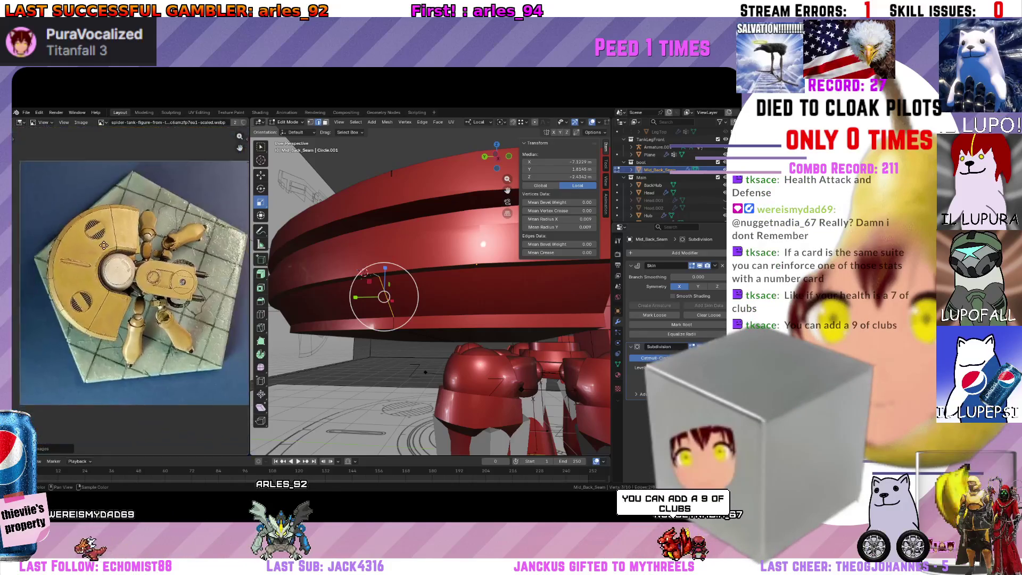
scroll(124, 376, up, 2)
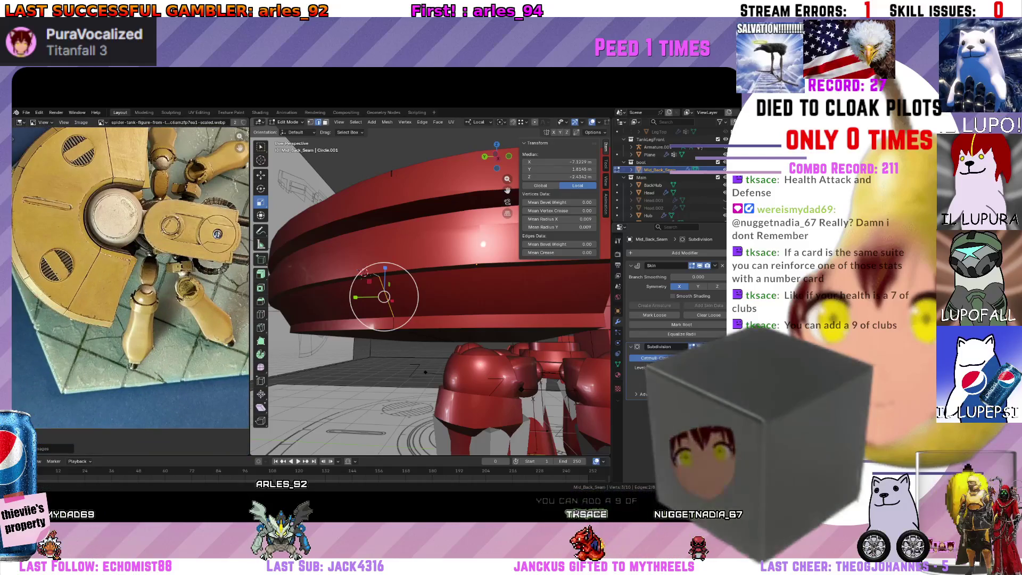
ctrl+scroll(56, 237, down, 1)
ctrl+scroll(56, 238, down, 1)
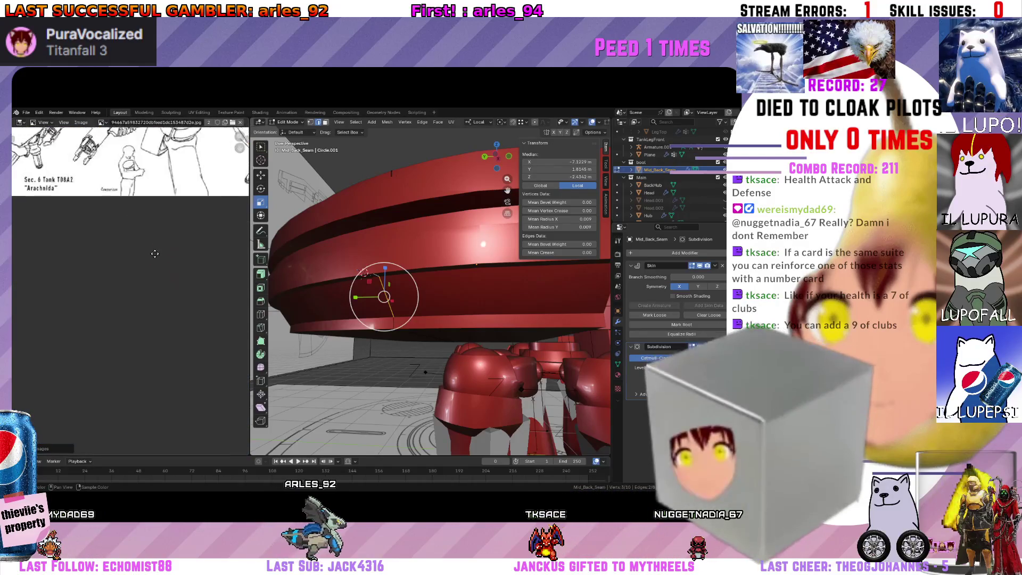
ctrl+scroll(173, 233, down, 1)
ctrl+scroll(174, 234, down, 1)
ctrl+scroll(173, 233, down, 1)
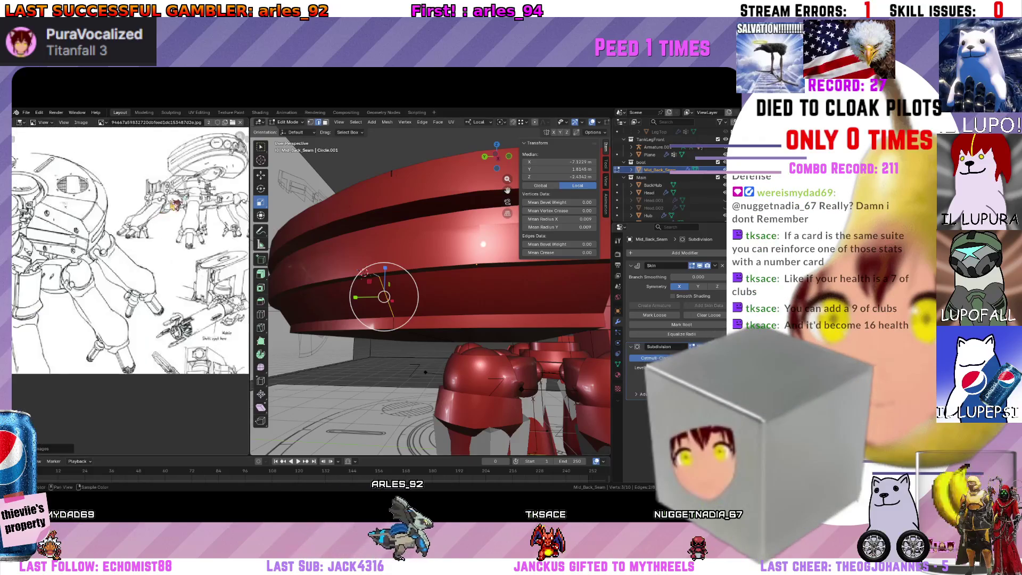
ctrl+scroll(164, 211, down, 1)
ctrl+scroll(158, 195, down, 1)
scroll(157, 196, up, 2)
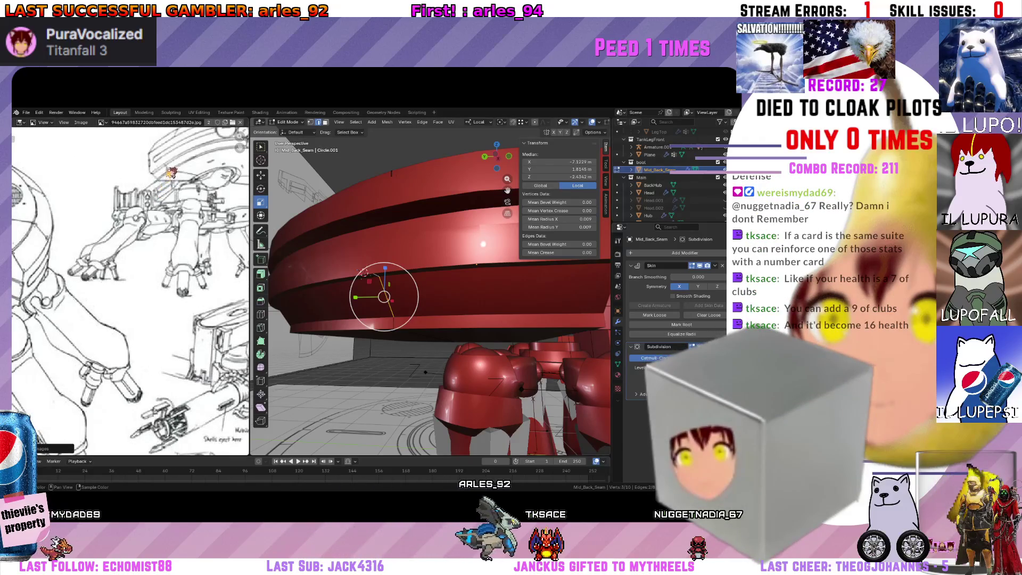
ctrl+scroll(157, 195, down, 2)
ctrl+scroll(157, 195, down, 2)
ctrl+scroll(157, 195, down, 1)
ctrl+scroll(158, 196, down, 2)
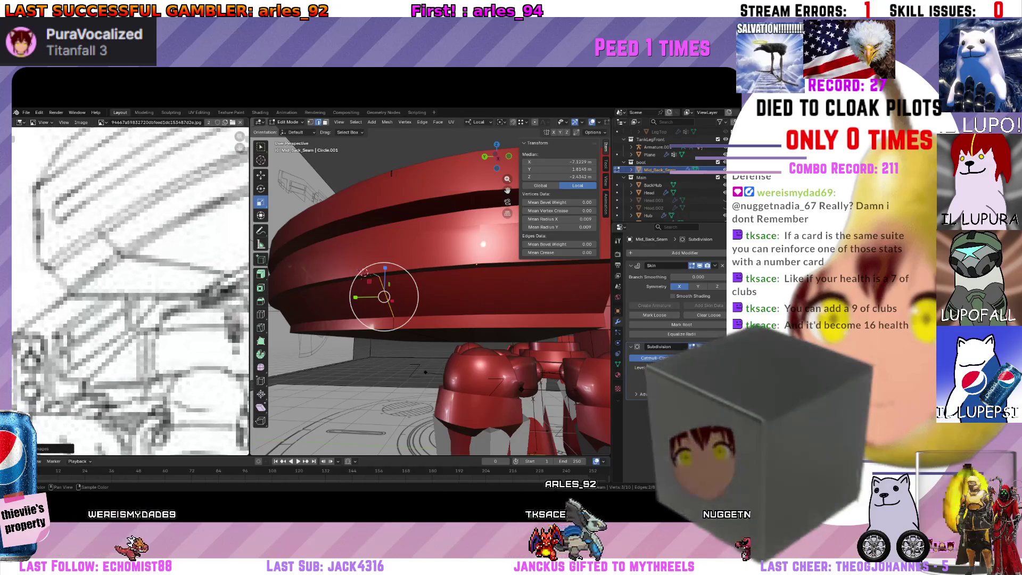
scroll(110, 237, down, 2)
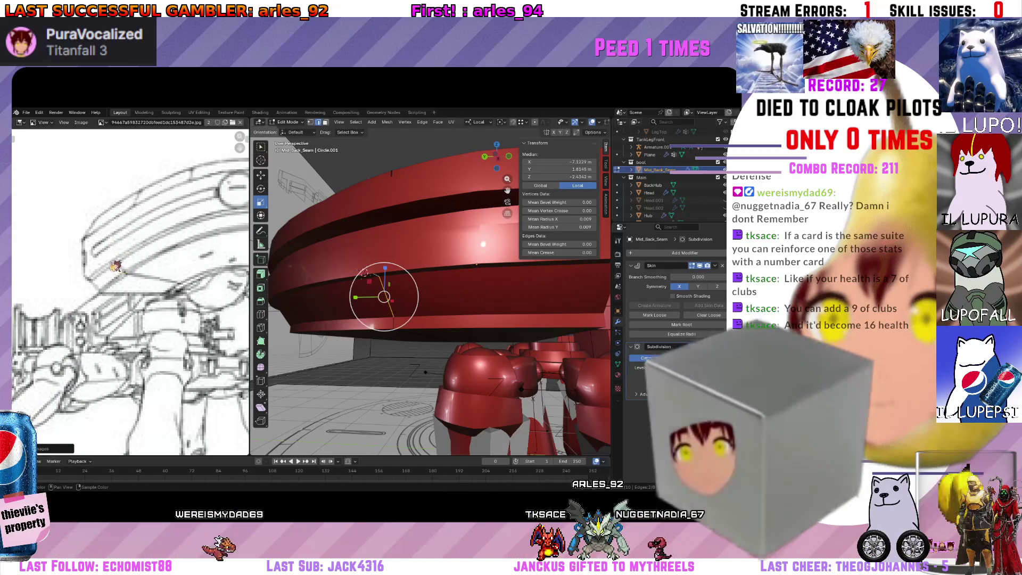
Orbit the view around the red hull.
middle_drag(431, 304, 447, 319)
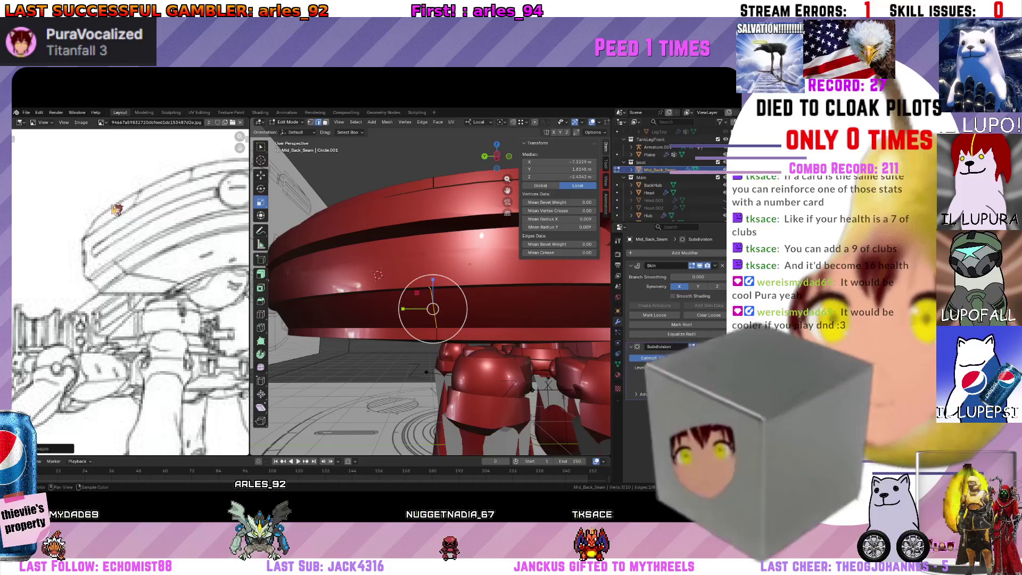
Add another lower-rim seam edge to the selection and check it from below the hull.
middle_drag(432, 312, 387, 291)
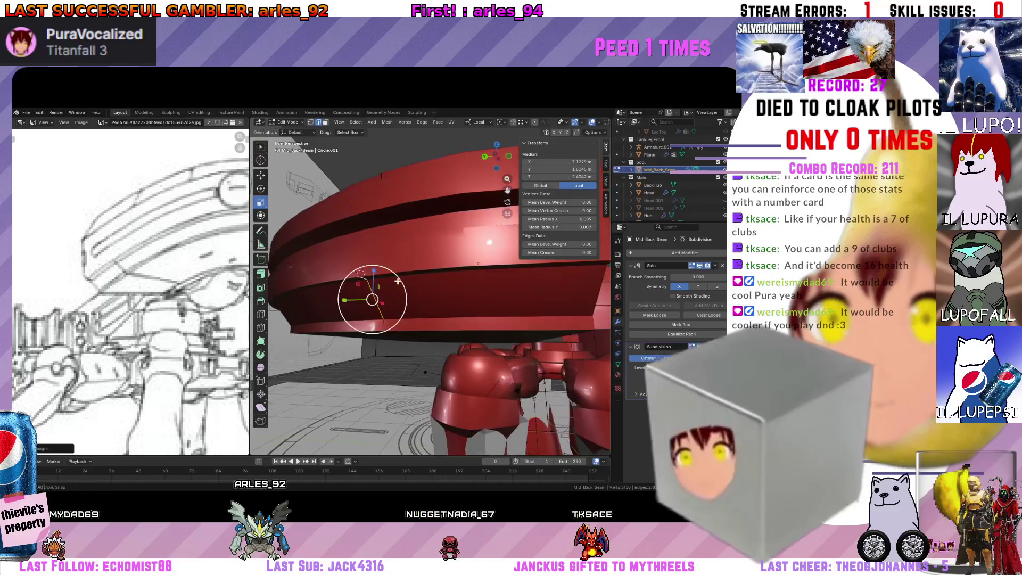
shift+click(388, 295)
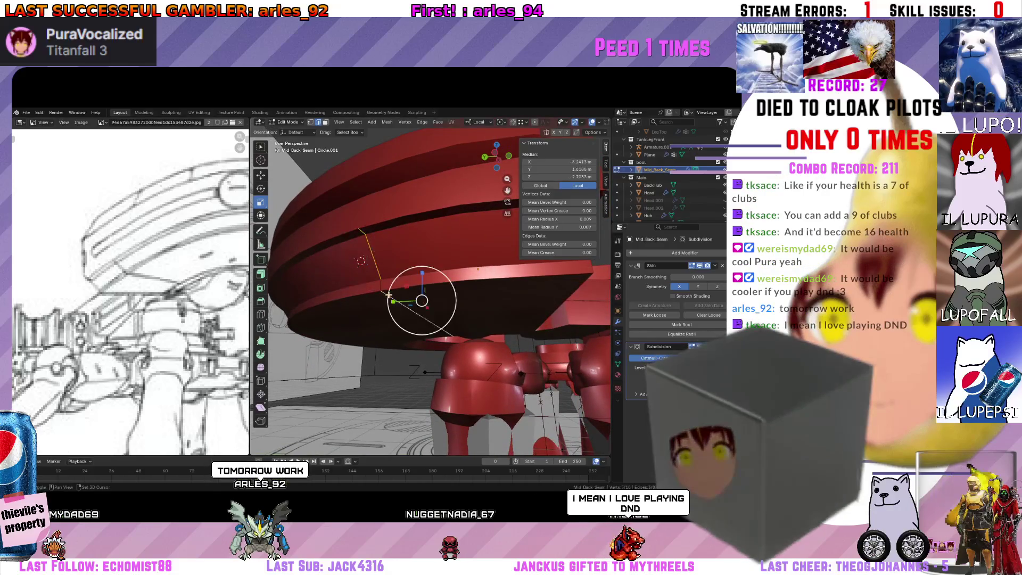
middle_drag(383, 287, 353, 304)
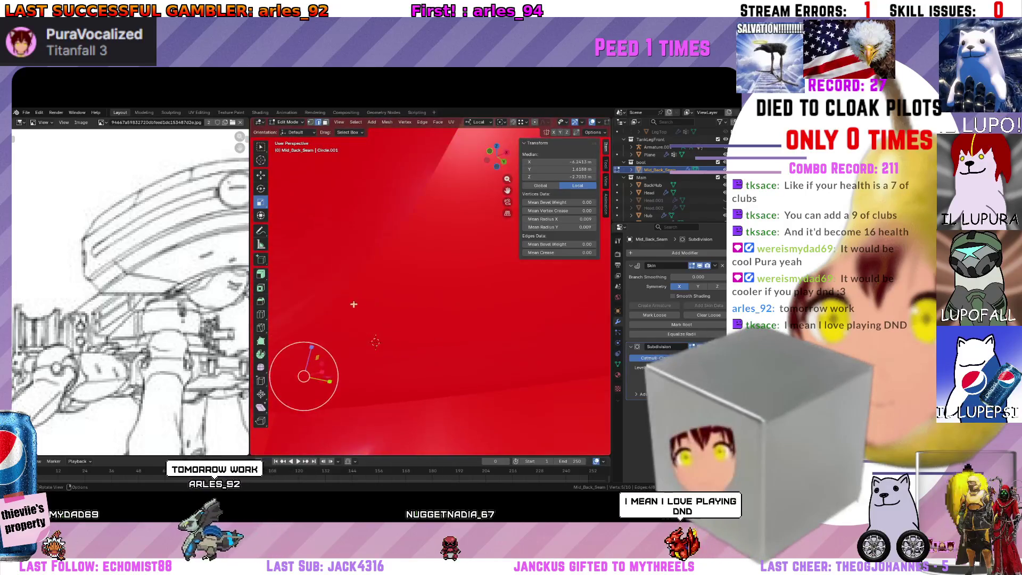
scroll(356, 326, down, 5)
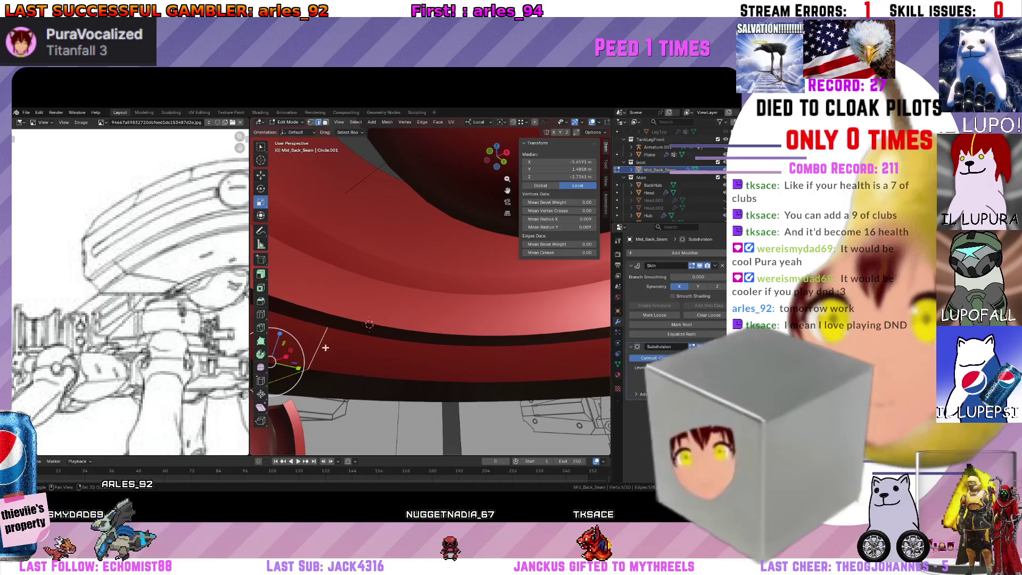
mouse_move(352, 289)
middle_down()
mouse_move(401, 325)
mouse_move(451, 308)
mouse_move(468, 328)
mouse_move(495, 309)
mouse_move(473, 285)
middle_up()
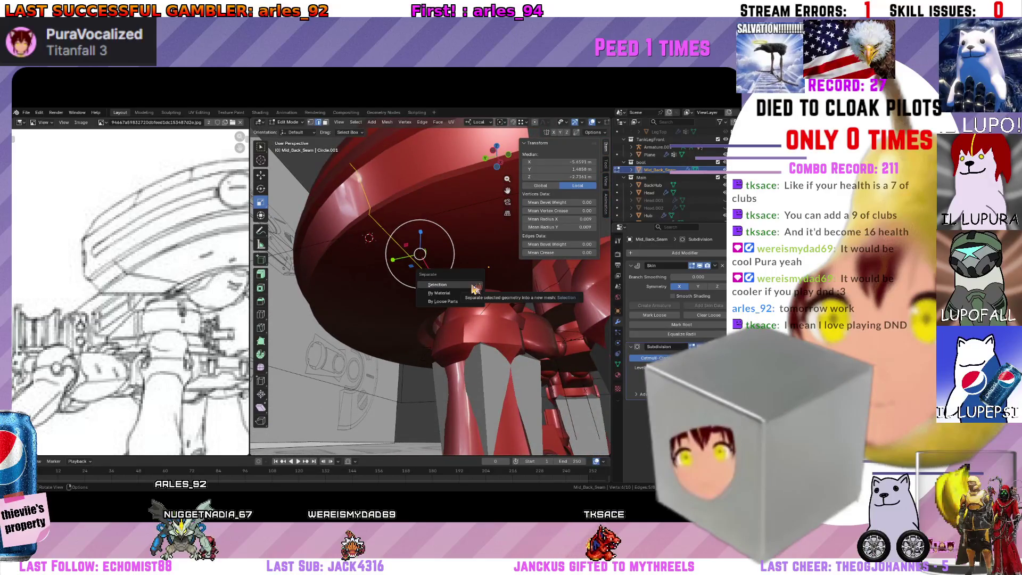
Separate the selected seam geometry into a new object and return to Object Mode on the Hub.
click(471, 286)
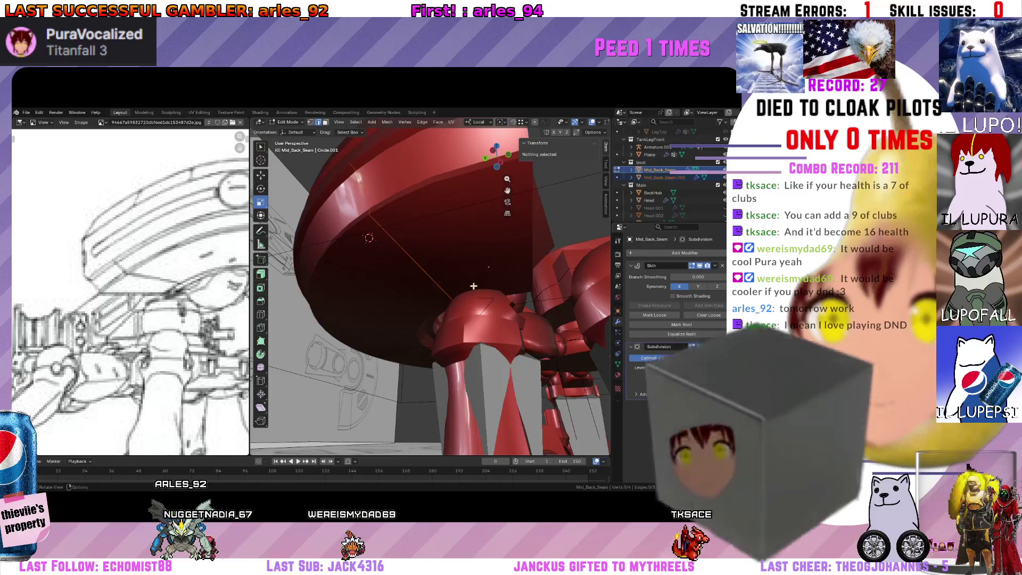
mouse_move(472, 286)
middle_down()
mouse_move(426, 285)
mouse_move(383, 262)
middle_up()
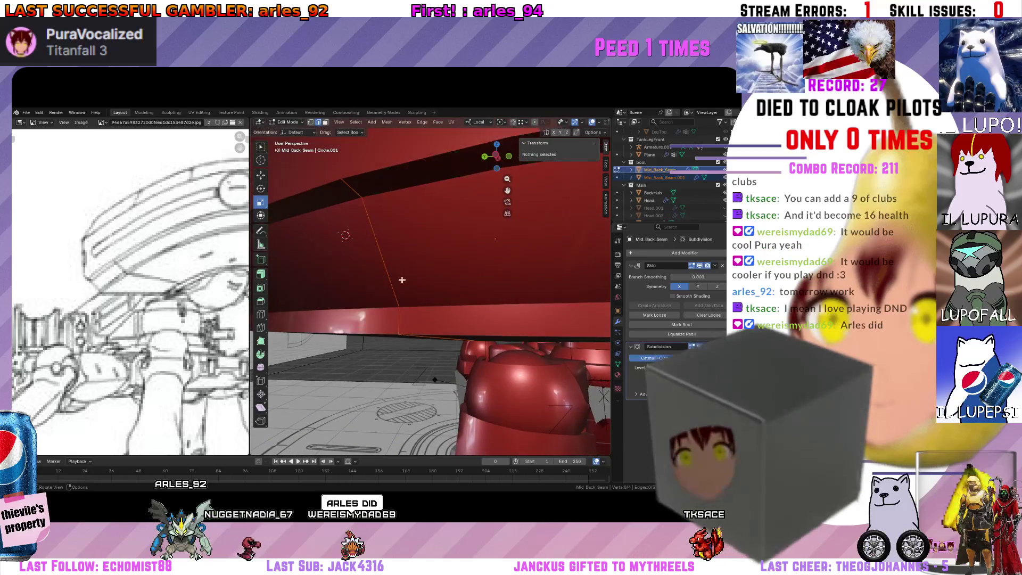
key(Tab)
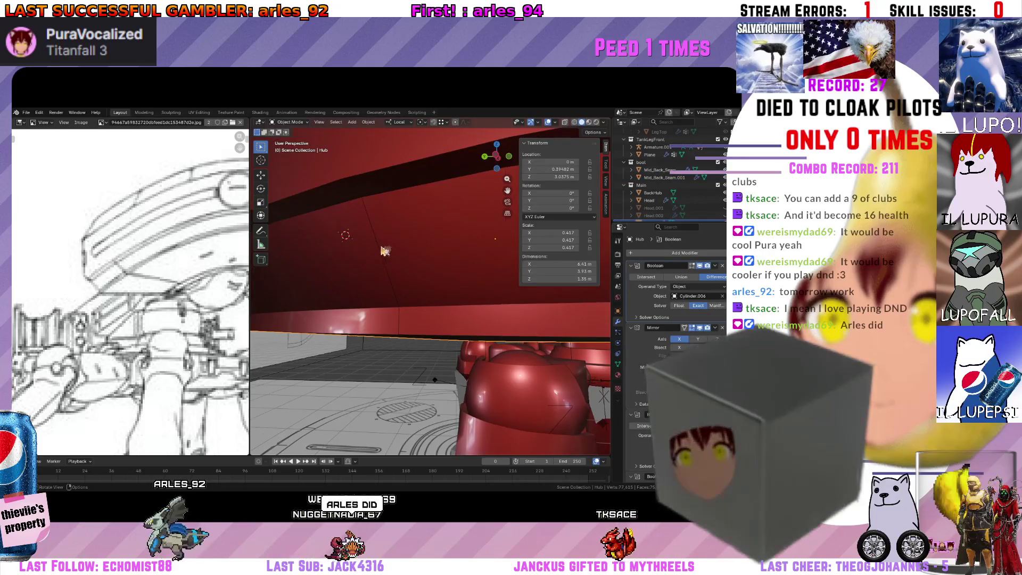
mouse_move(364, 263)
middle_down()
mouse_move(381, 288)
mouse_move(405, 289)
middle_up()
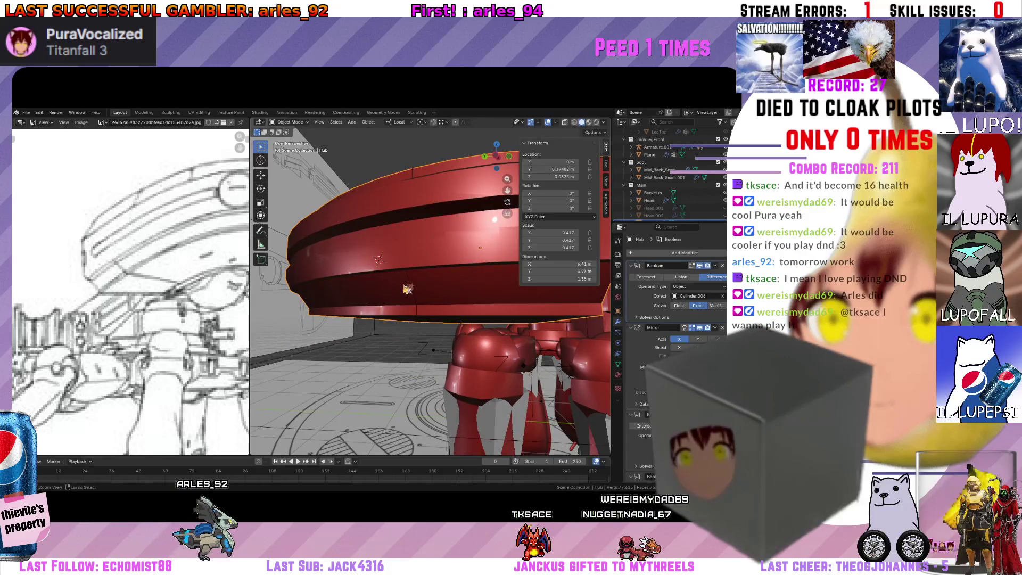
middle_drag(406, 289, 407, 289)
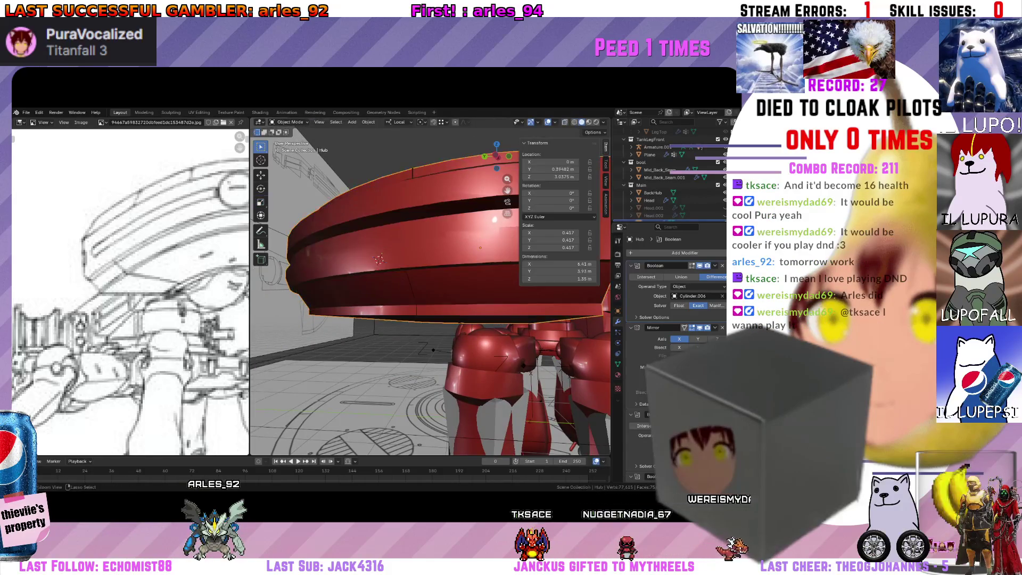
Select a whole edge loop of the split-off seam strip for skin resizing.
key(Tab)
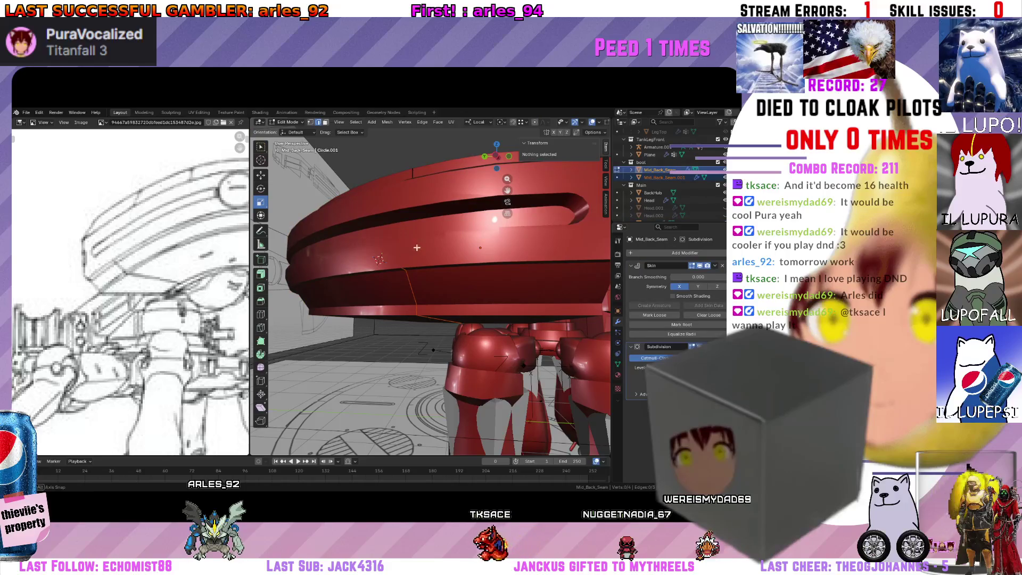
middle_drag(416, 247, 412, 254)
click(413, 254)
click(412, 255)
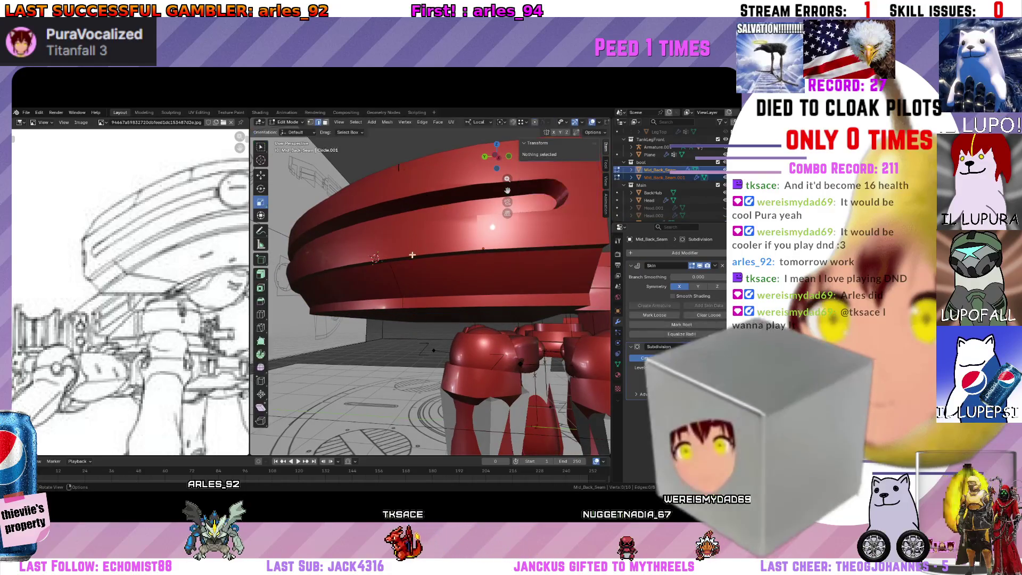
click(396, 280)
key(g)
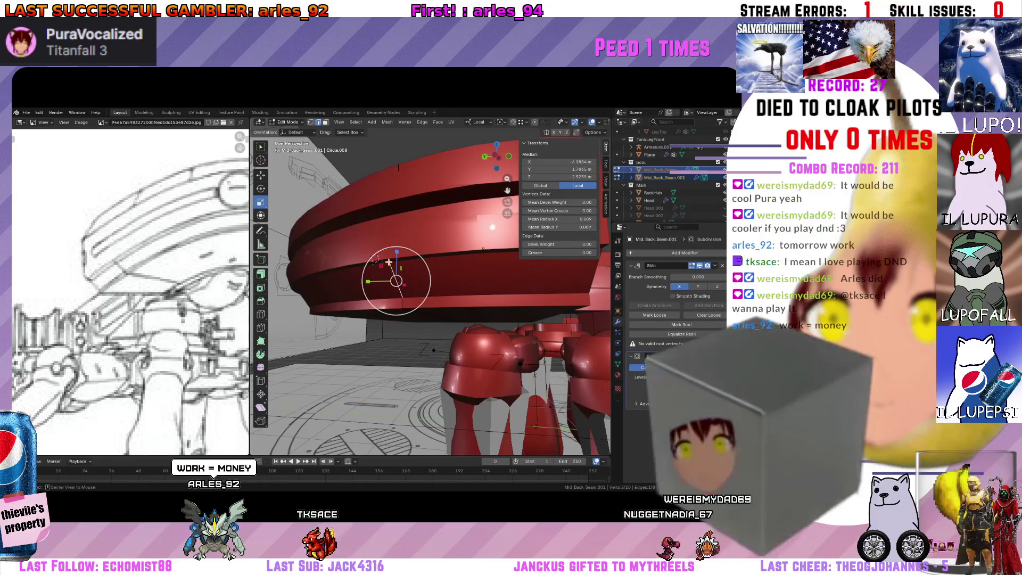
alt+click(388, 262)
middle_drag(389, 262, 377, 254)
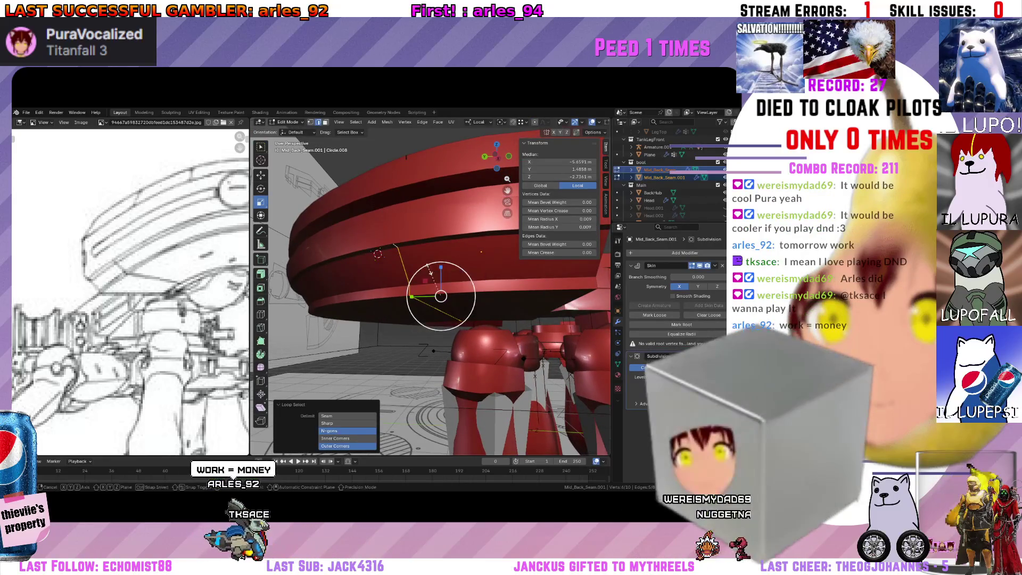
scroll(433, 200, up, 5)
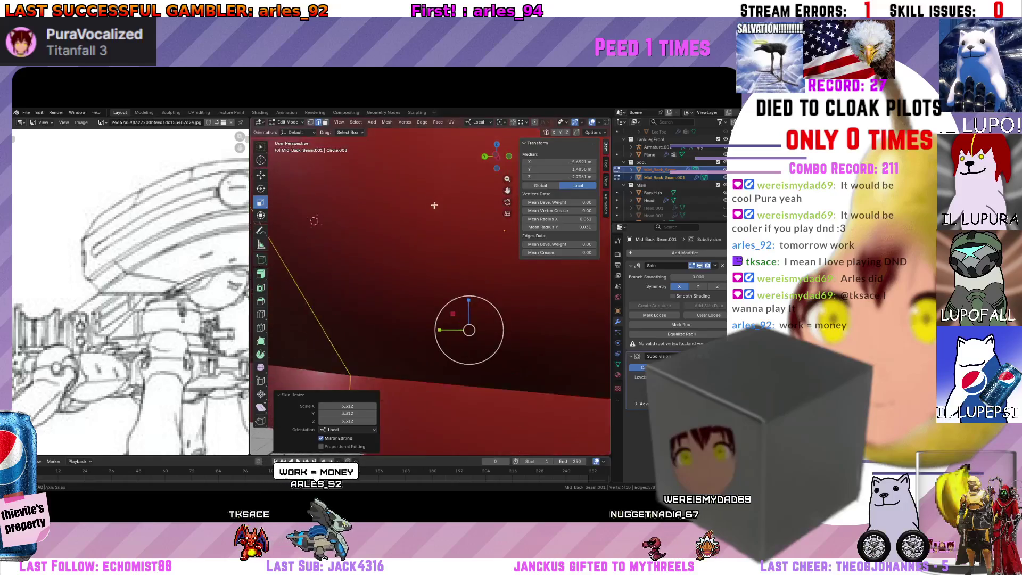
scroll(433, 262, down, 3)
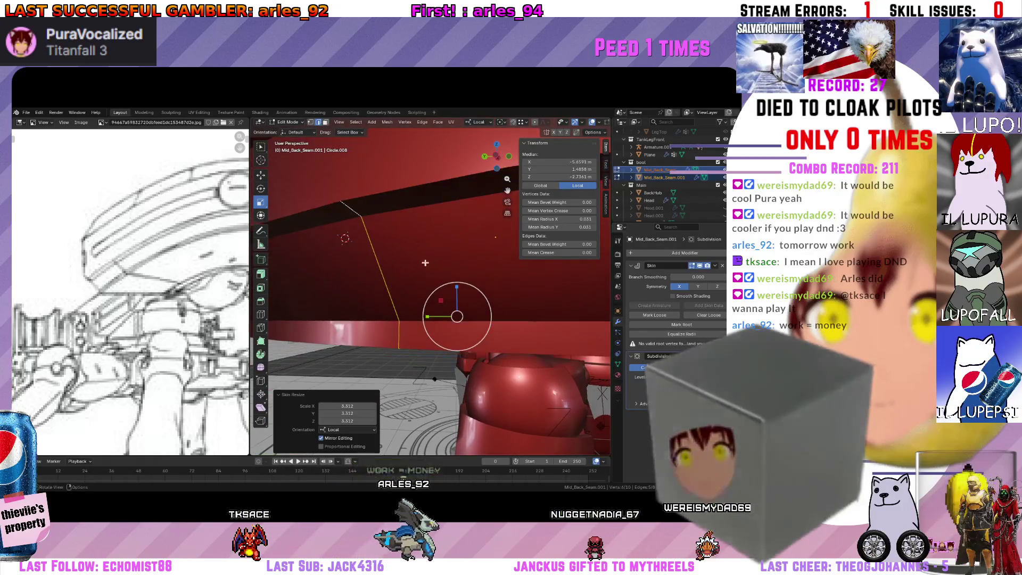
Inspect the loop from above and below, then clear the vertex selection.
middle_drag(399, 196, 426, 257)
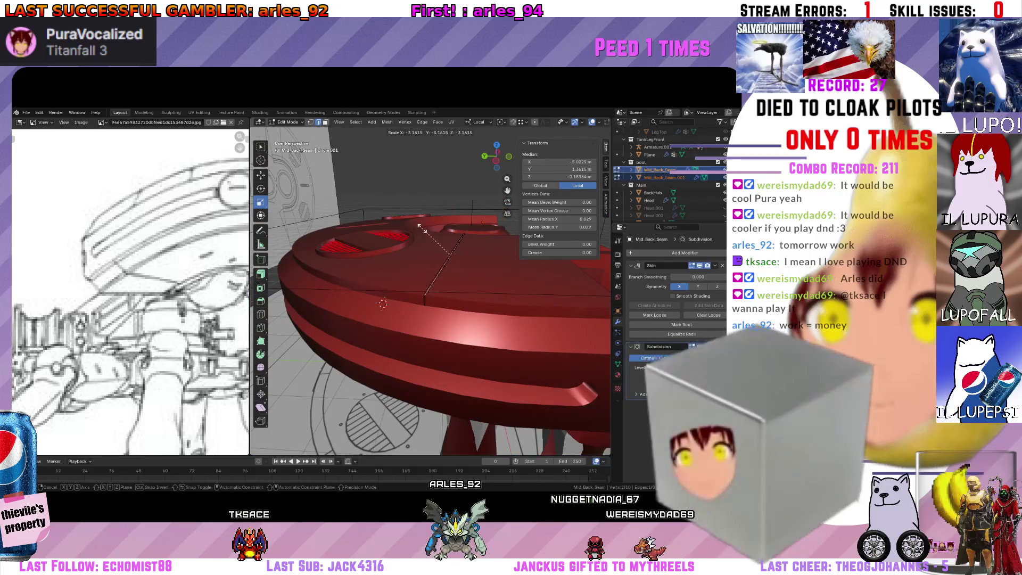
middle_drag(429, 291, 414, 244)
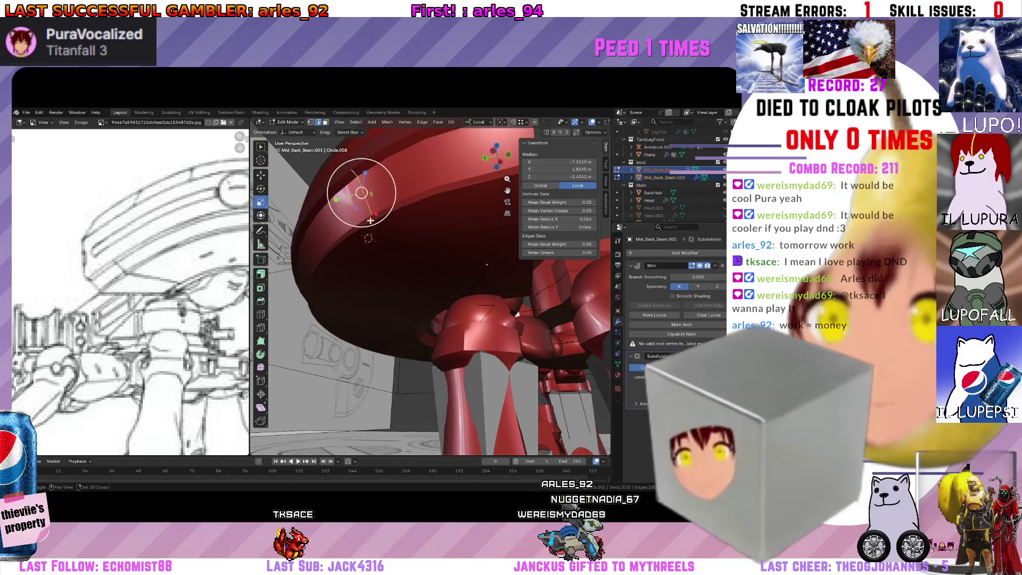
mouse_move(370, 220)
middle_down()
mouse_move(389, 258)
mouse_move(360, 328)
mouse_move(478, 326)
middle_up()
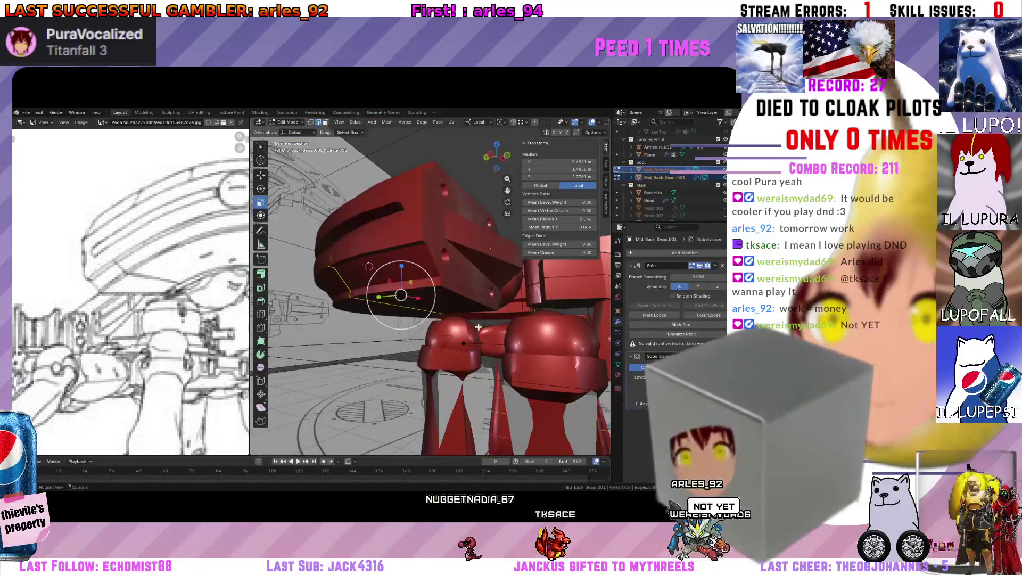
key(alt+a)
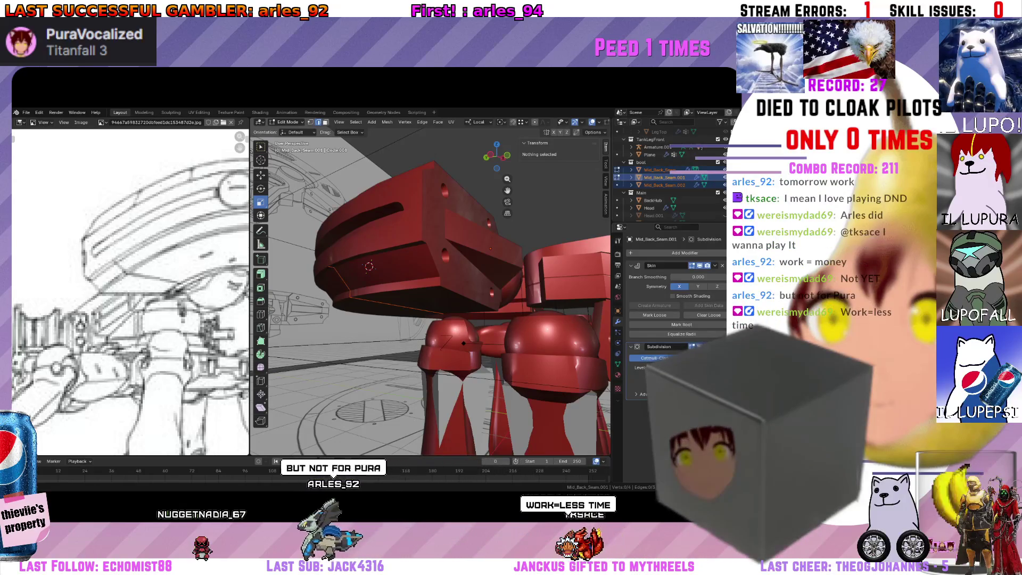
Orbit above and around the hull to inspect it and the hub.
mouse_move(384, 256)
middle_down()
mouse_move(358, 282)
mouse_move(419, 301)
middle_up()
scroll(358, 283, up, 4)
scroll(383, 288, down, 4)
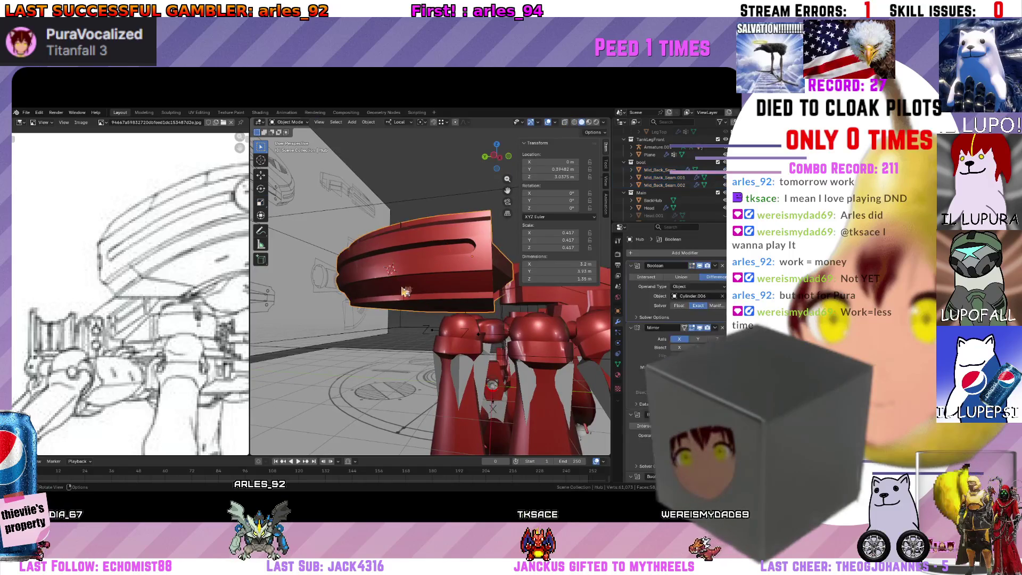
scroll(397, 289, up, 3)
scroll(376, 288, up, 3)
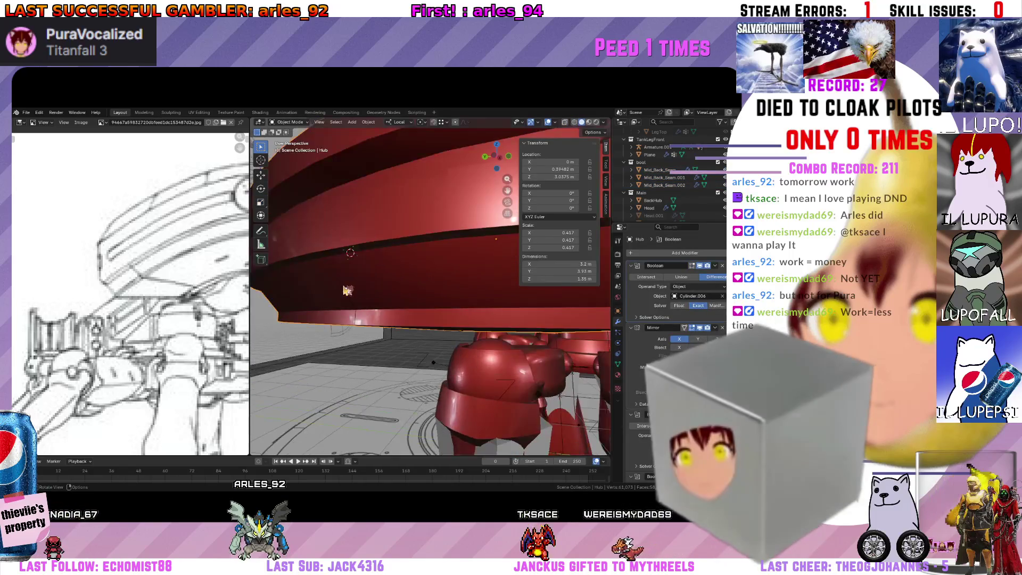
mouse_move(358, 286)
middle_down()
mouse_move(472, 296)
mouse_move(414, 238)
mouse_move(372, 324)
middle_up()
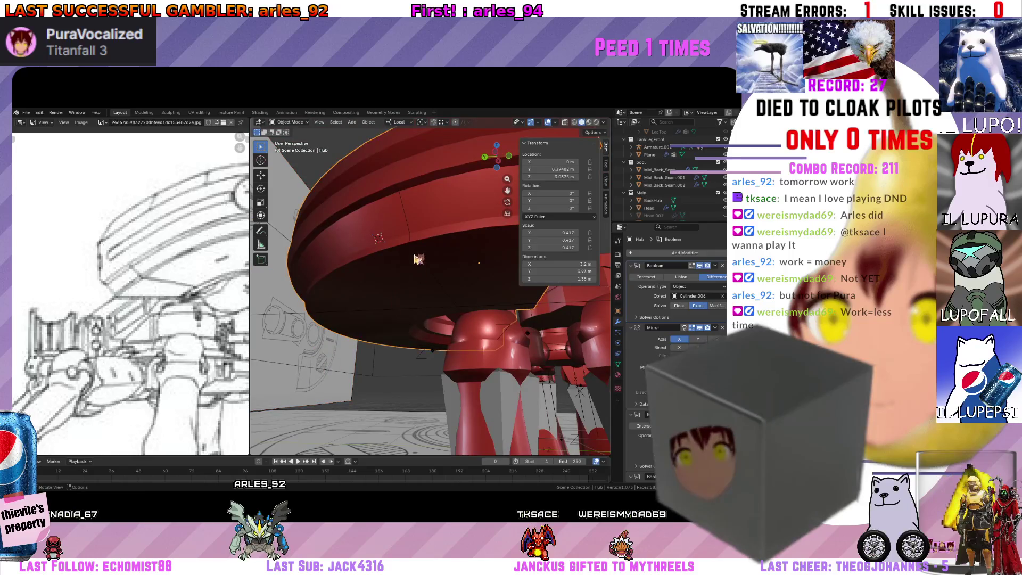
middle_drag(417, 259, 447, 240)
scroll(680, 205, up, 3)
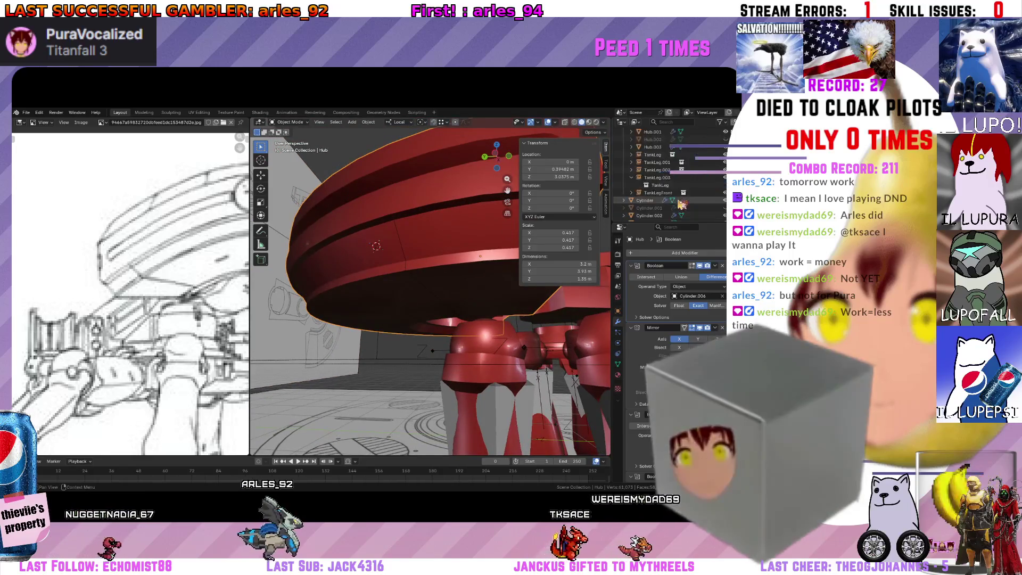
scroll(675, 193, up, 3)
Make Mid_Back_Seam.002 active, widen the properties area and toggle its mesh editing.
click(670, 184)
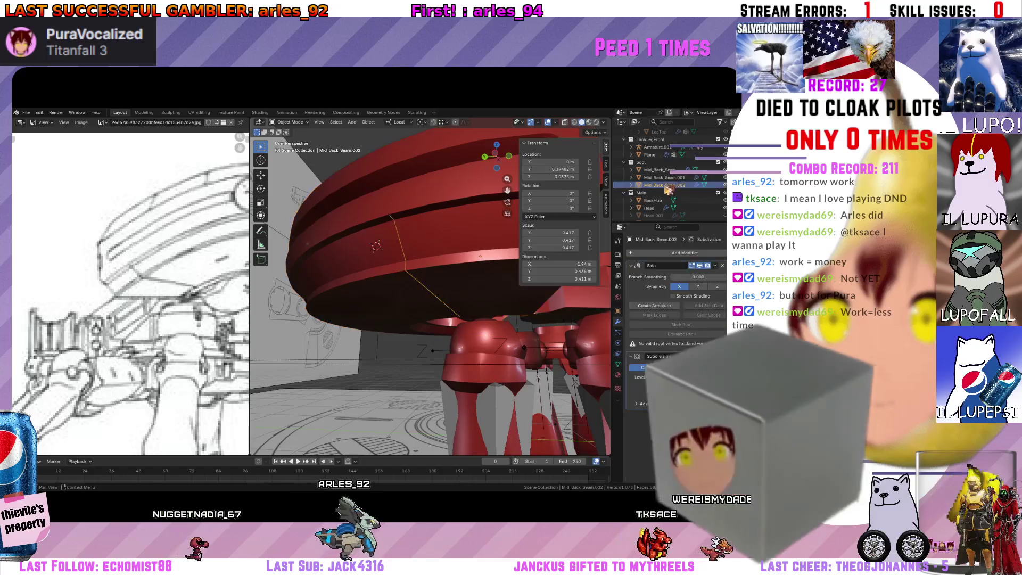
middle_drag(431, 304, 448, 314)
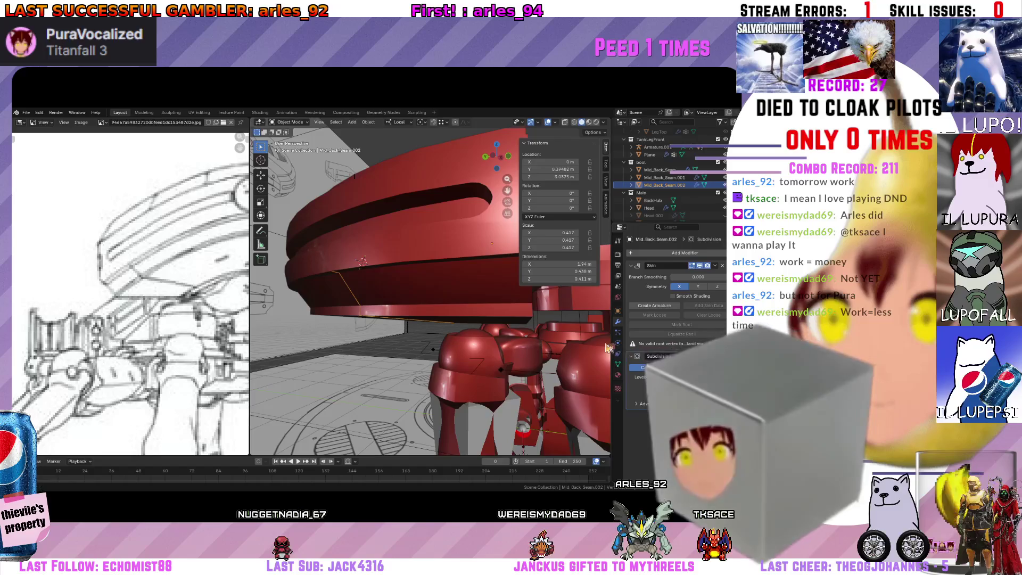
drag(613, 355, 471, 356)
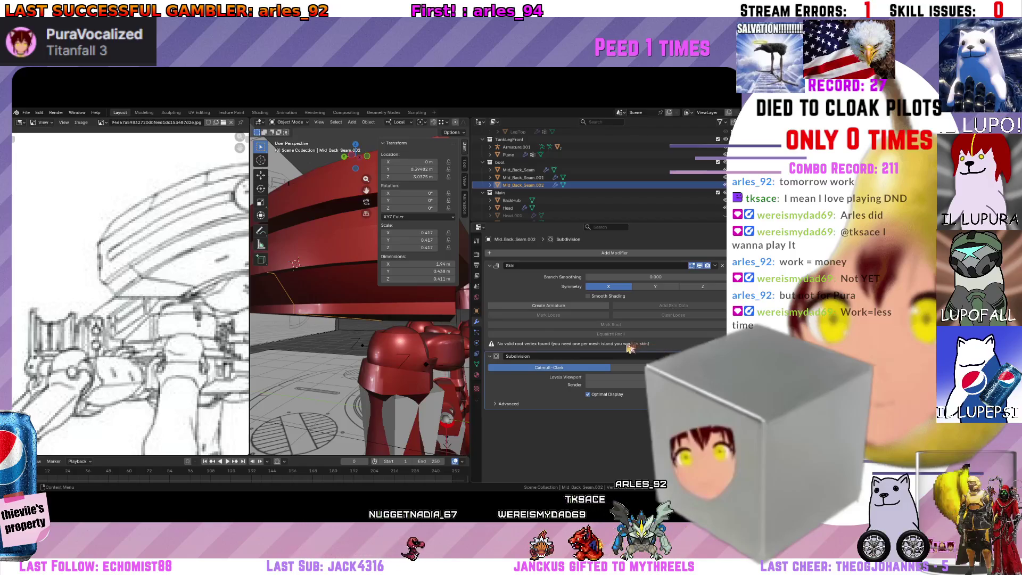
middle_drag(355, 323, 365, 324)
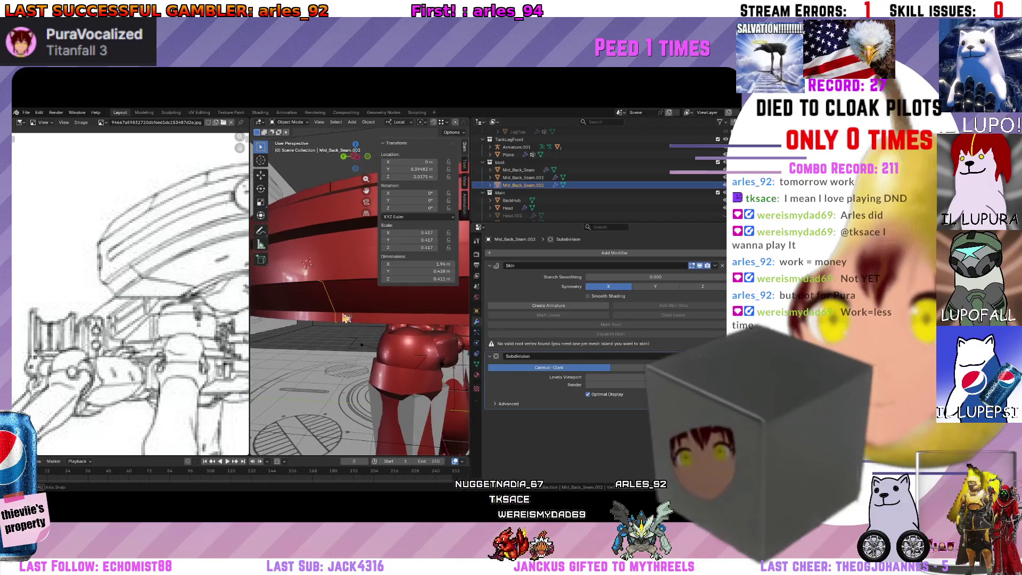
key(Tab)
key(Tab)
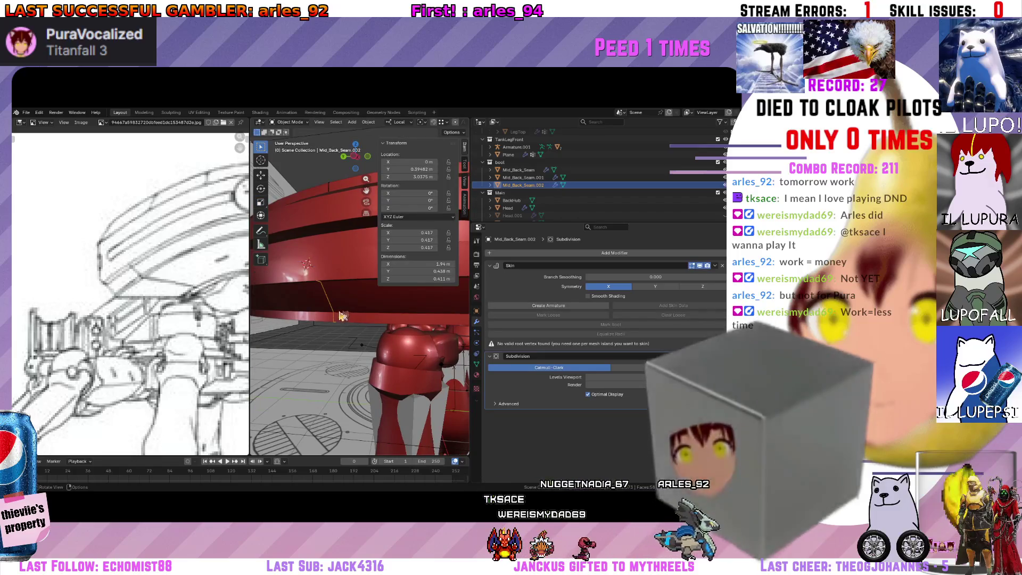
key(Tab)
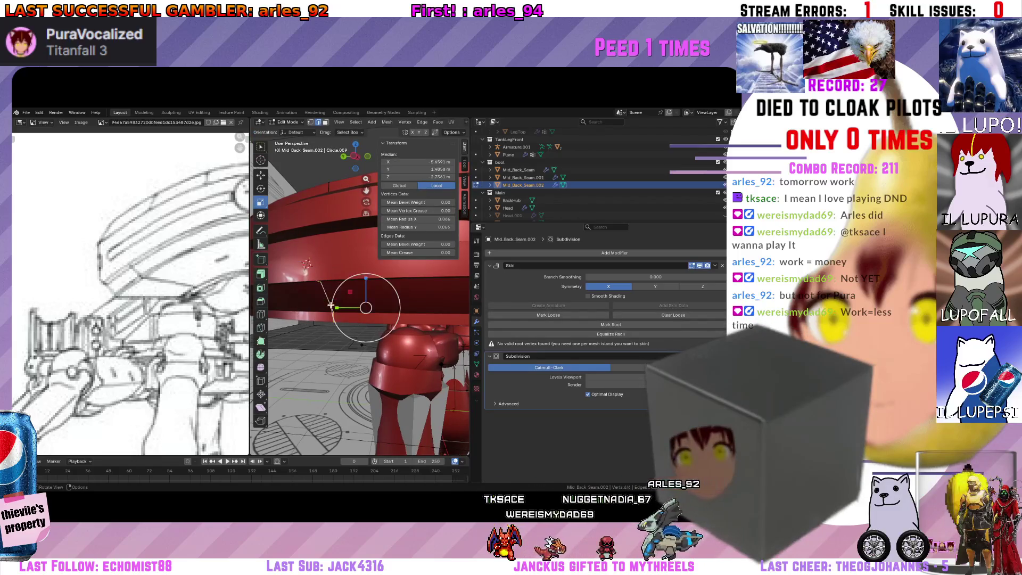
Replace Mid_Back_Seam.002's Skin modifier with a fresh one placed above Subdivision.
mouse_move(351, 293)
middle_down()
mouse_move(320, 189)
mouse_move(342, 239)
mouse_move(401, 277)
mouse_move(360, 271)
middle_up()
key(ctrl+a)
scroll(322, 207, up, 5)
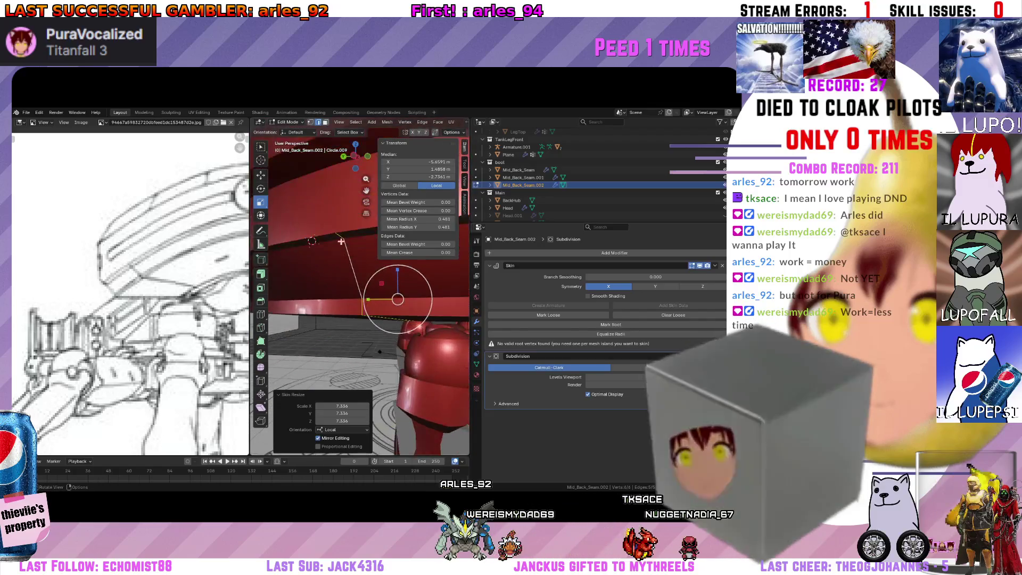
middle_drag(333, 259, 296, 234)
click(723, 266)
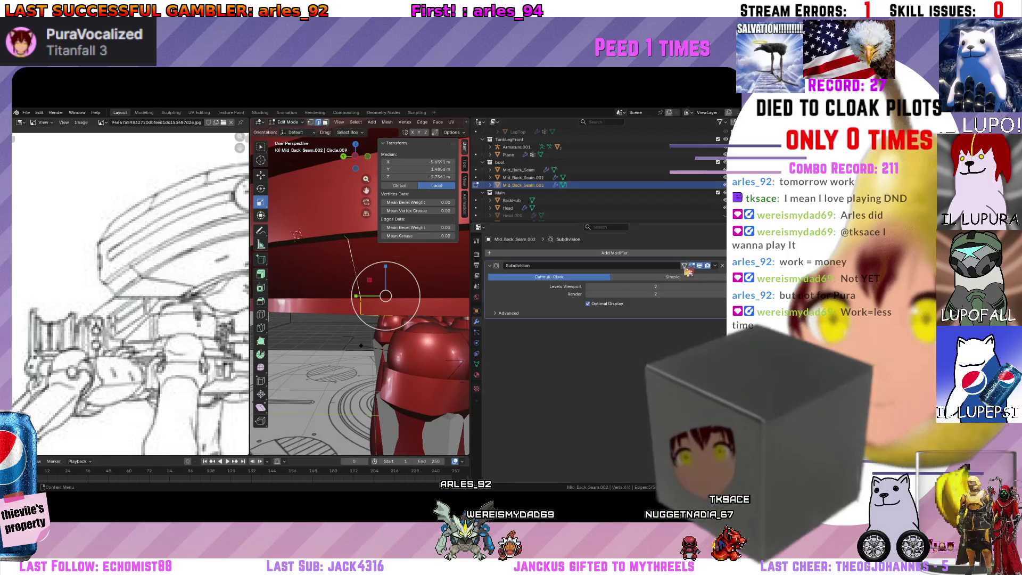
click(699, 362)
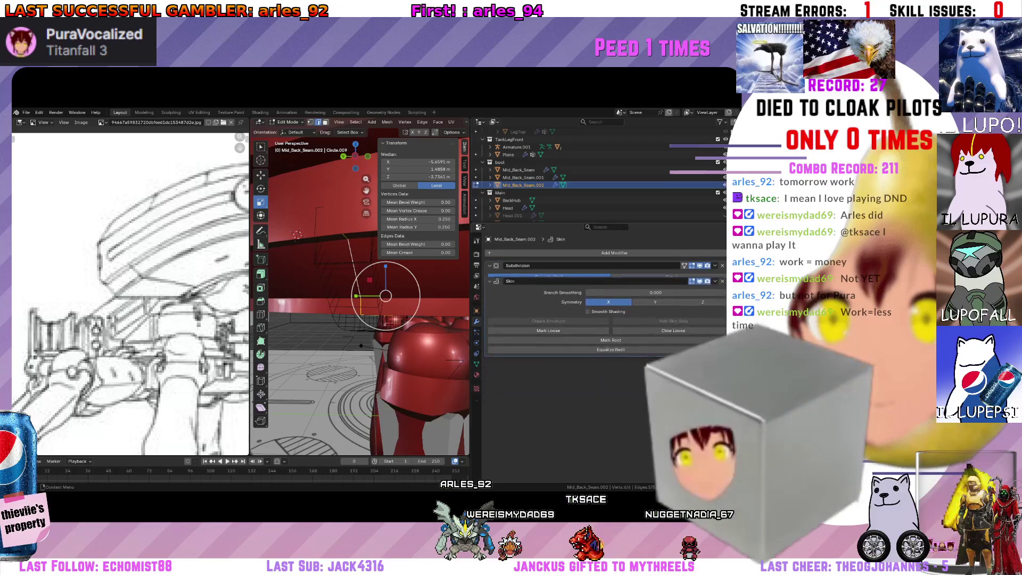
drag(722, 333, 722, 265)
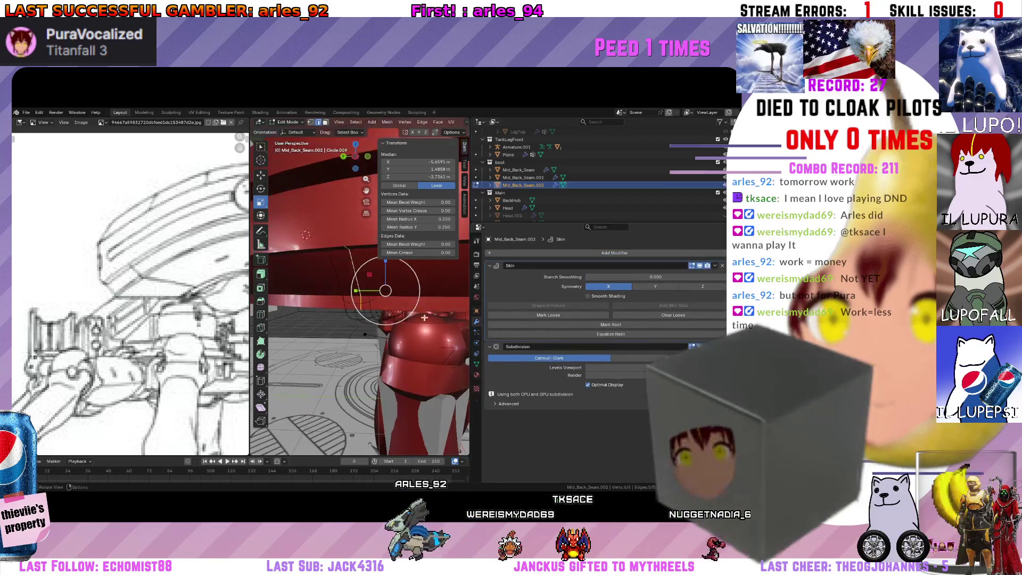
Scale the strip's skin radius down slightly with Ctrl+A.
key(ctrl+a)
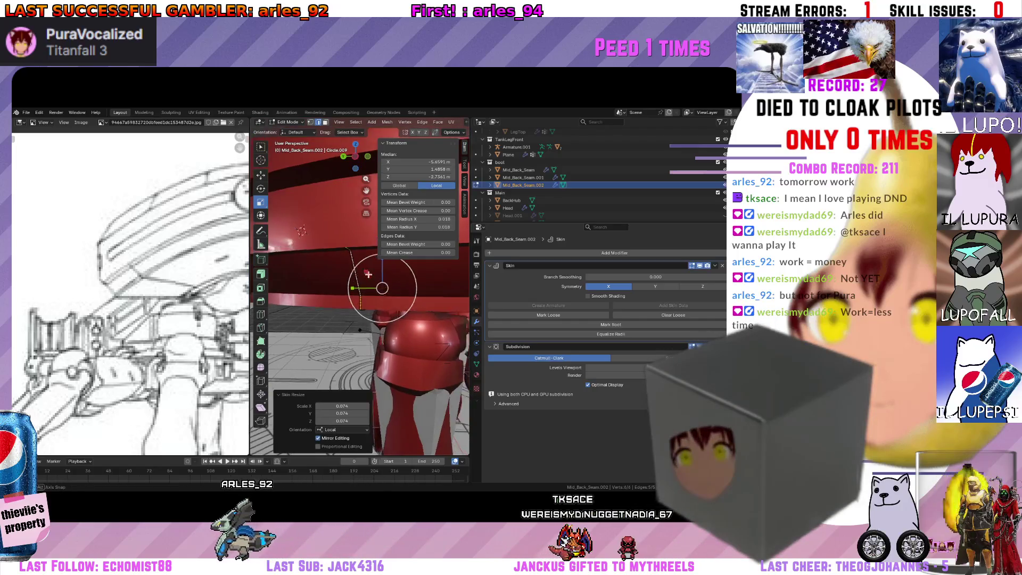
mouse_move(386, 292)
middle_down()
mouse_move(369, 277)
mouse_move(351, 319)
mouse_move(371, 277)
middle_up()
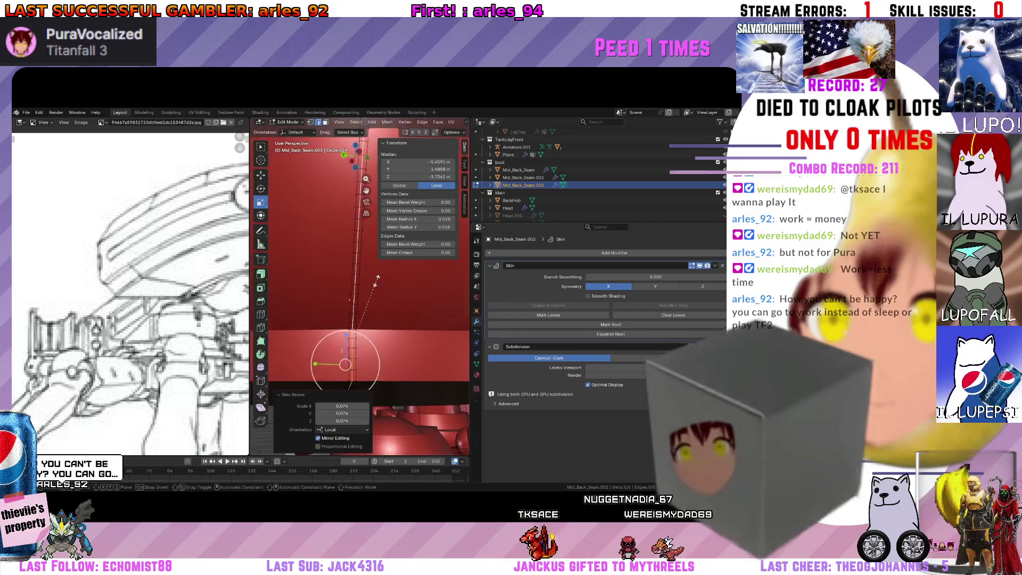
key(ctrl+a)
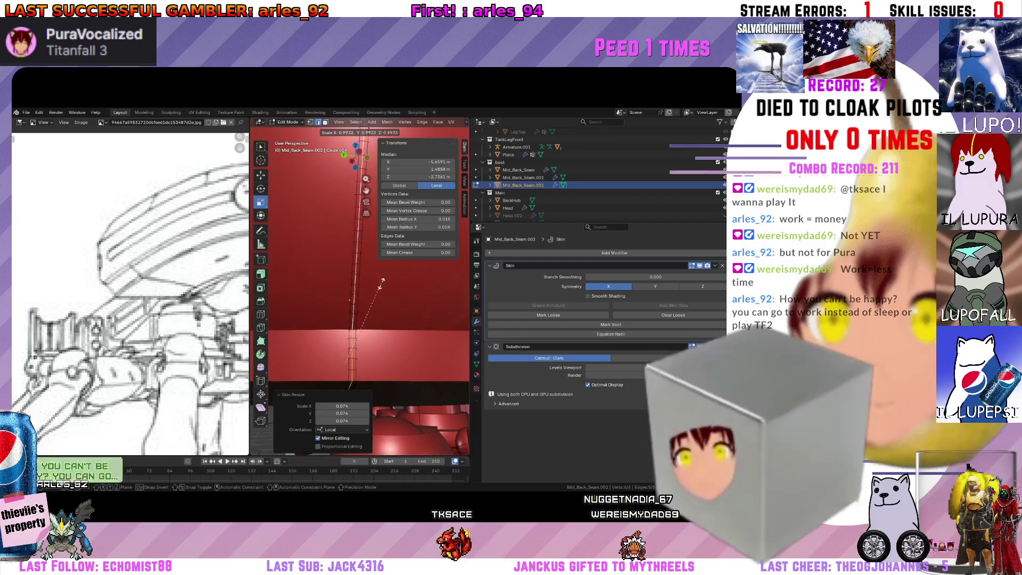
middle_drag(379, 302, 363, 296)
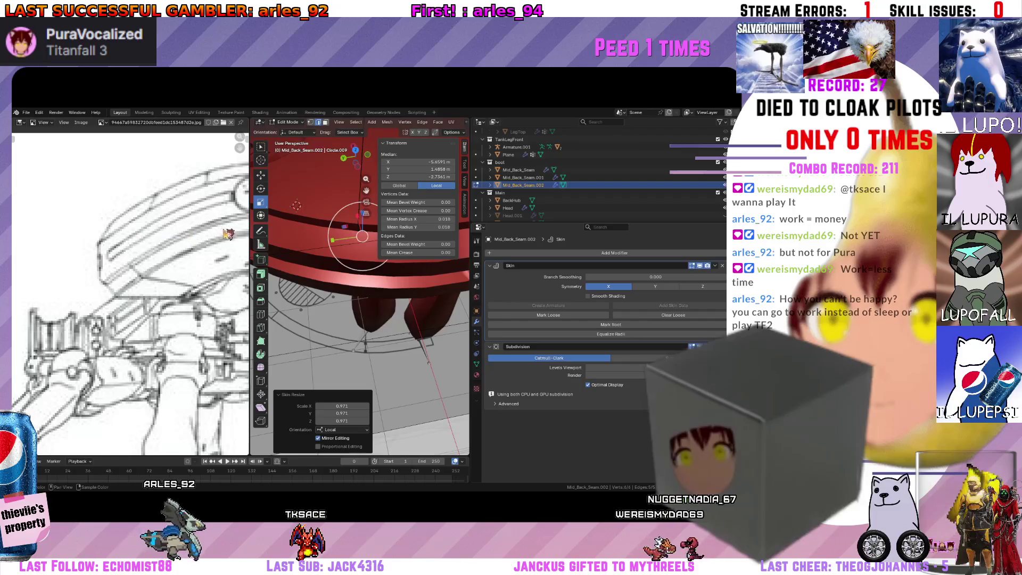
middle_drag(296, 205, 324, 284)
click(383, 307)
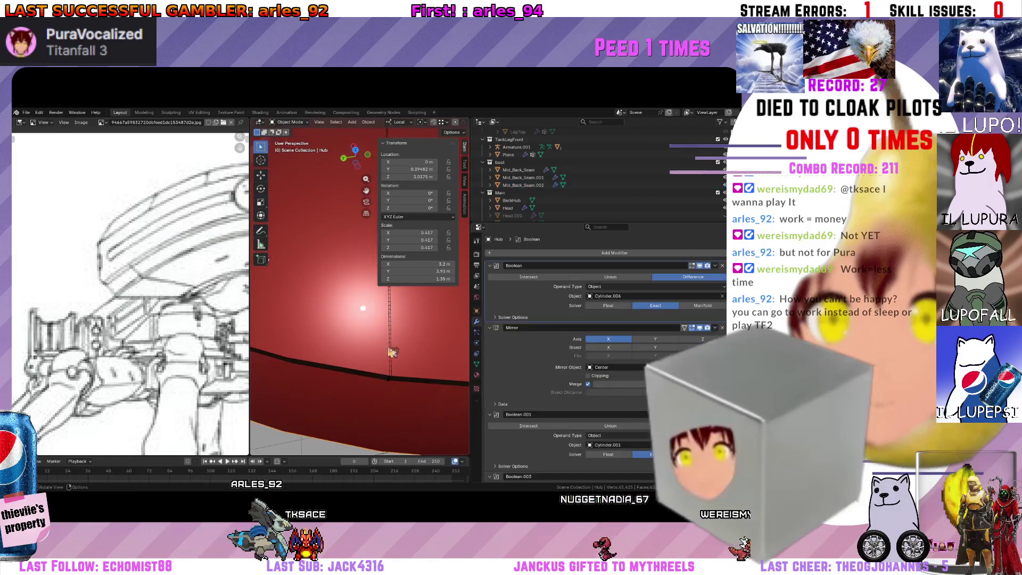
Skin-resize the Mid_Back_Seam vertices to 0.965, deselect them and return the strip to Object Mode.
click(411, 348)
middle_drag(411, 348, 402, 327)
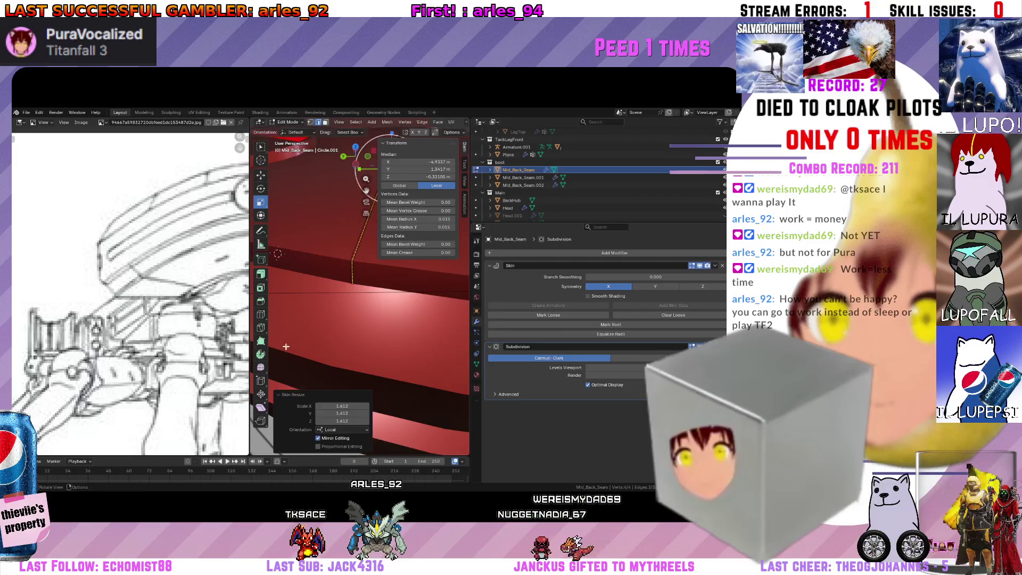
click(302, 329)
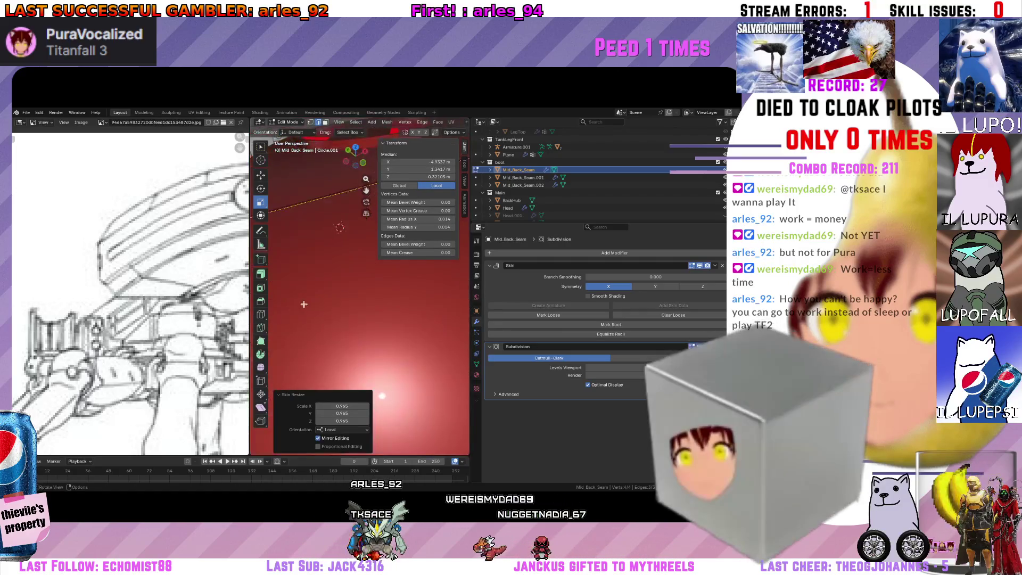
mouse_move(302, 329)
middle_down()
mouse_move(284, 314)
mouse_move(388, 242)
mouse_move(356, 298)
middle_up()
click(285, 315)
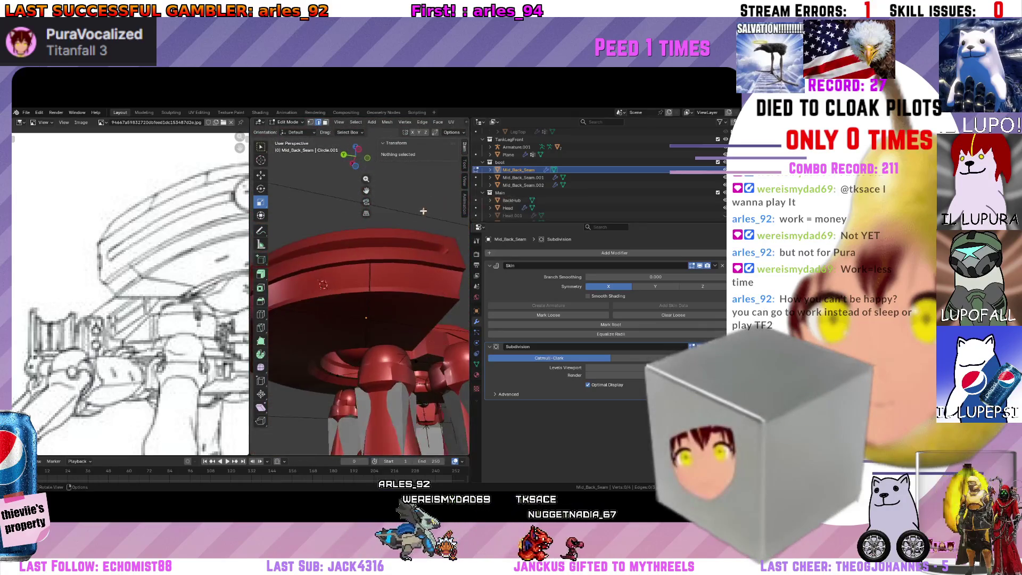
scroll(355, 298, up, 5)
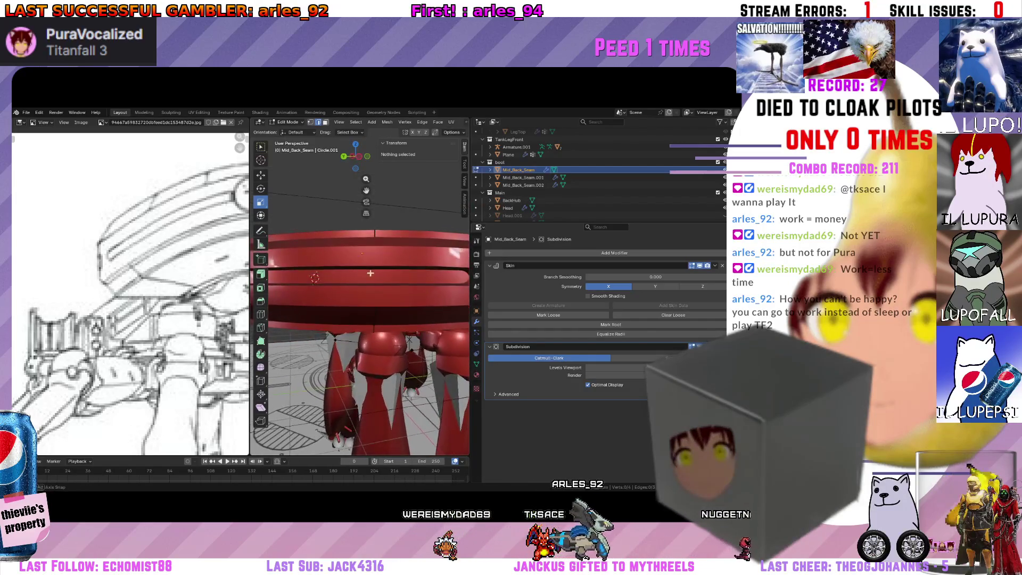
mouse_move(397, 282)
middle_down()
mouse_move(361, 238)
mouse_move(376, 272)
middle_up()
Leave Edit Mode and make the Hub the active object, viewing it from above.
key(n)
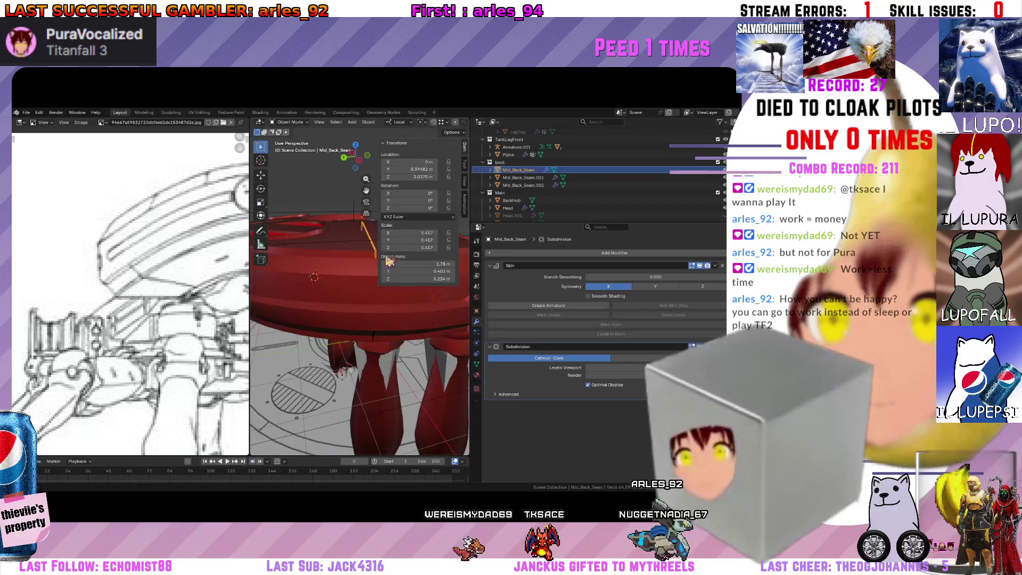
key(Tab)
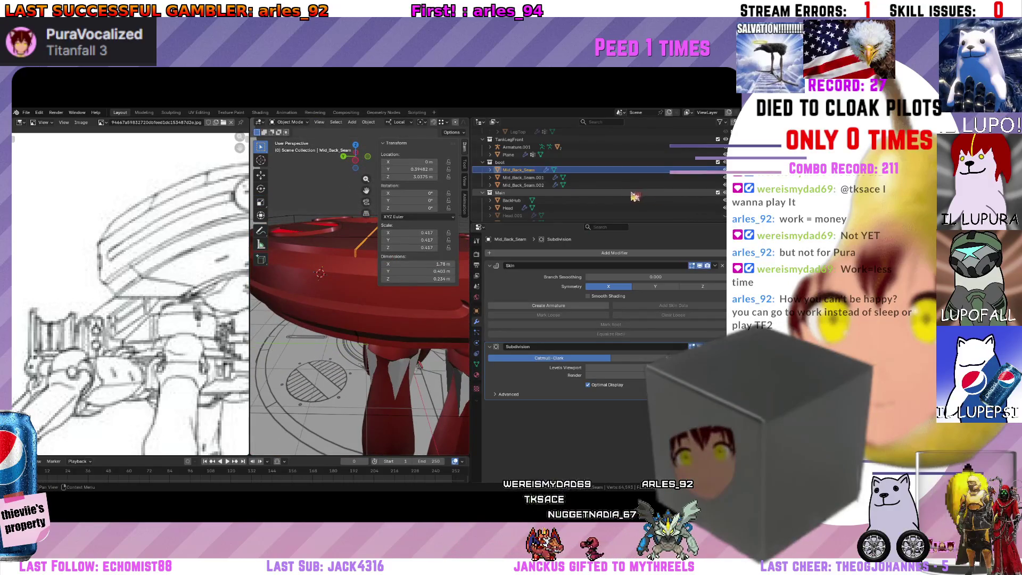
click(334, 249)
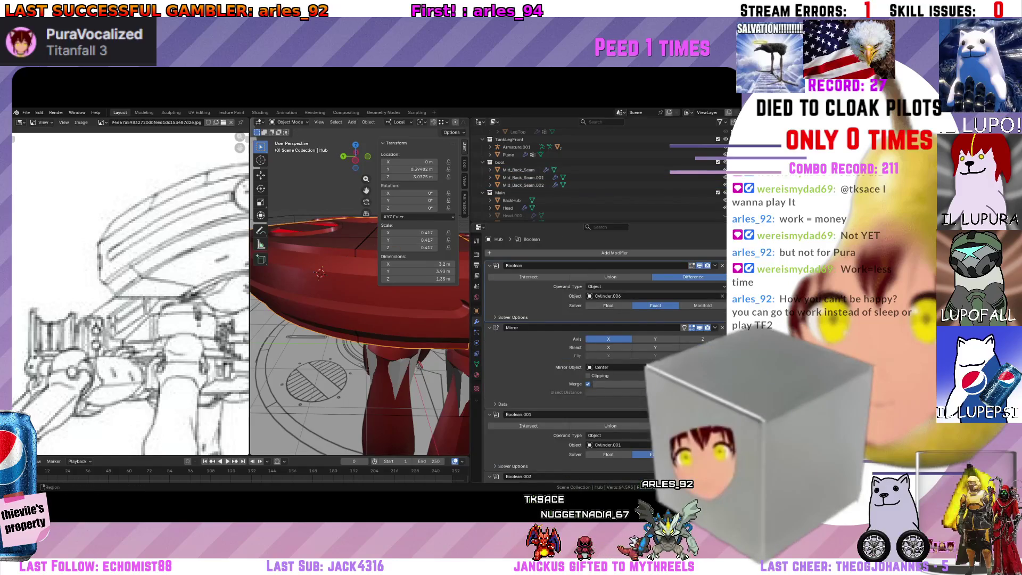
scroll(607, 359, down, 1)
scroll(607, 359, down, 1)
scroll(607, 359, down, 1)
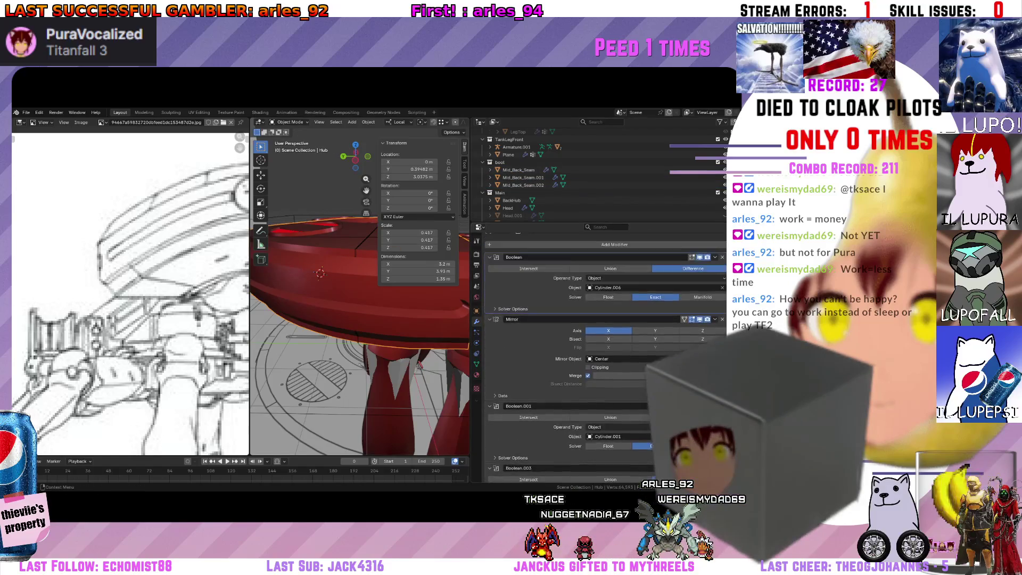
scroll(683, 343, up, 1)
middle_drag(451, 313, 355, 318)
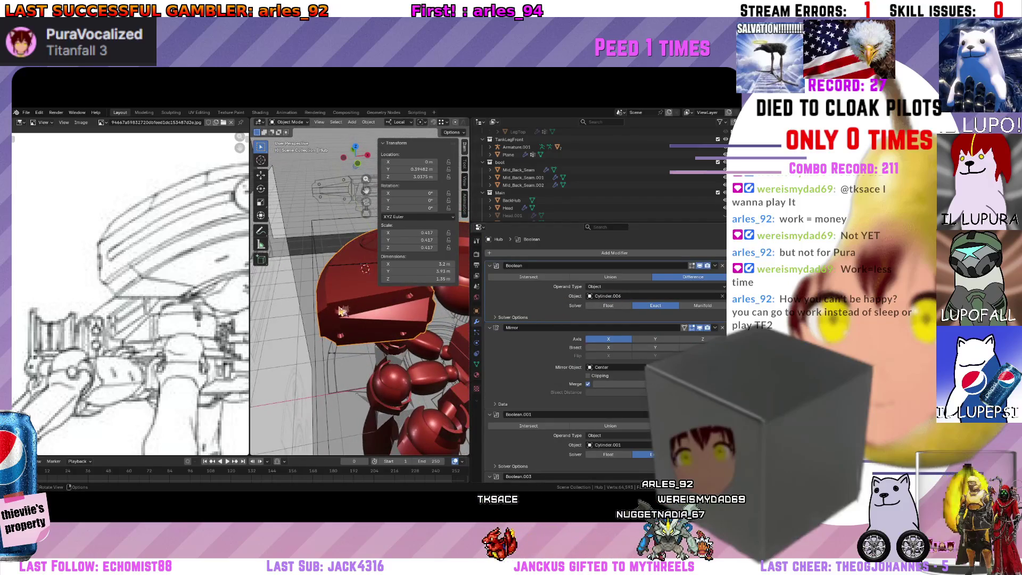
middle_drag(342, 311, 425, 304)
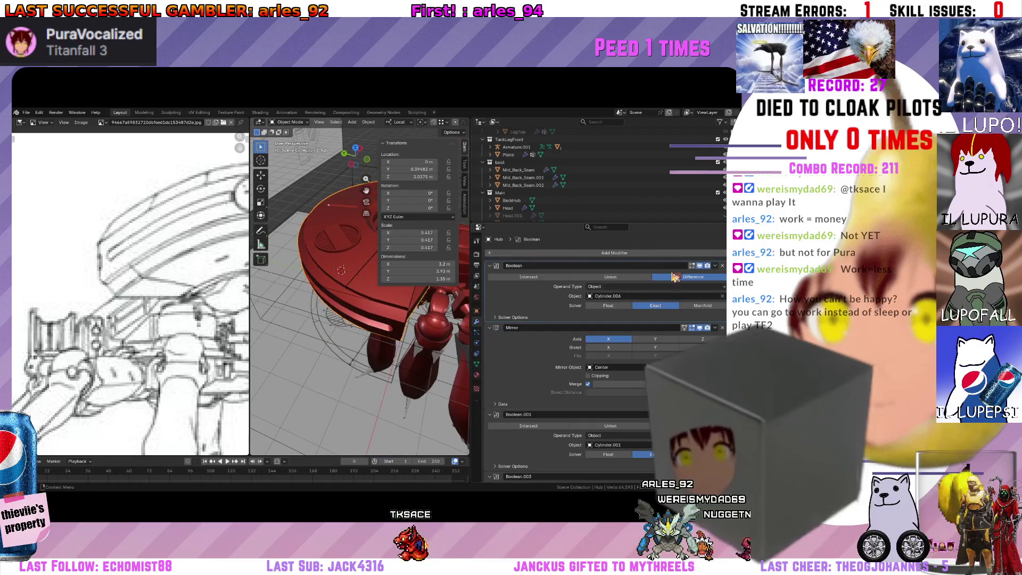
Add a Boolean.002 difference modifier to the Hub and place it second, under the first Boolean.
click(677, 255)
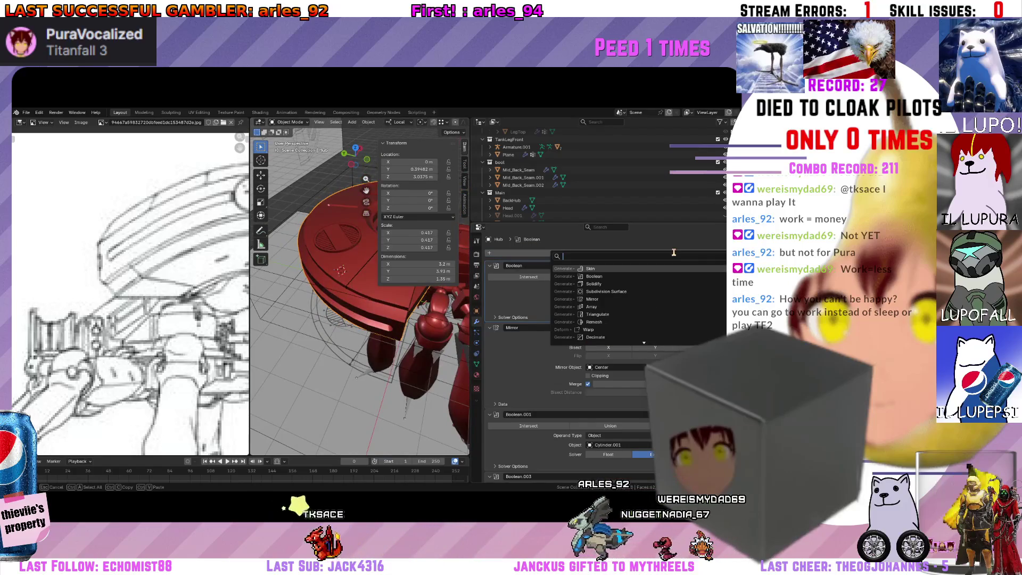
text(colli)
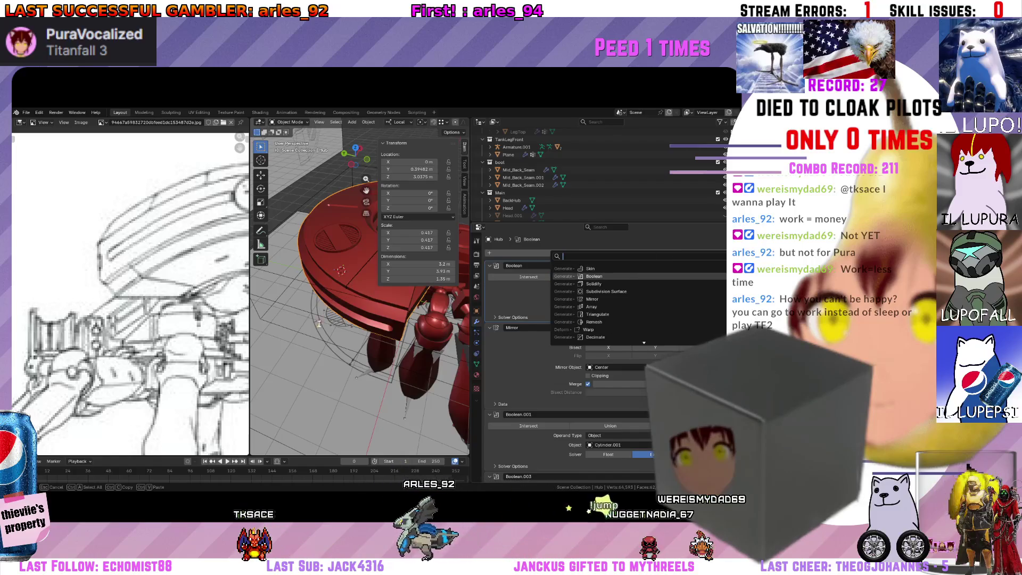
middle_drag(319, 322, 363, 320)
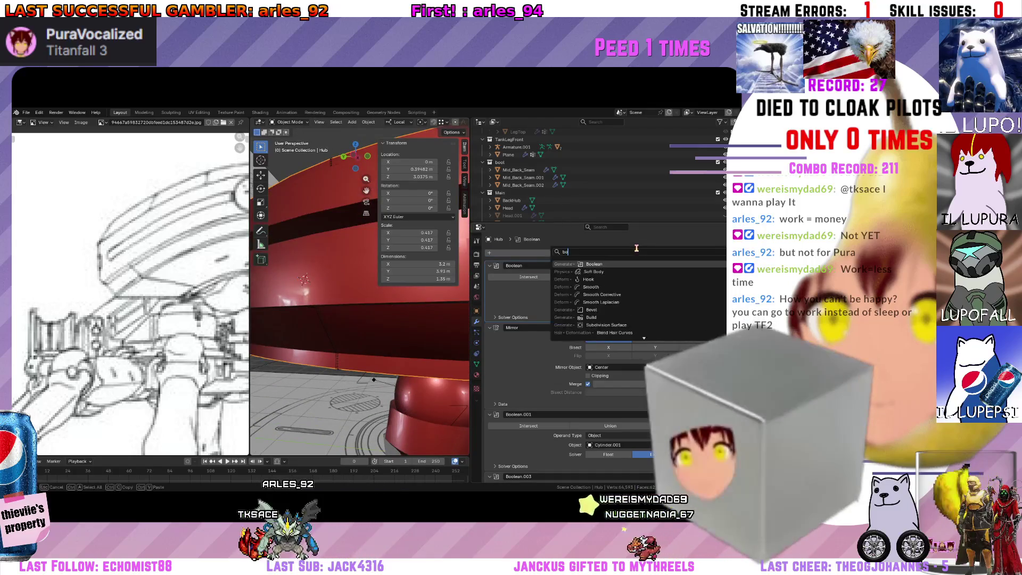
key(Escape)
scroll(639, 252, down, 3)
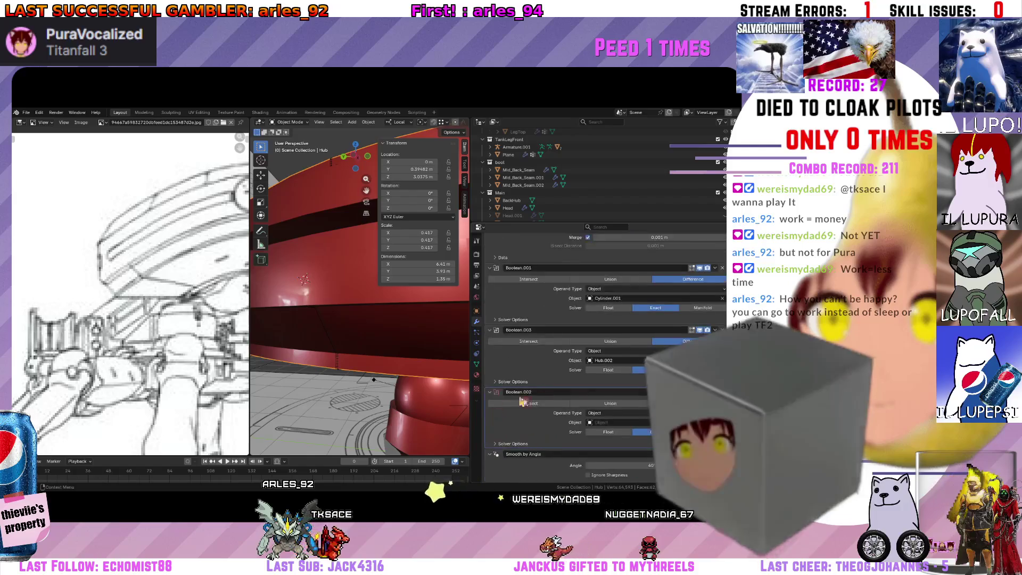
scroll(639, 253, down, 2)
scroll(606, 351, up, 3)
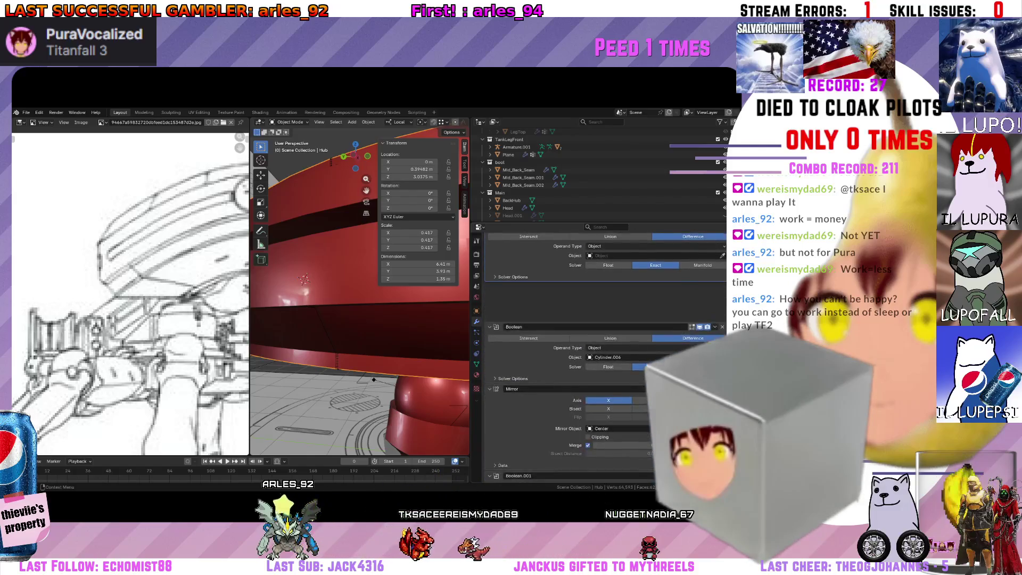
scroll(607, 351, up, 3)
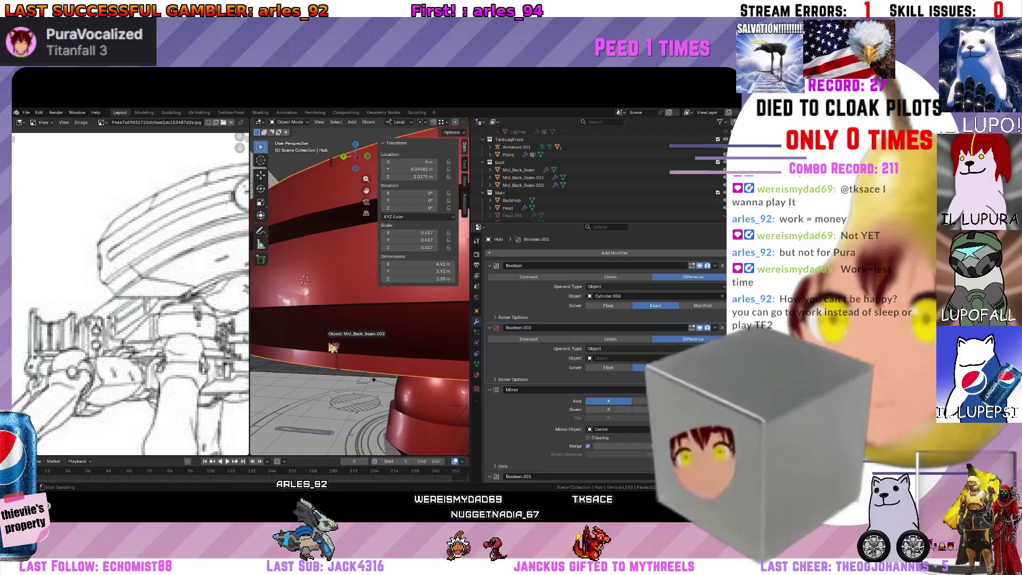
Set Mid_Back_Seam.002 as the cutter object of the Hub's Boolean.002 and check the result.
click(433, 324)
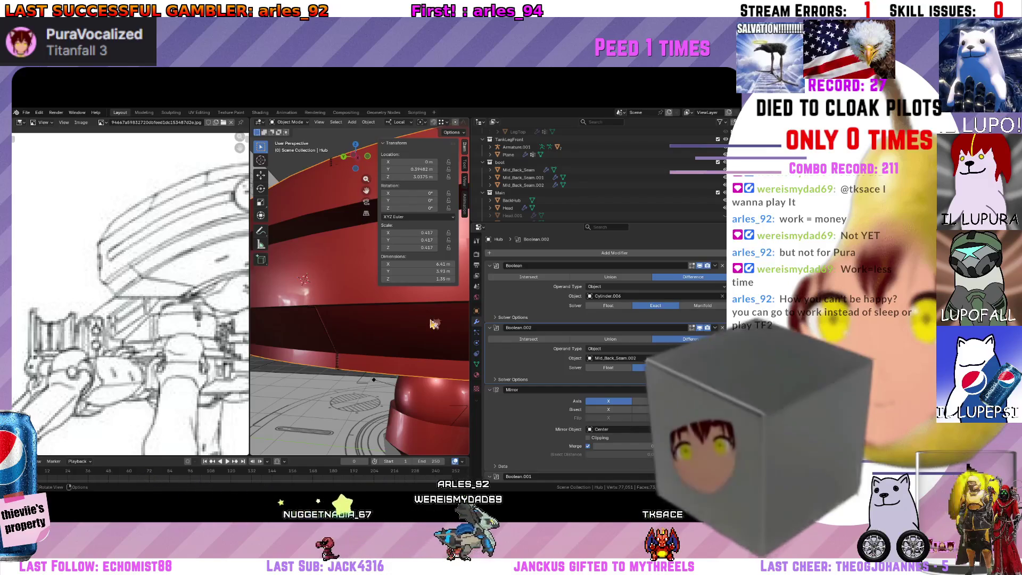
mouse_move(433, 324)
middle_down()
mouse_move(415, 313)
mouse_move(435, 341)
middle_up()
key(Tab)
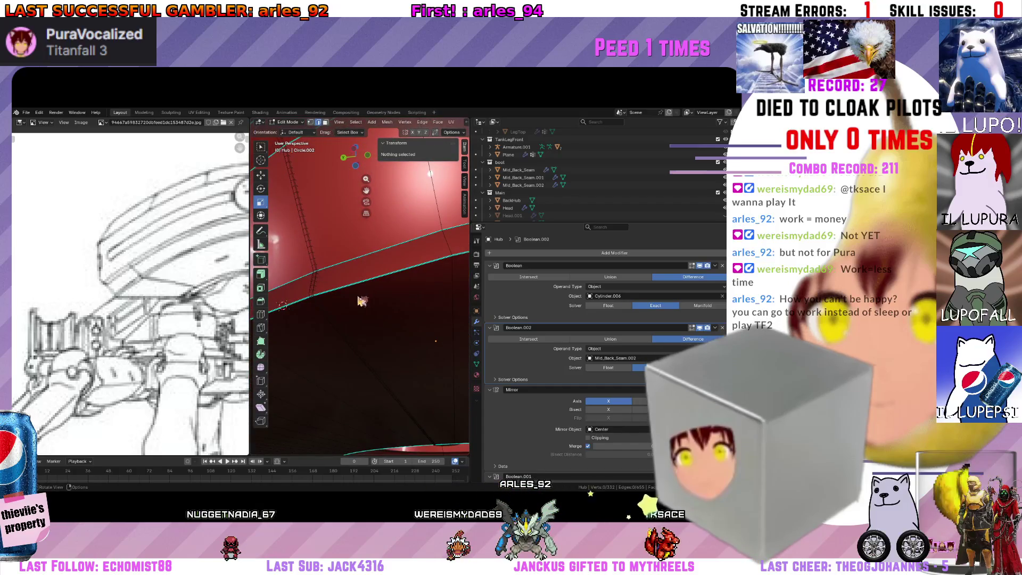
key(Tab)
Inspect the carved groove around the hull and make the Mid_Back_Seam strip active.
mouse_move(362, 301)
middle_down()
mouse_move(350, 306)
mouse_move(338, 369)
mouse_move(341, 319)
middle_up()
scroll(351, 306, down, 5)
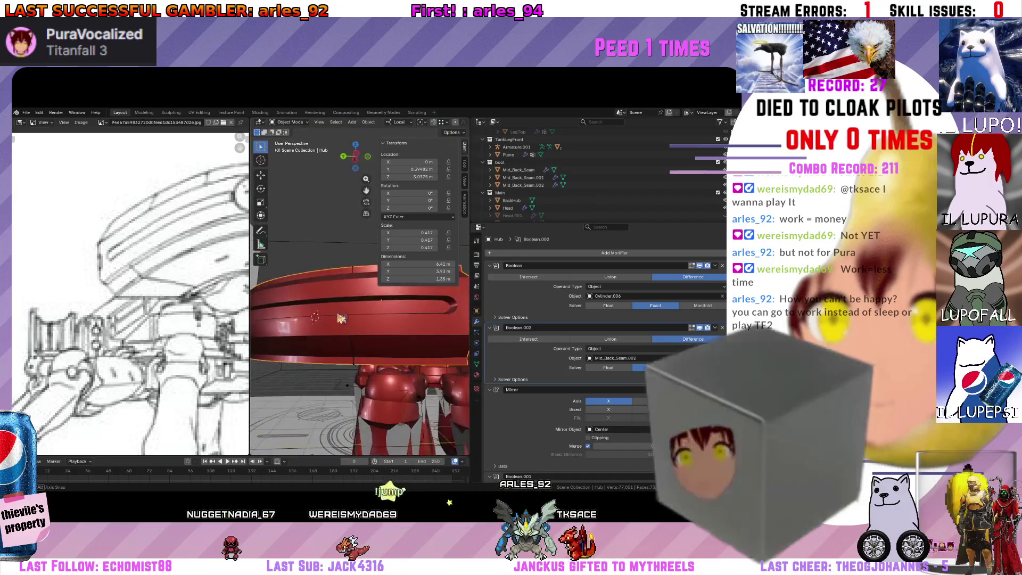
scroll(340, 318, down, 4)
mouse_move(340, 319)
middle_down()
mouse_move(349, 344)
mouse_move(339, 331)
mouse_move(352, 318)
middle_up()
scroll(339, 331, up, 3)
scroll(330, 324, up, 2)
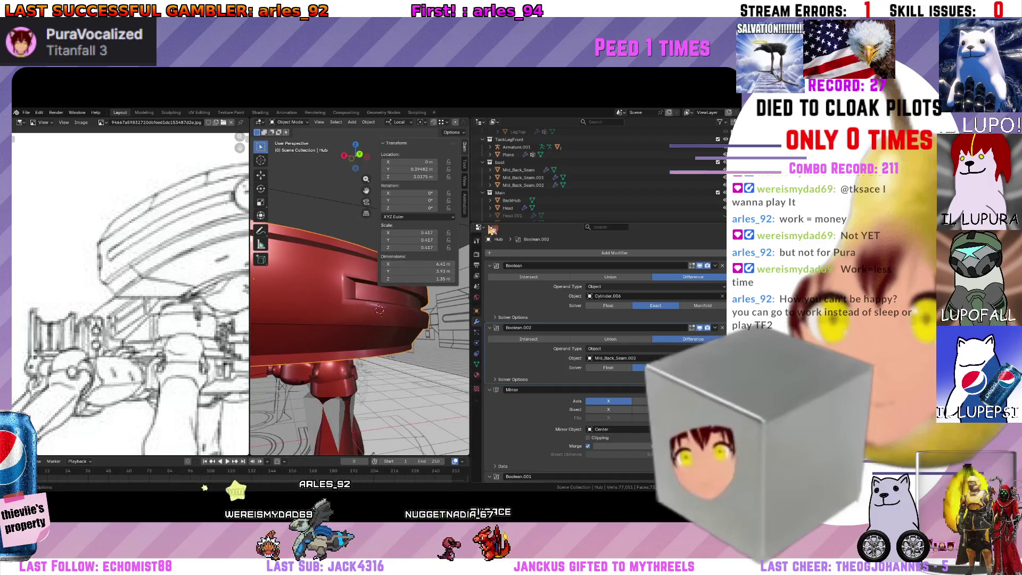
middle_drag(355, 289, 413, 299)
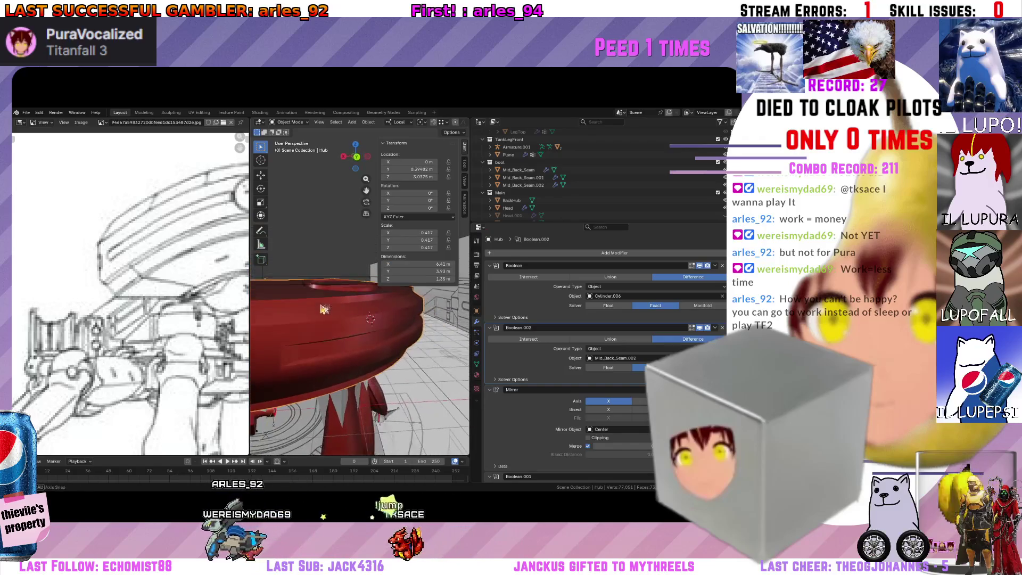
scroll(595, 178, down, 5)
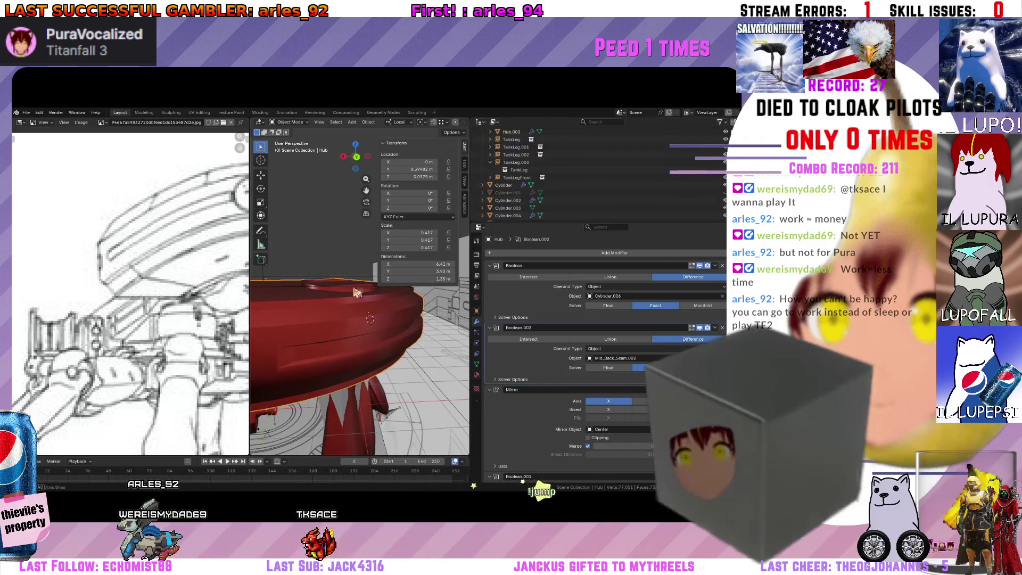
mouse_move(367, 320)
middle_down()
mouse_move(339, 294)
mouse_move(364, 330)
mouse_move(352, 303)
middle_up()
click(369, 333)
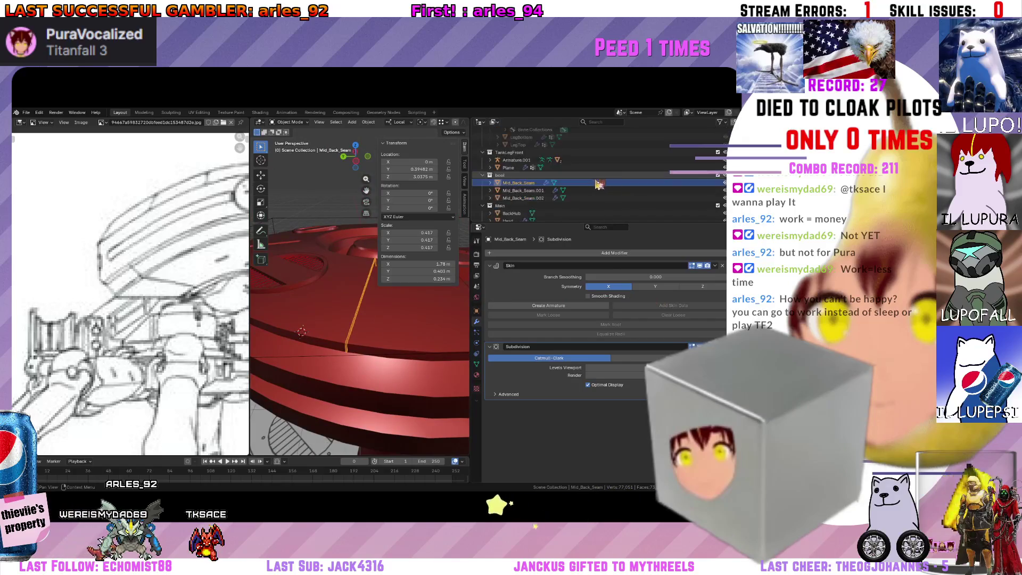
Select Hub.002 among the hull parts and move it into the bool collection.
middle_drag(301, 332, 292, 336)
click(292, 335)
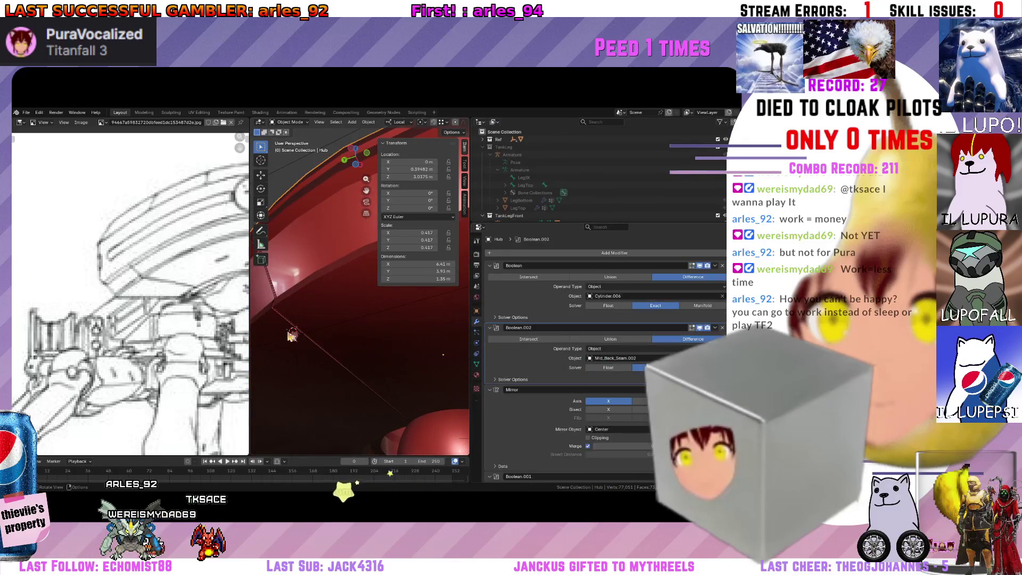
click(281, 319)
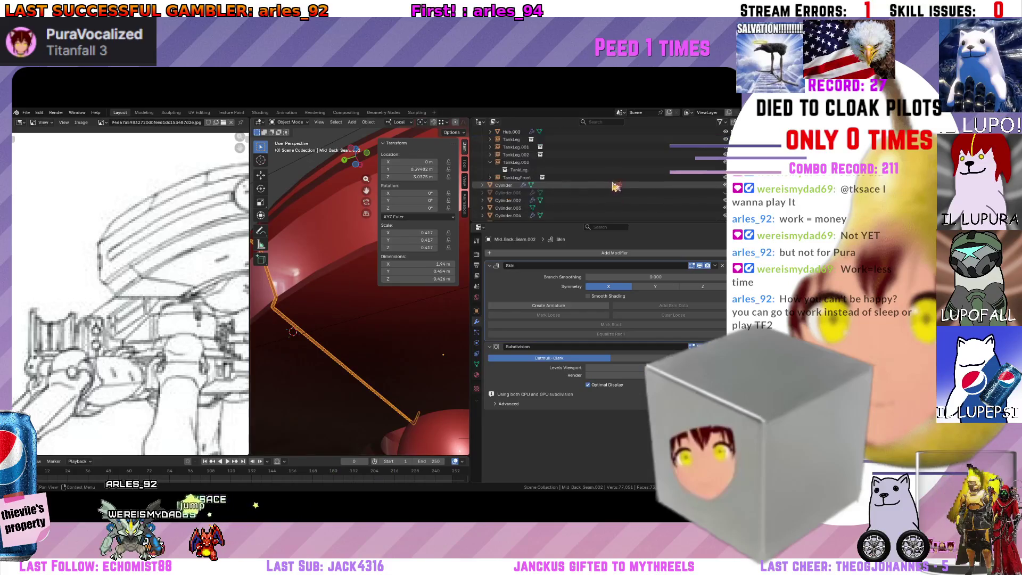
scroll(324, 342, down, 5)
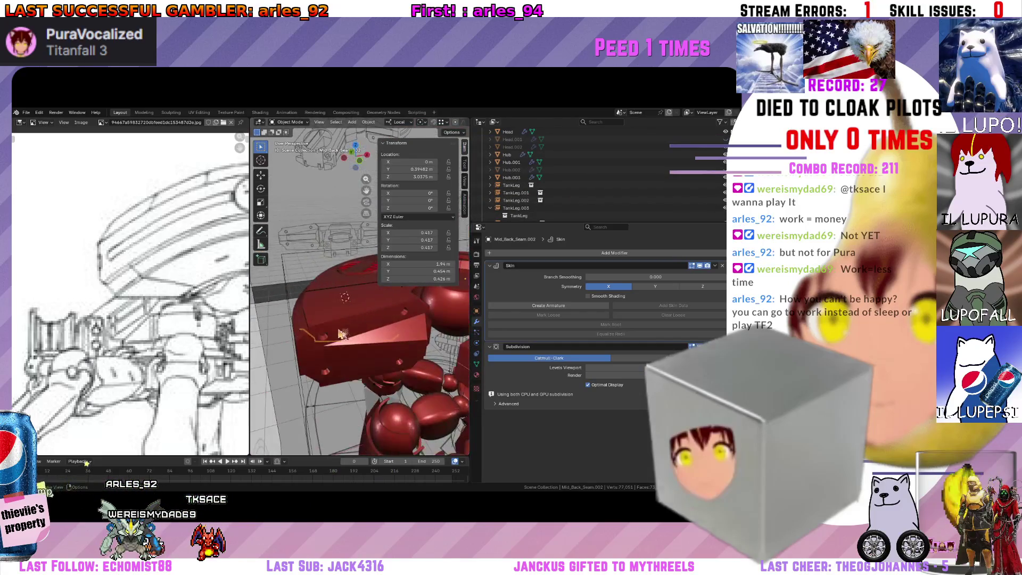
middle_drag(304, 335, 323, 342)
click(323, 342)
scroll(596, 174, down, 2)
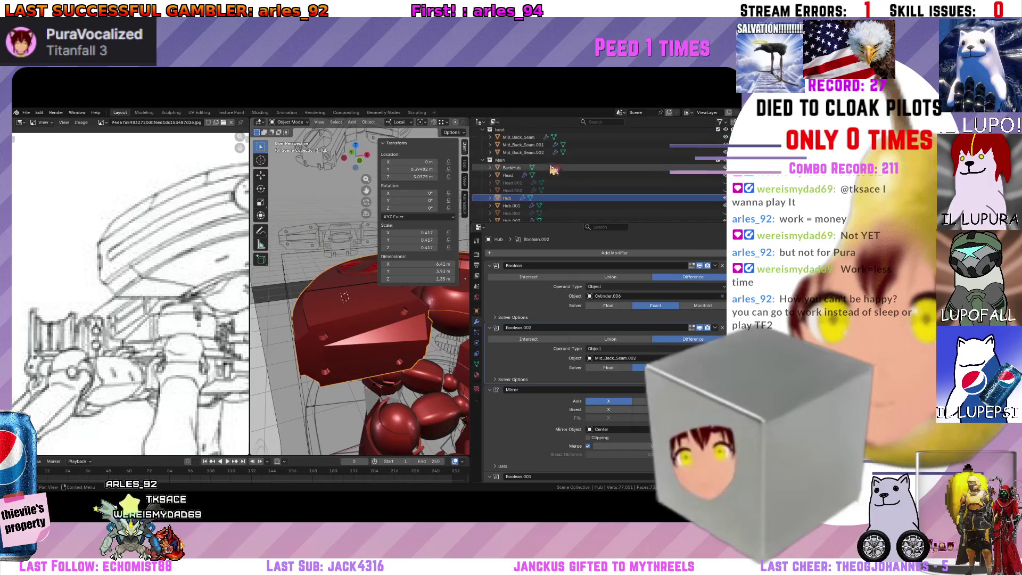
scroll(553, 169, down, 3)
scroll(552, 169, down, 2)
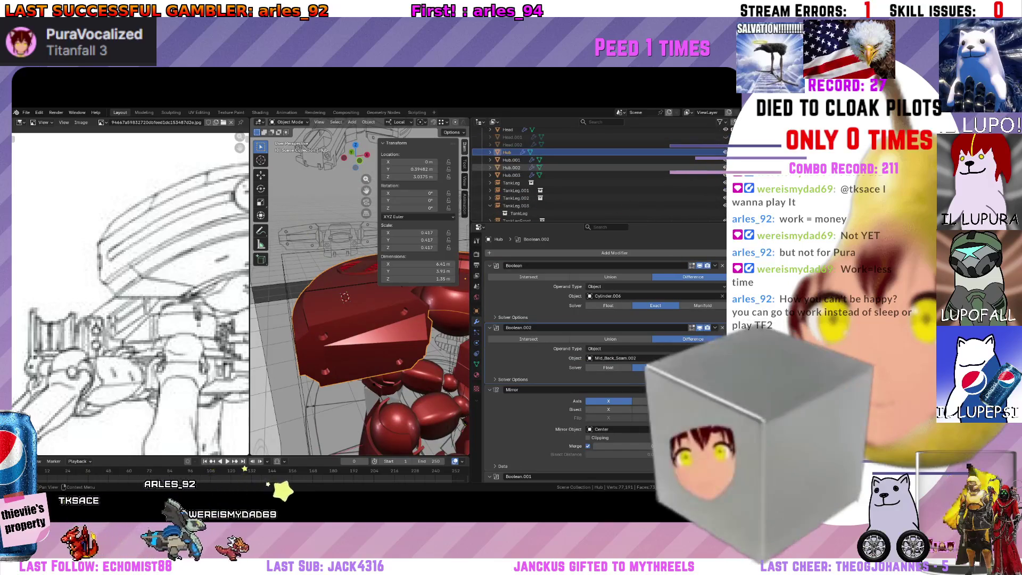
middle_drag(346, 297, 349, 289)
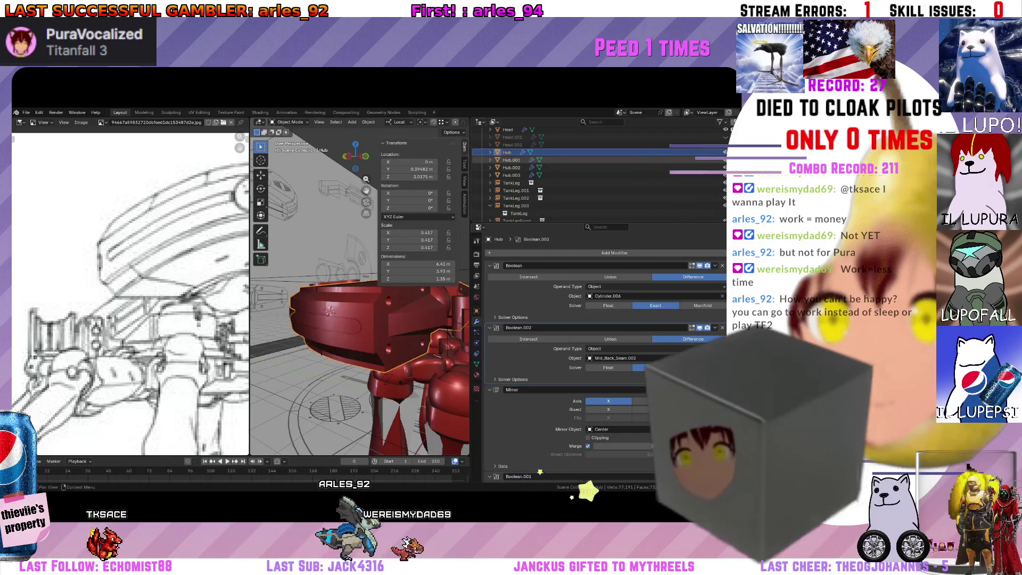
click(346, 332)
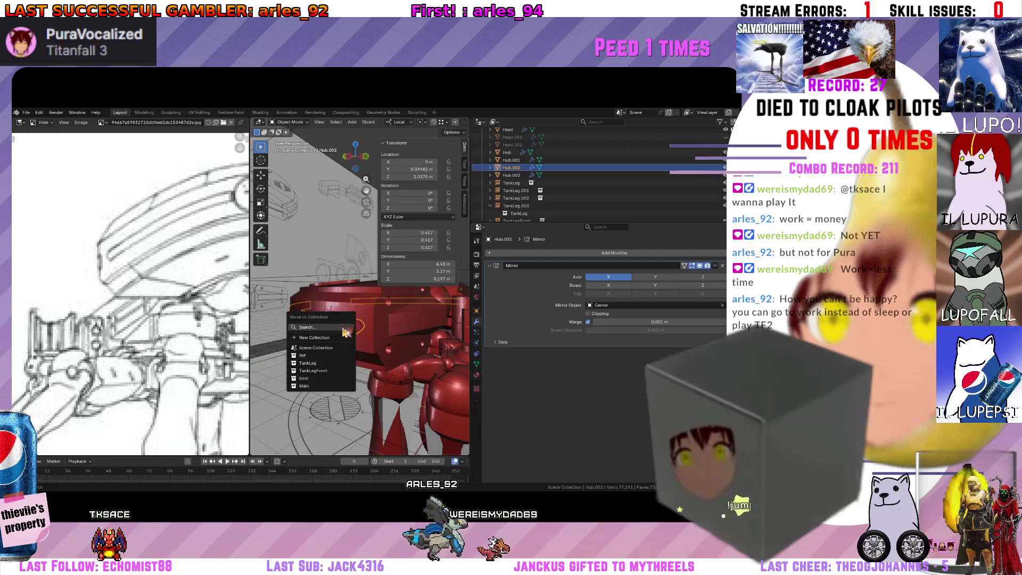
click(338, 384)
Try moving Head.002 into the bool collection from the viewport, retrying the M menu.
middle_drag(343, 375, 415, 320)
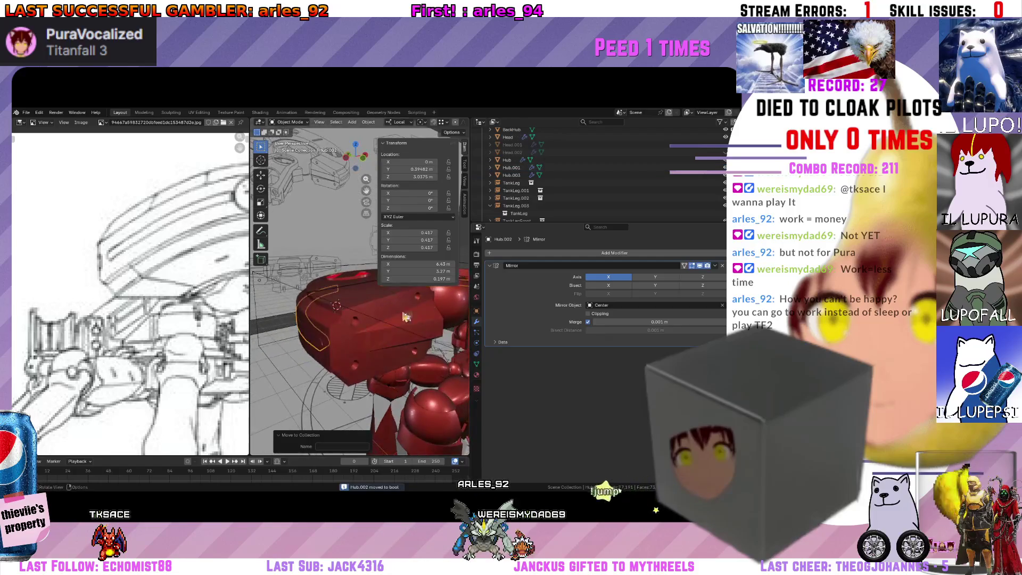
click(615, 183)
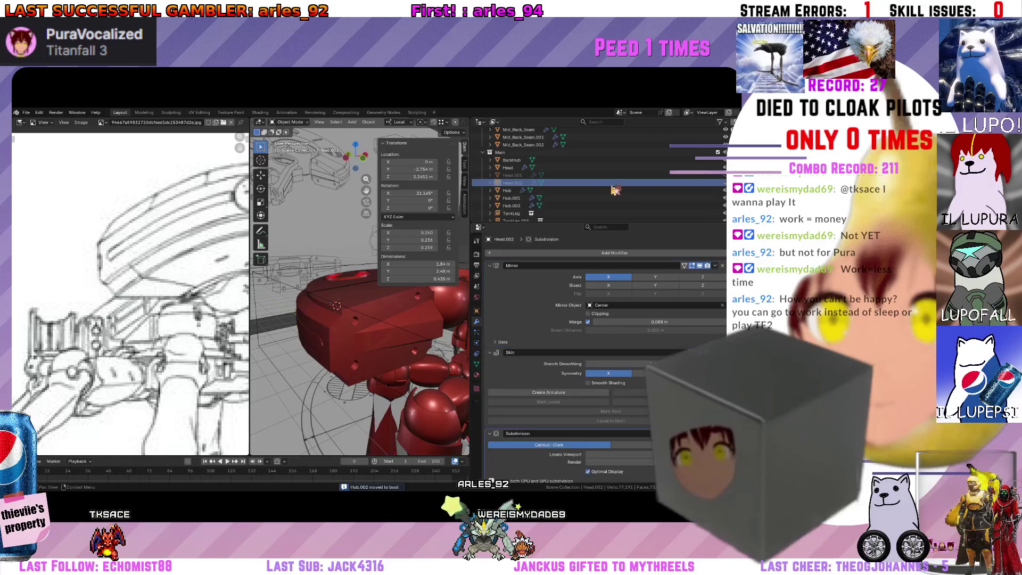
mouse_move(359, 336)
middle_down()
mouse_move(380, 324)
mouse_move(383, 335)
middle_up()
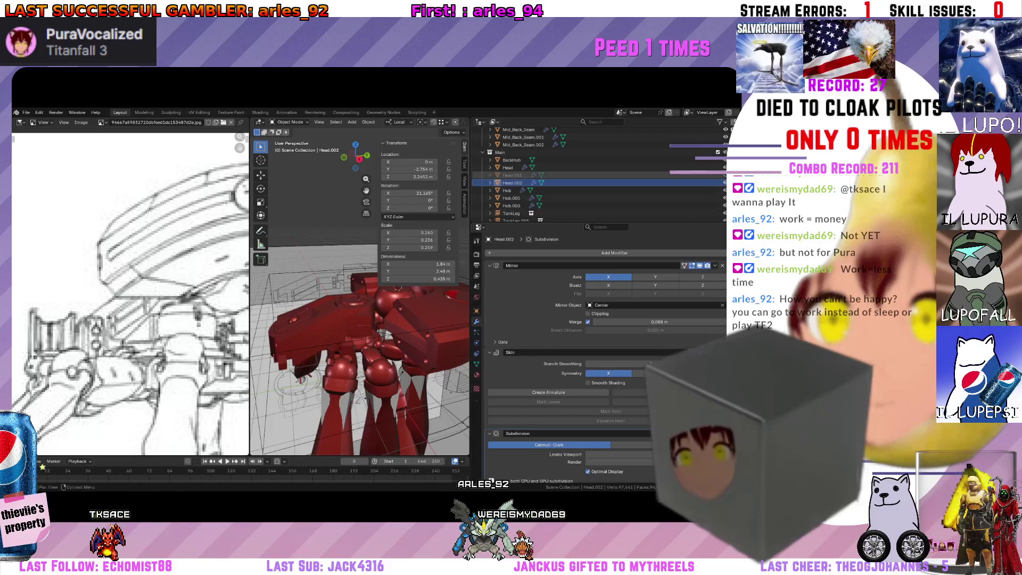
middle_drag(359, 343, 325, 293)
key(m)
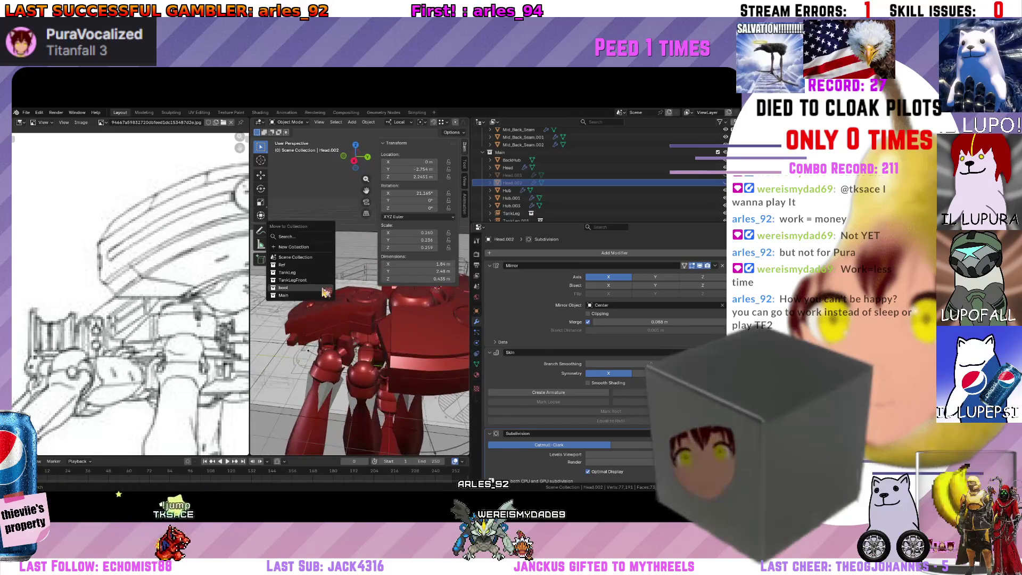
click(323, 287)
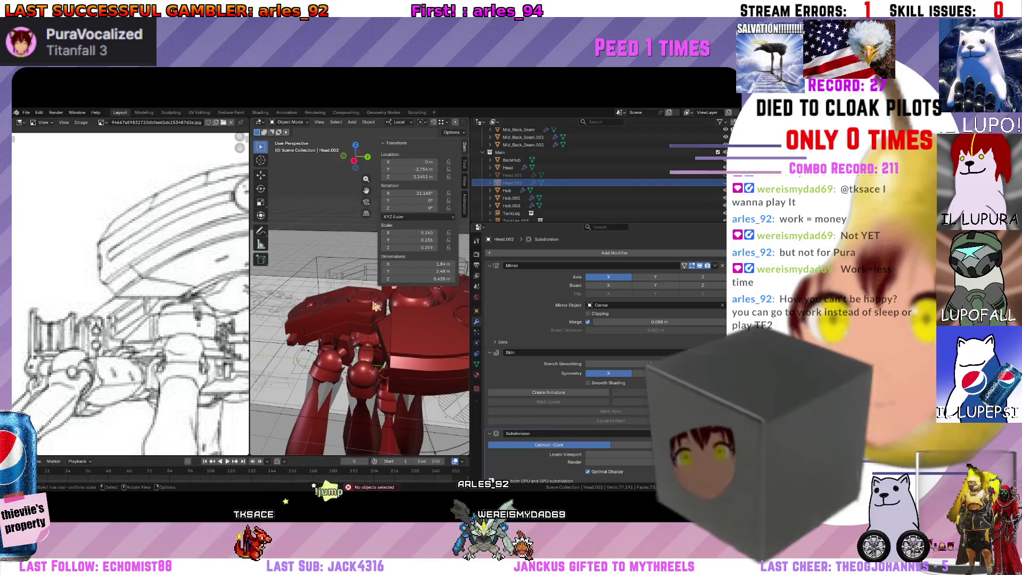
mouse_move(376, 306)
middle_down()
mouse_move(383, 302)
mouse_move(364, 272)
middle_up()
key(m)
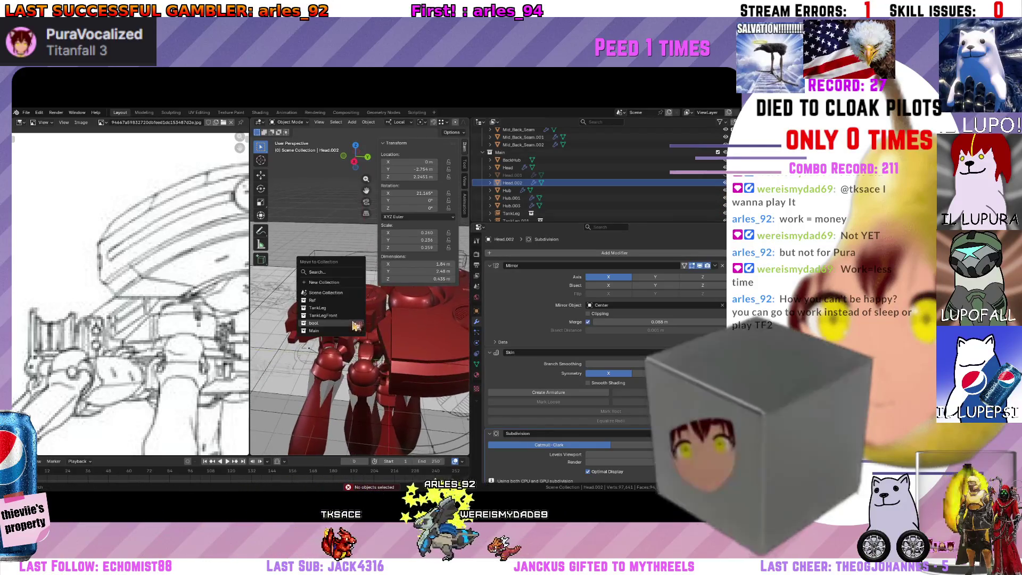
click(360, 322)
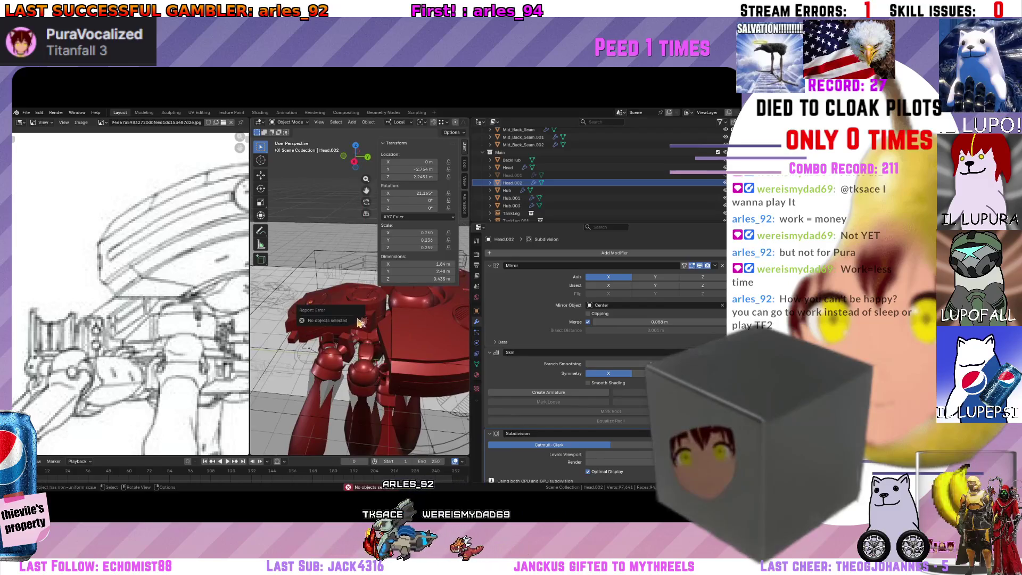
Move Head.002 and then Head.001 into the bool collection via the Outliner.
click(537, 186)
key(m)
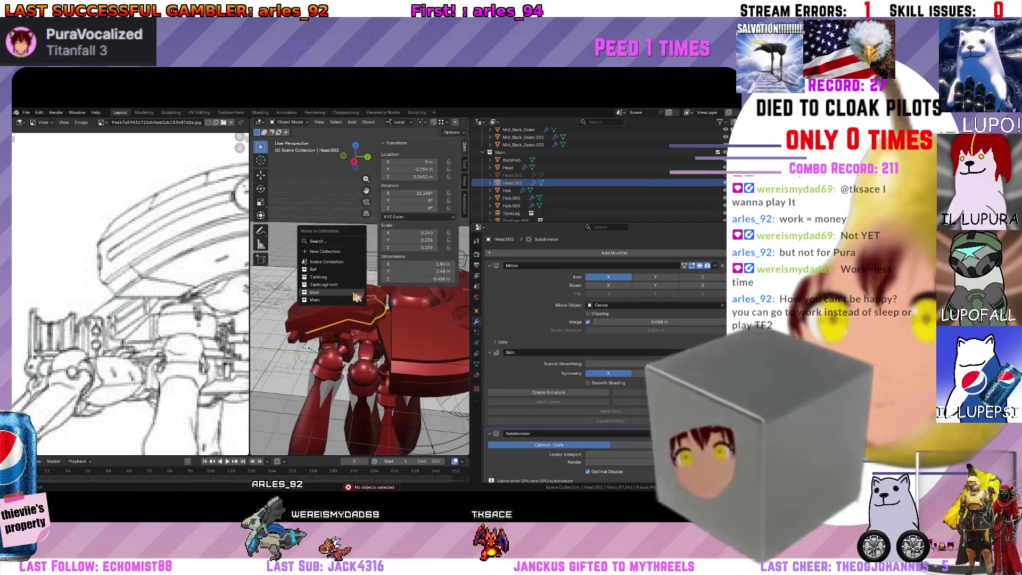
click(356, 297)
middle_drag(356, 297, 376, 287)
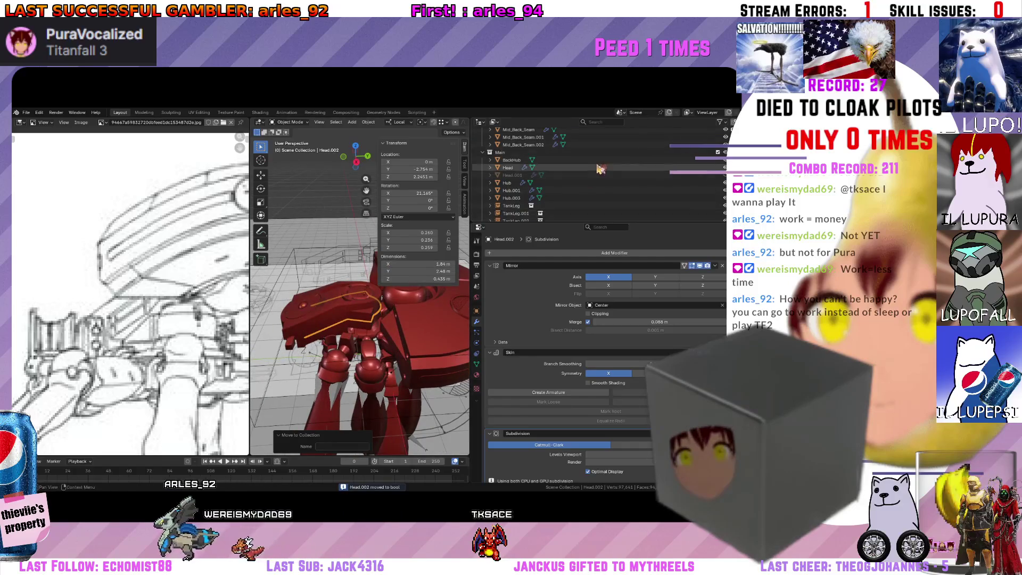
scroll(601, 169, up, 2)
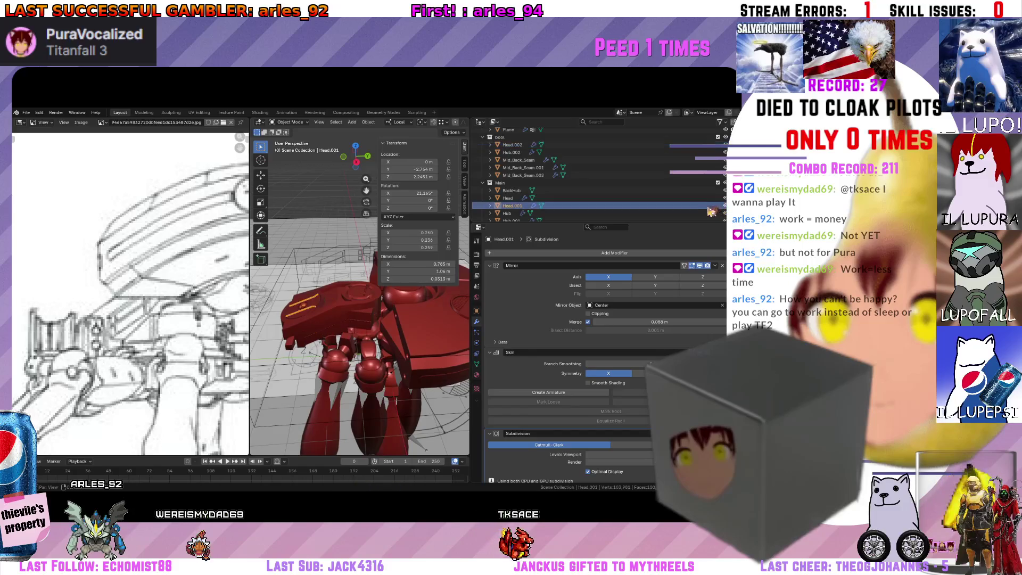
key(m)
click(611, 205)
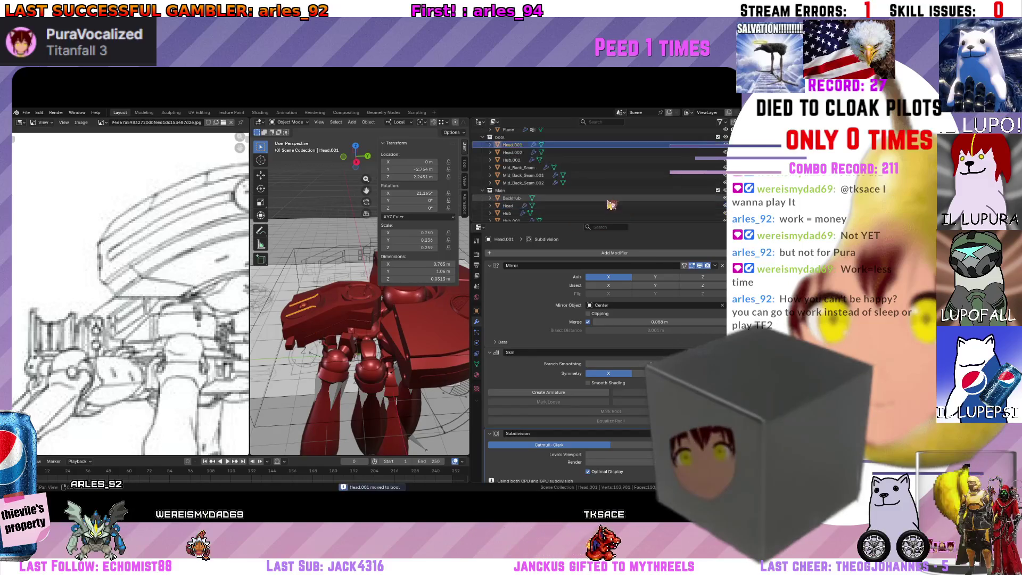
Rename Cylinder.002 to Handle and move it into the Main collection.
click(645, 185)
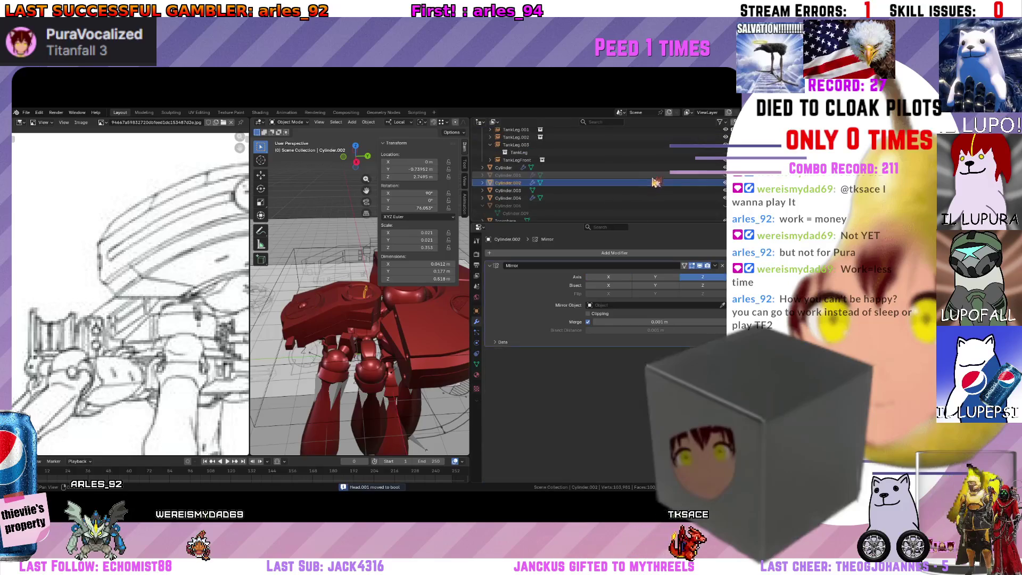
middle_drag(345, 304, 375, 263)
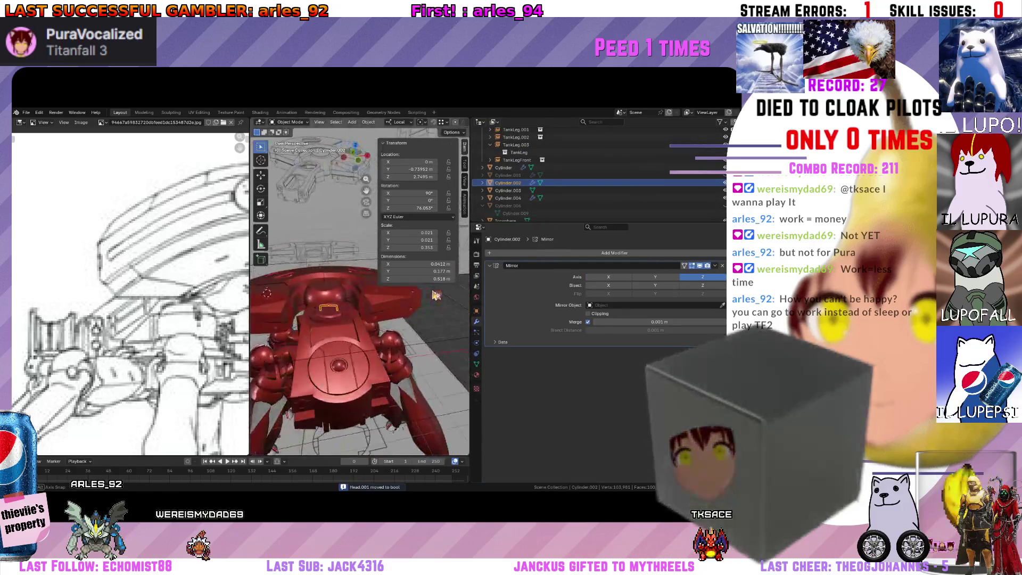
double_click(515, 182)
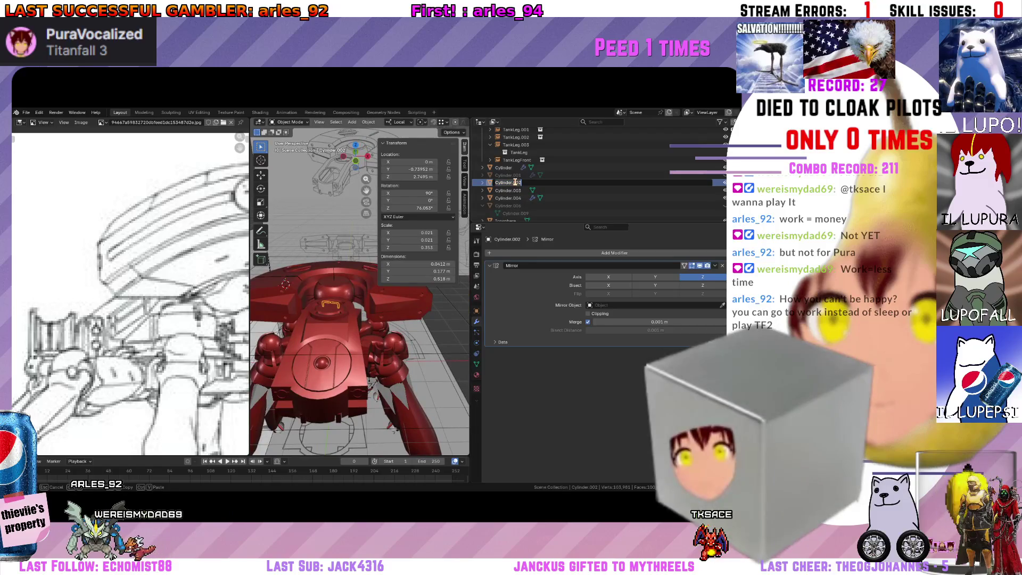
text(Handle)
key(Return)
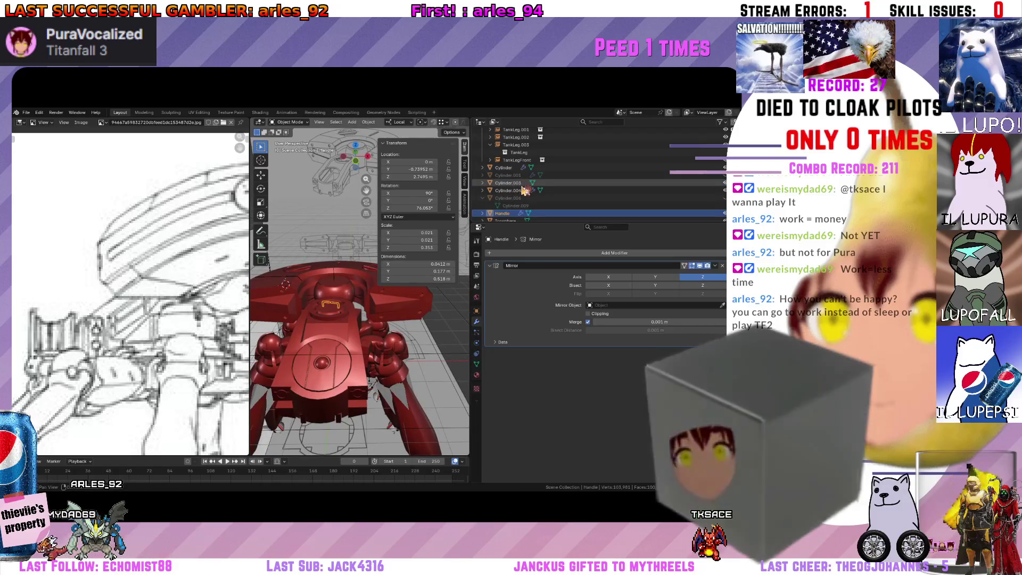
middle_drag(360, 303, 340, 285)
key(m)
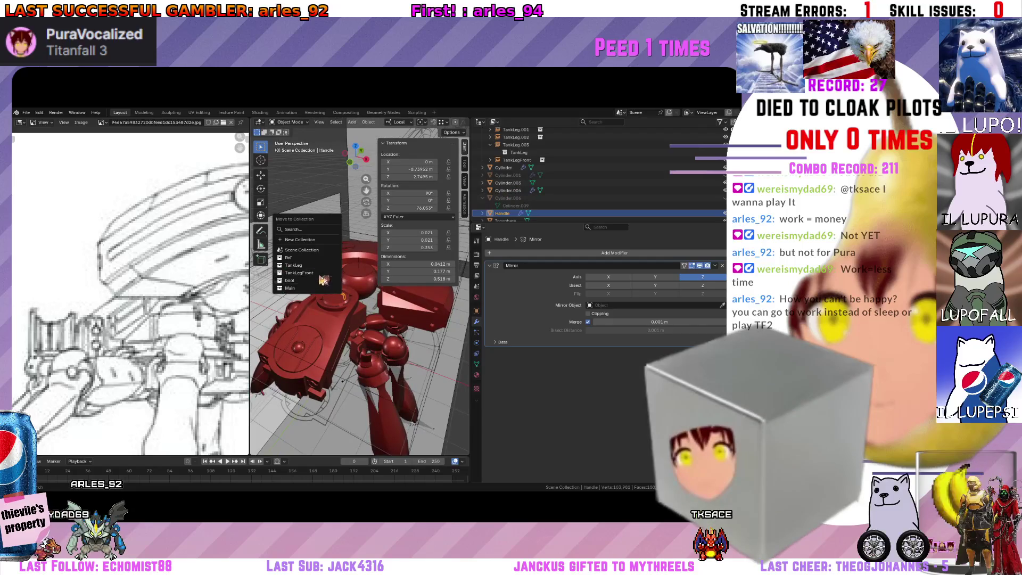
click(319, 288)
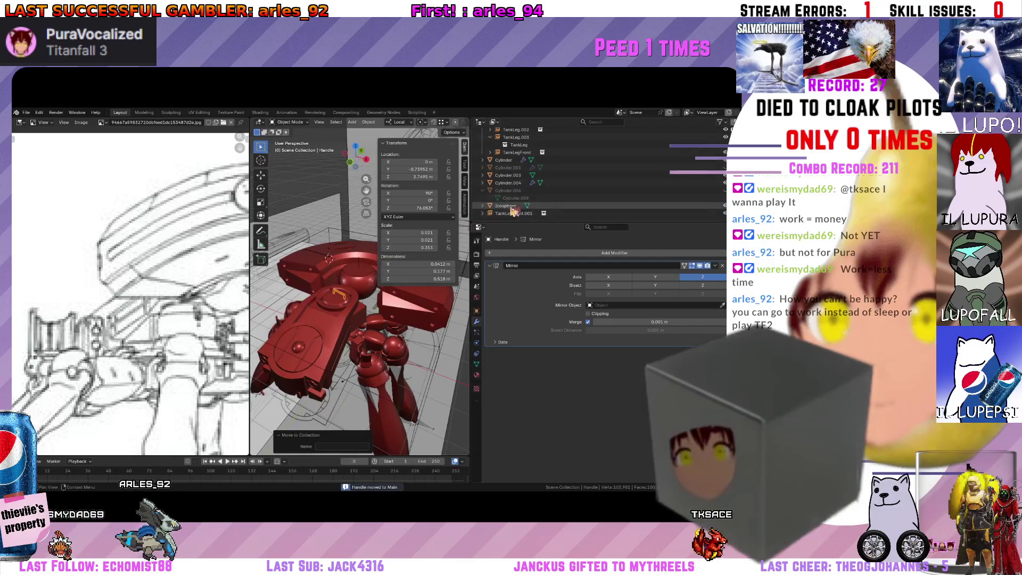
Rename Cylinder.004 to Eyes, move it into Main, and select the next cylinder.
click(516, 184)
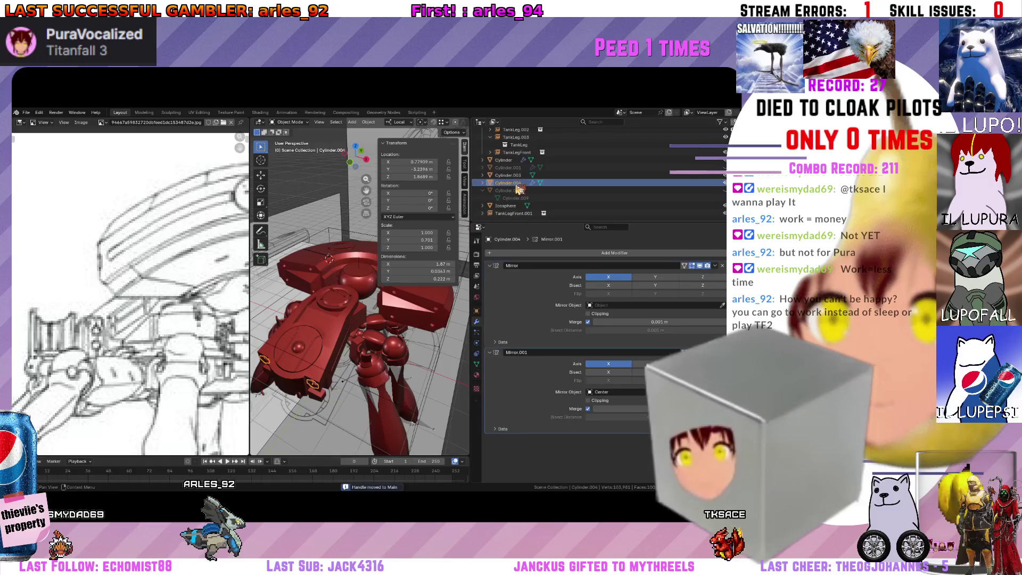
double_click(511, 184)
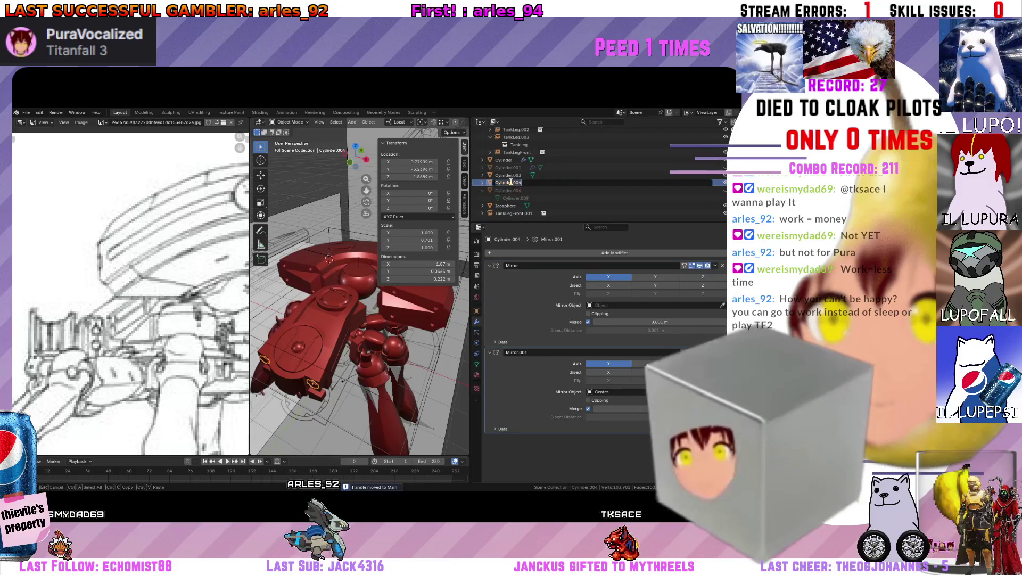
text(en)
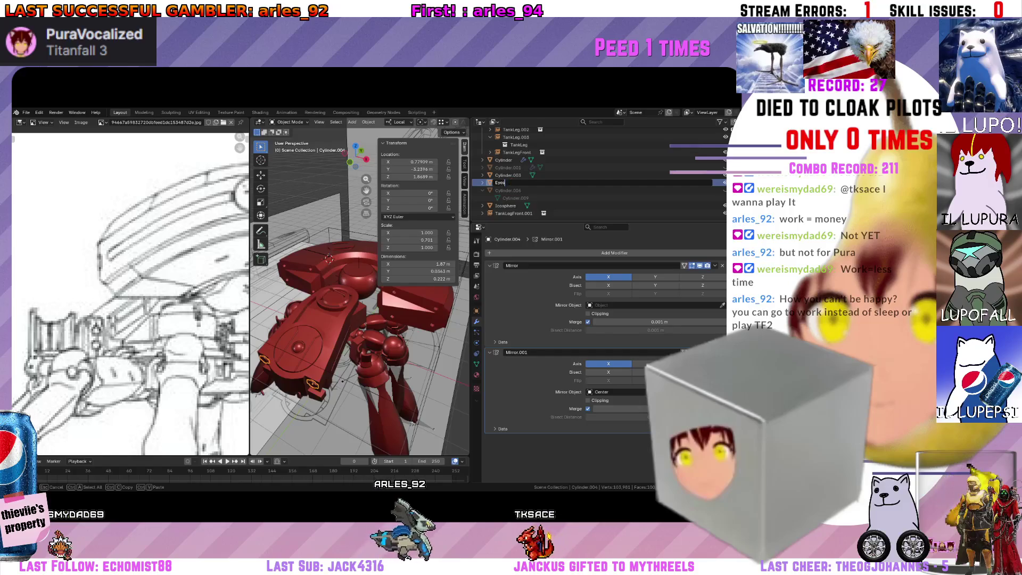
key(Return)
middle_drag(328, 258, 297, 265)
key(m)
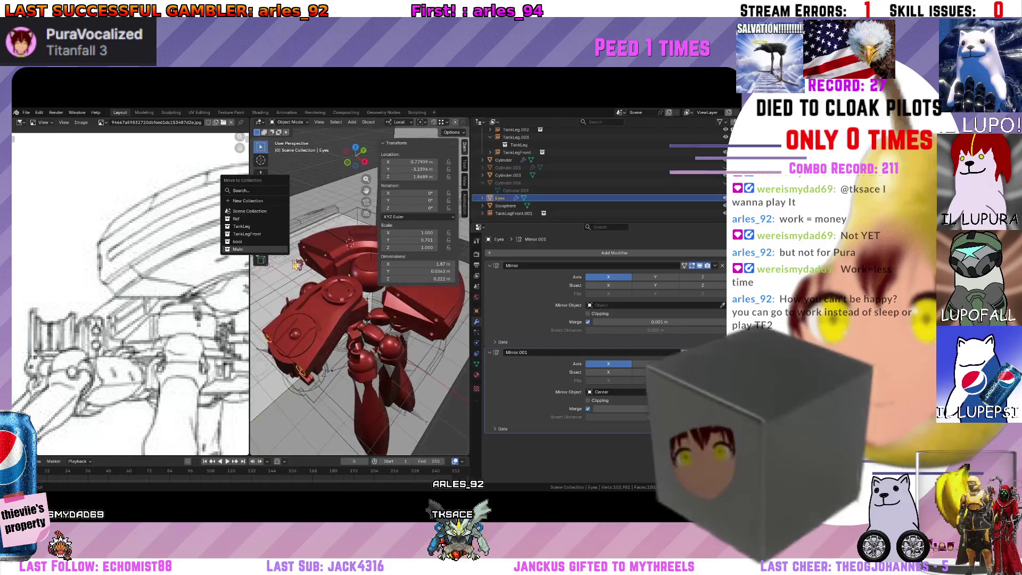
click(282, 250)
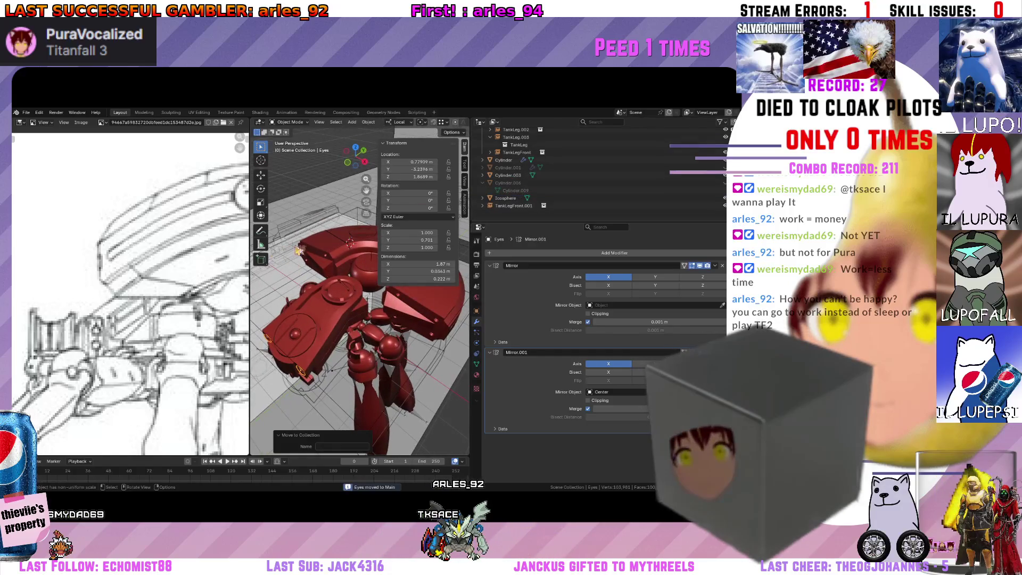
click(517, 194)
text(Cent)
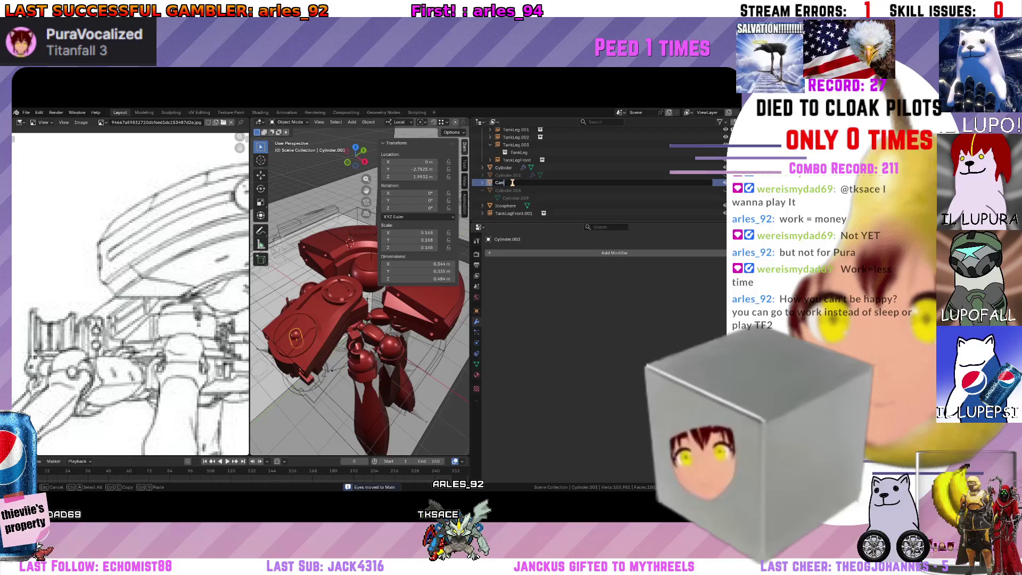
text(era)
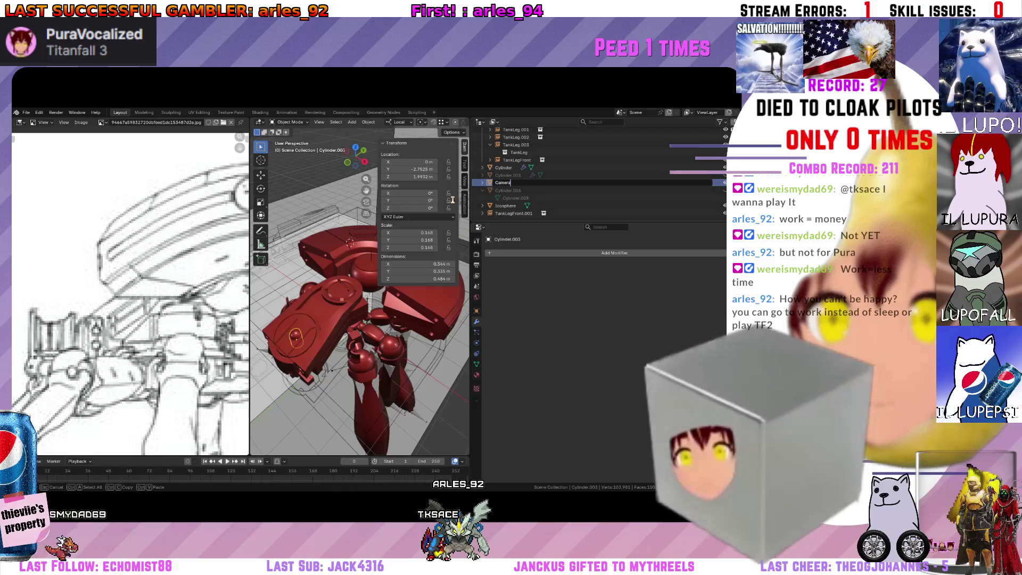
Confirm the name Camera, then rename the Icosphere and the Camera object.
key(Return)
scroll(343, 352, up, 6)
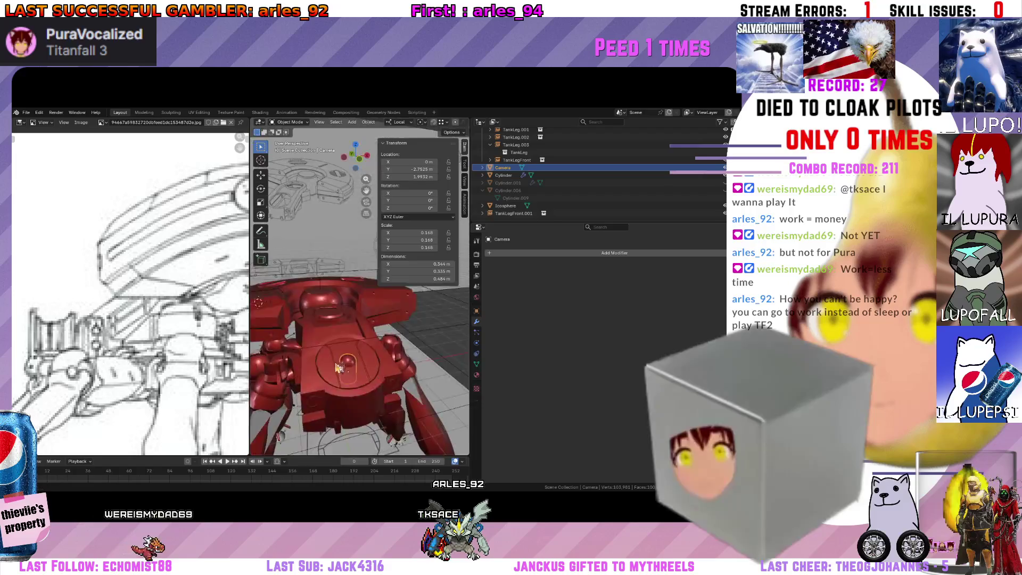
click(391, 368)
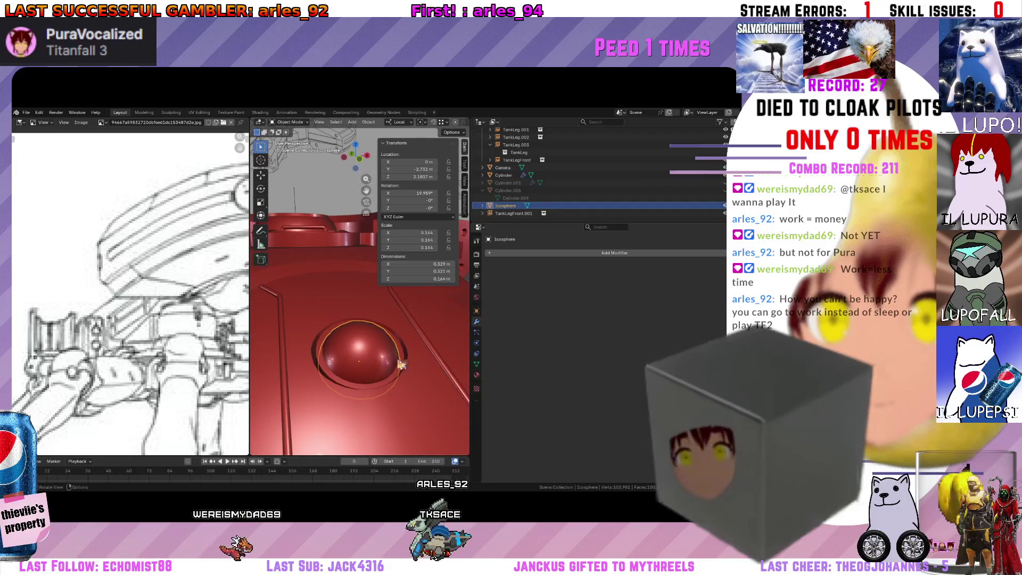
double_click(501, 205)
text(d)
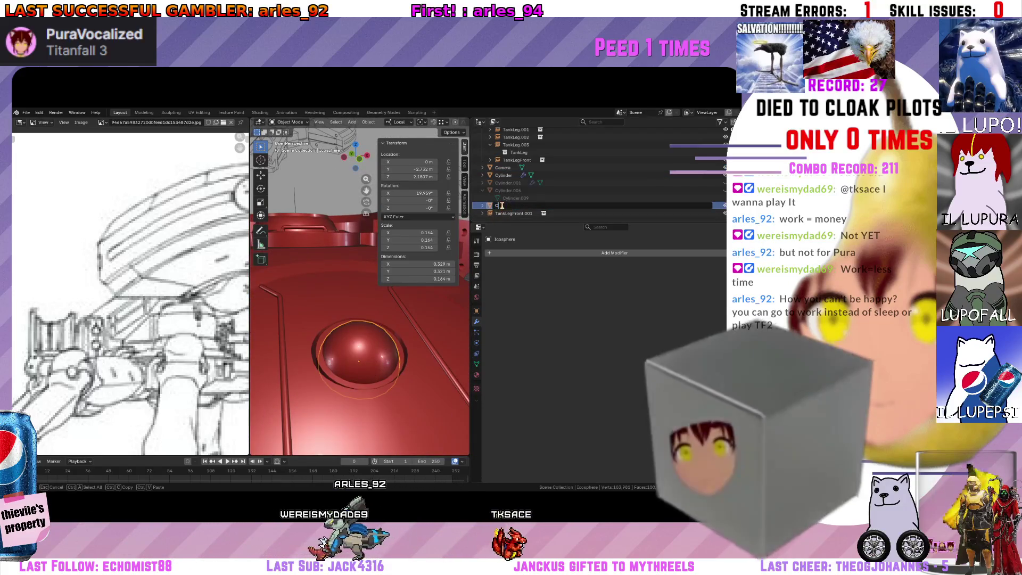
text(Camera)
key(Return)
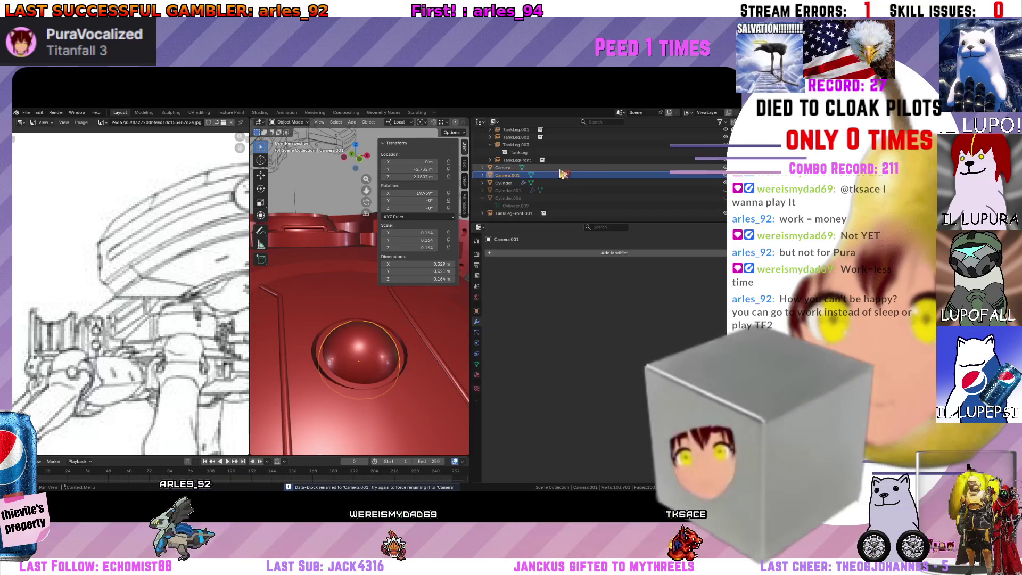
double_click(522, 167)
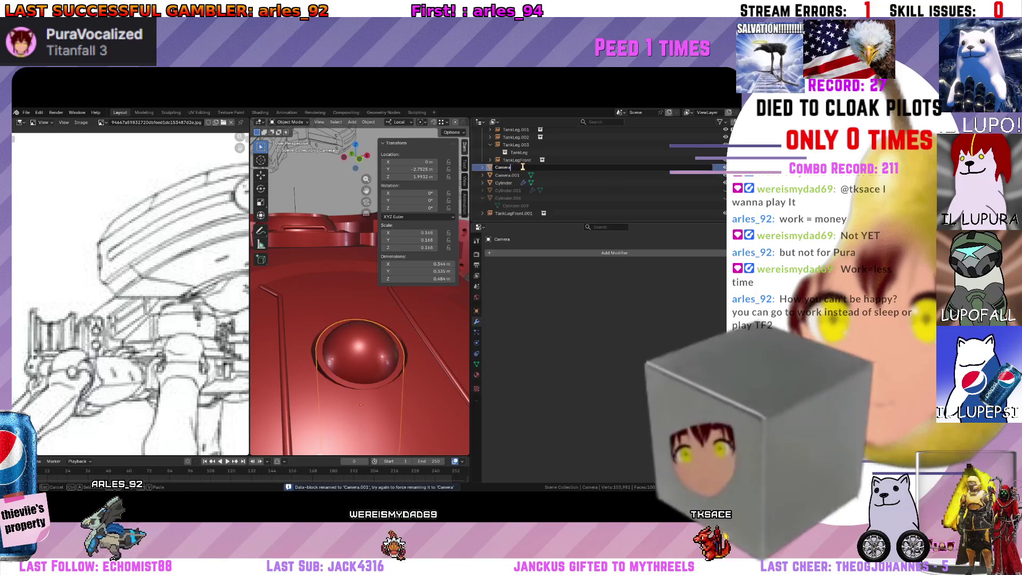
text(01Cylinder)
key(Return)
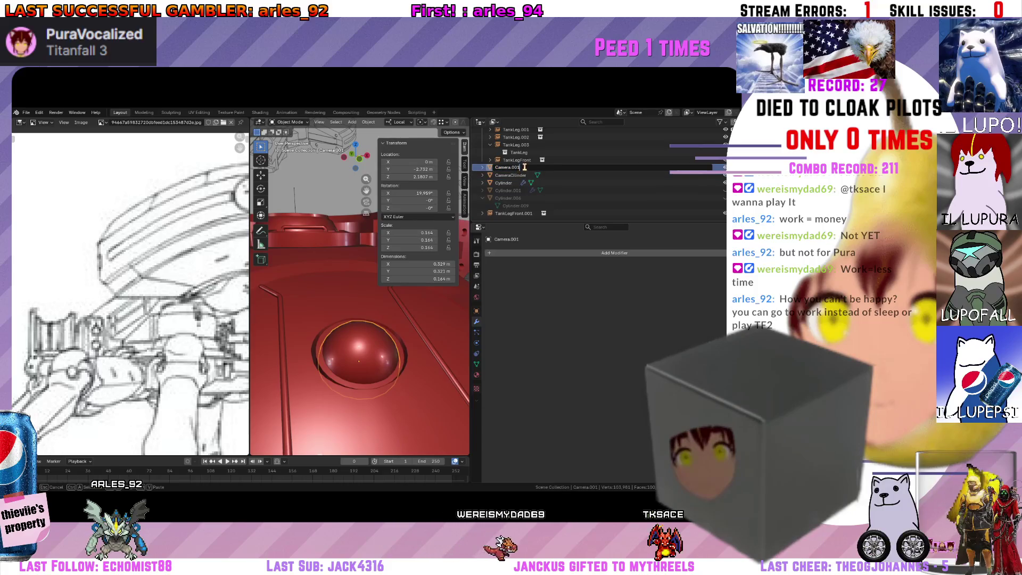
Move the renamed camera parts into the Main collection and select Cylinder.001.
click(525, 168)
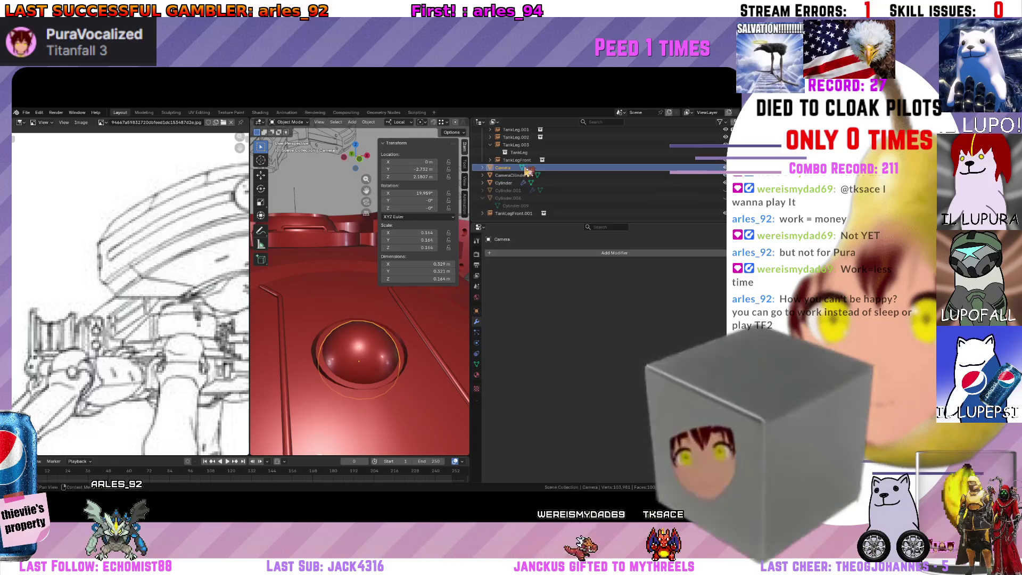
middle_drag(375, 303, 349, 286)
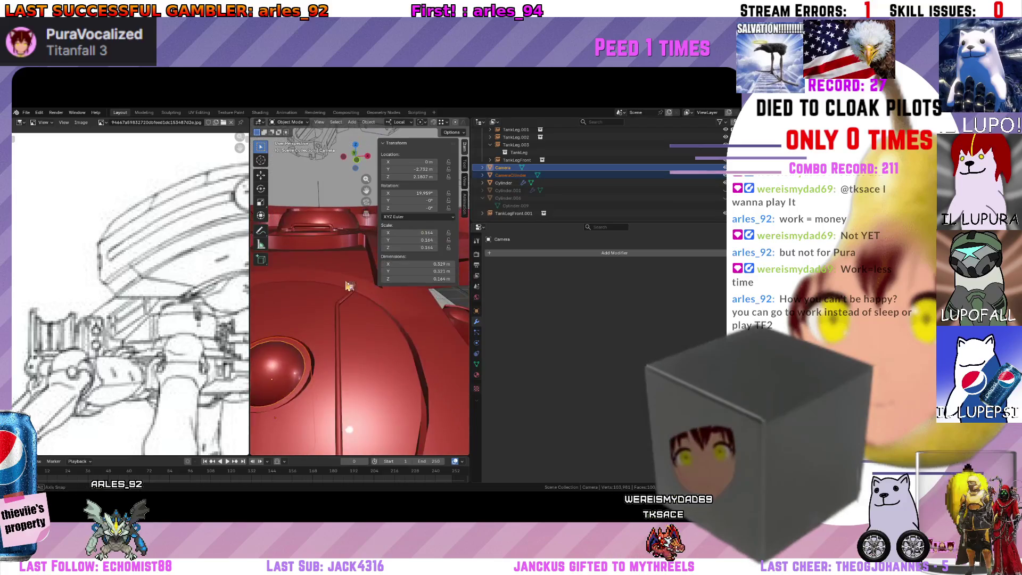
click(348, 285)
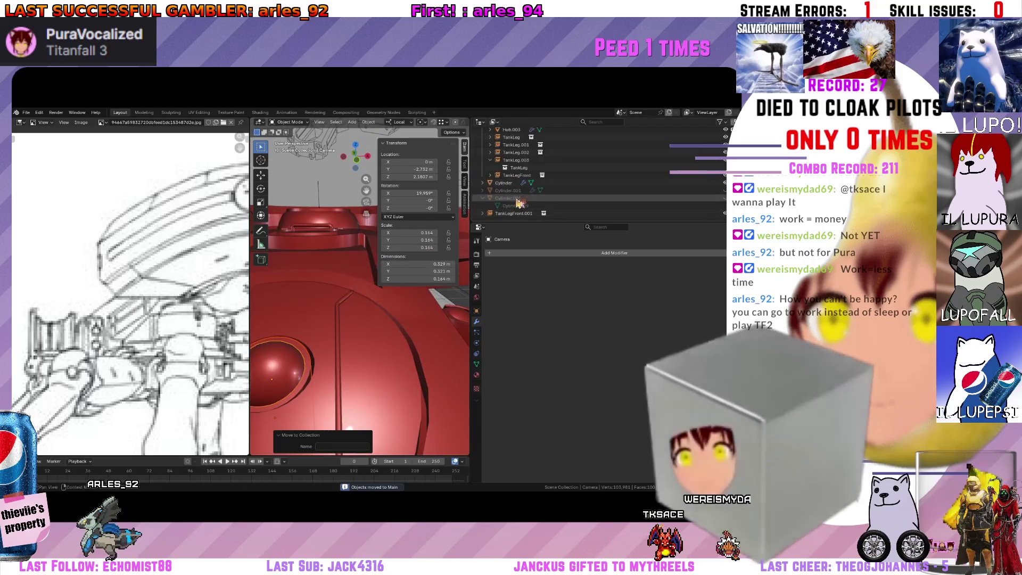
scroll(515, 204, up, 2)
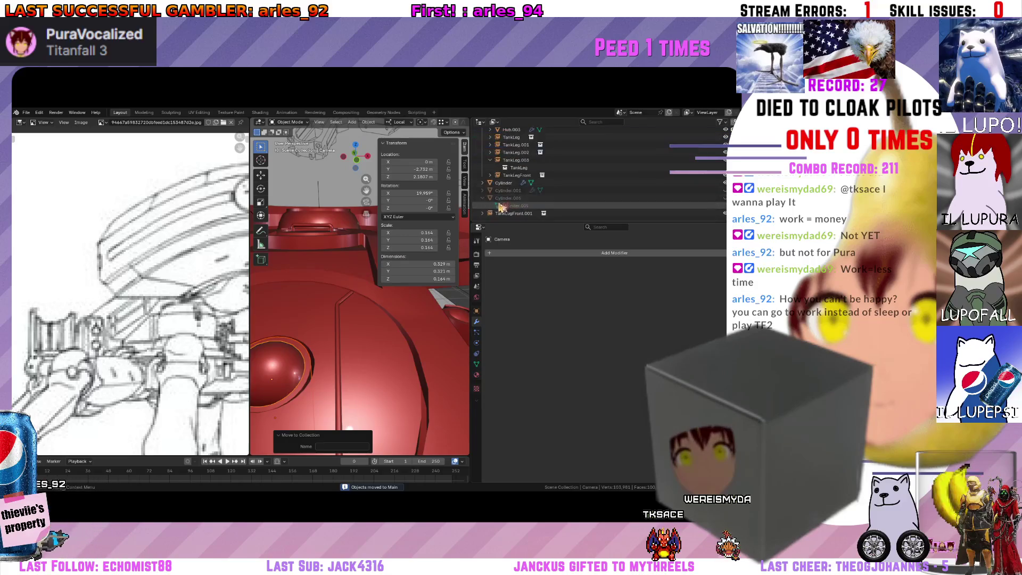
click(512, 191)
scroll(359, 304, down, 3)
scroll(360, 304, down, 2)
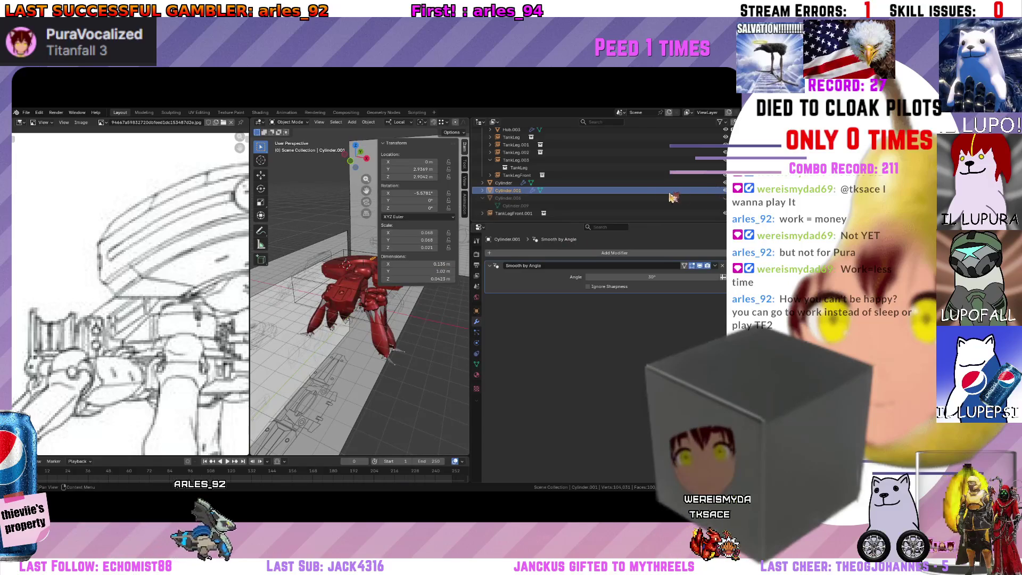
Move Cylinder.001 into the boot collection.
mouse_move(351, 272)
middle_down()
mouse_move(330, 262)
mouse_move(360, 255)
middle_up()
key(m)
click(307, 250)
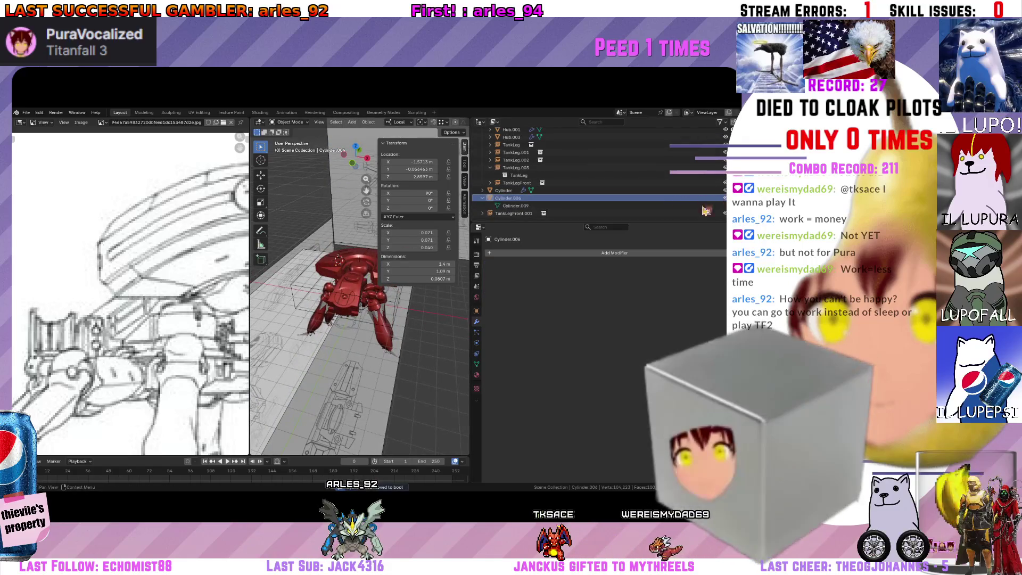
Select Cylinder.006 with the other cutters and move them into the boot collection.
click(678, 198)
mouse_move(344, 271)
middle_down()
mouse_move(315, 276)
mouse_move(336, 264)
middle_up()
scroll(316, 276, up, 3)
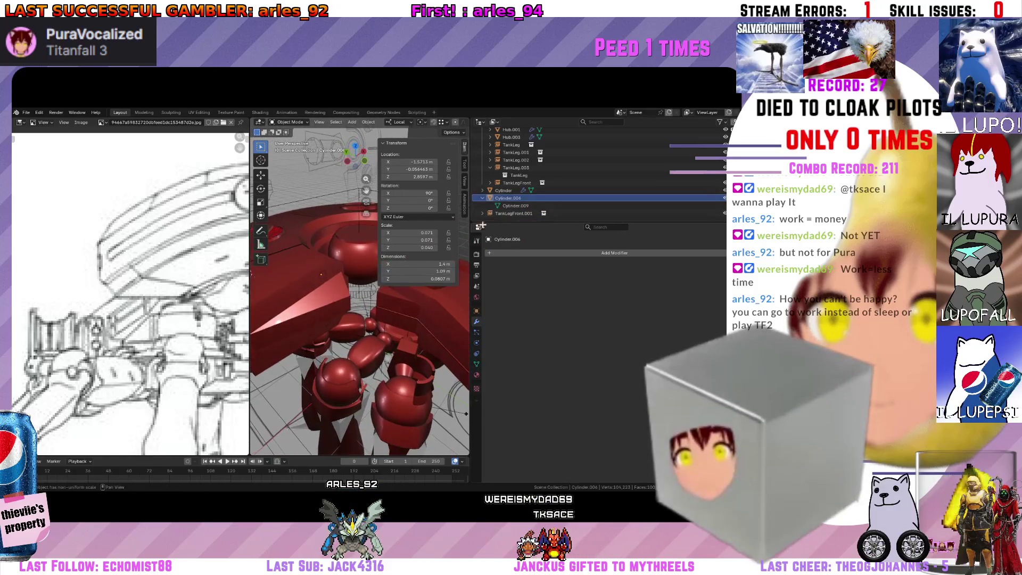
click(551, 199)
scroll(365, 283, up, 3)
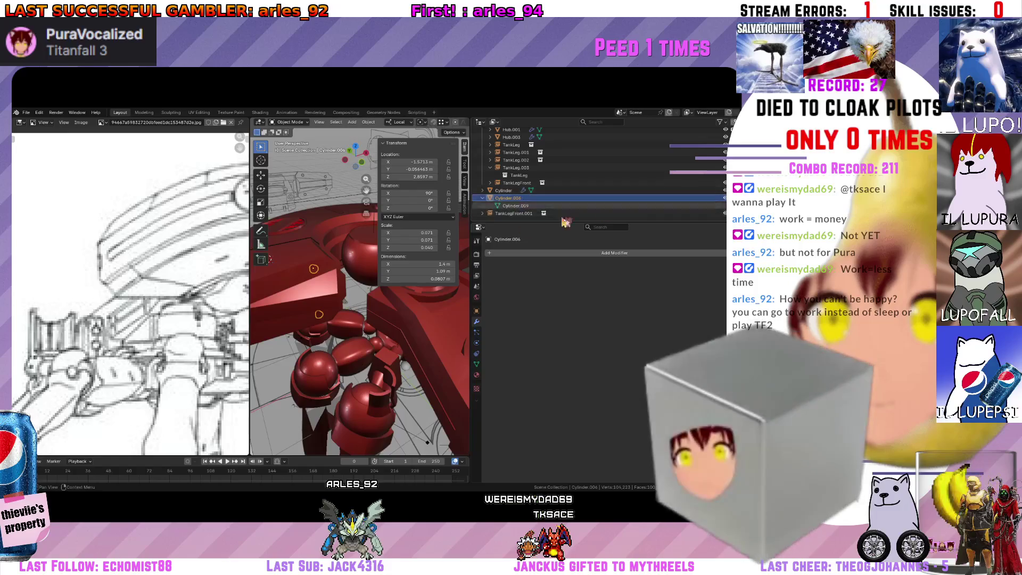
scroll(320, 295, down, 2)
key(m)
click(245, 277)
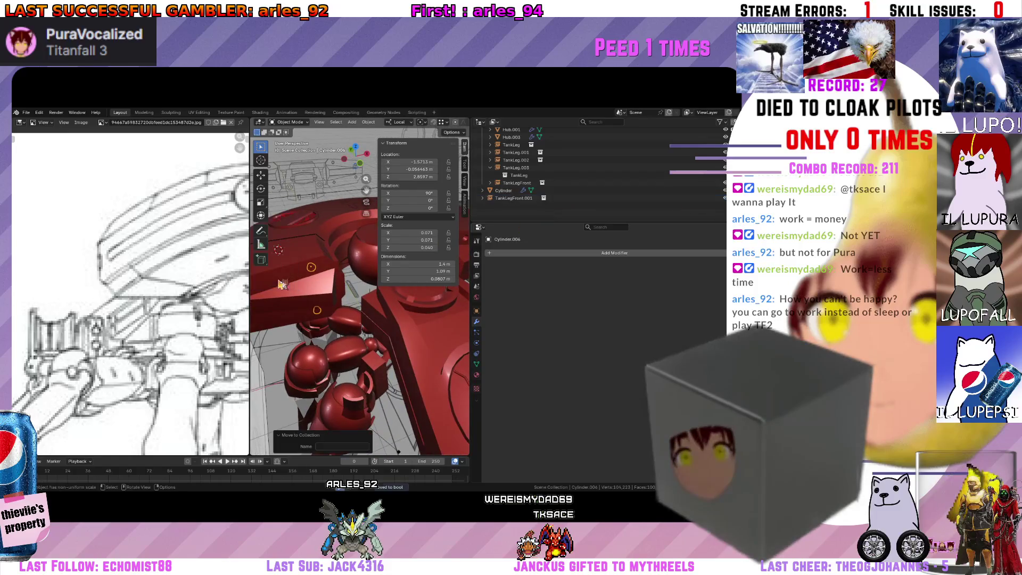
scroll(633, 156, down, 3)
scroll(643, 164, down, 4)
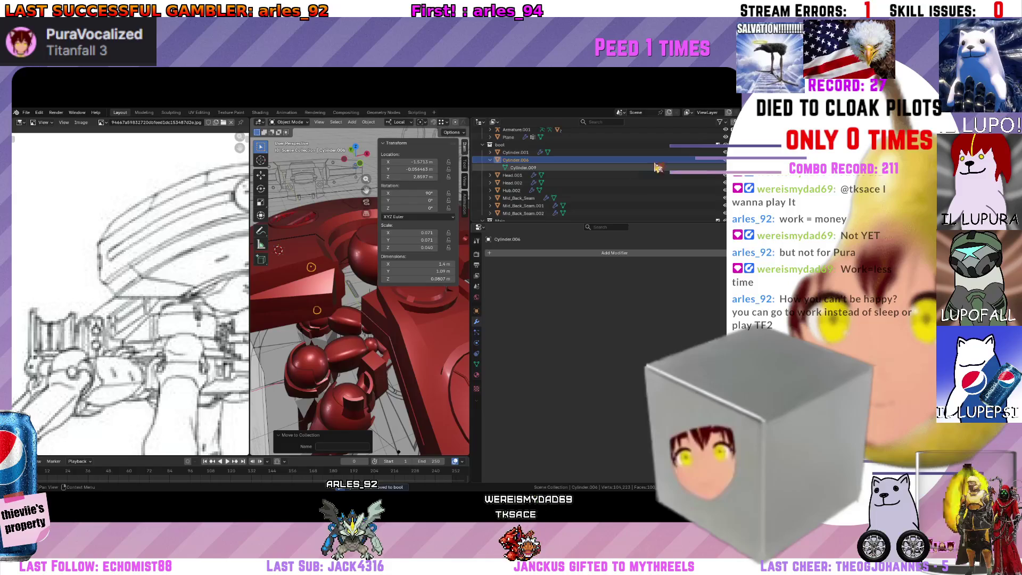
scroll(590, 148, up, 2)
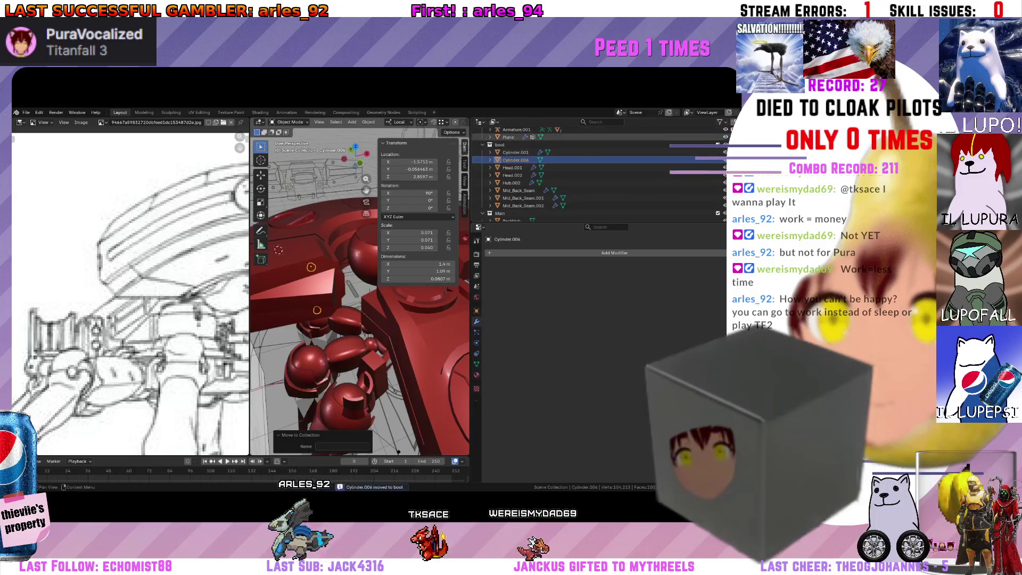
mouse_move(316, 268)
middle_down()
mouse_move(348, 344)
mouse_move(335, 320)
middle_up()
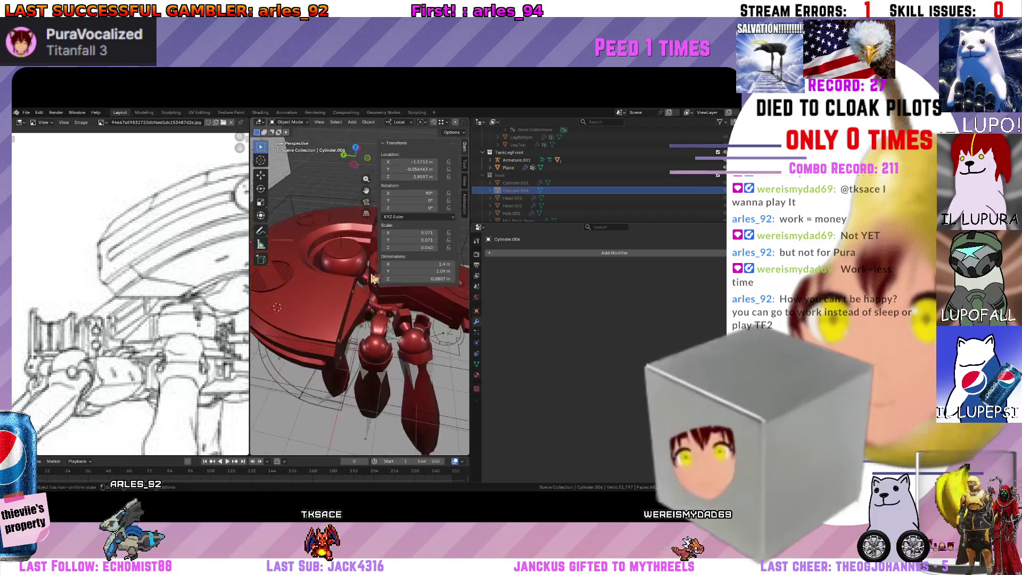
Inspect the Hub up close, briefly entering and leaving Edit Mode on it.
click(320, 303)
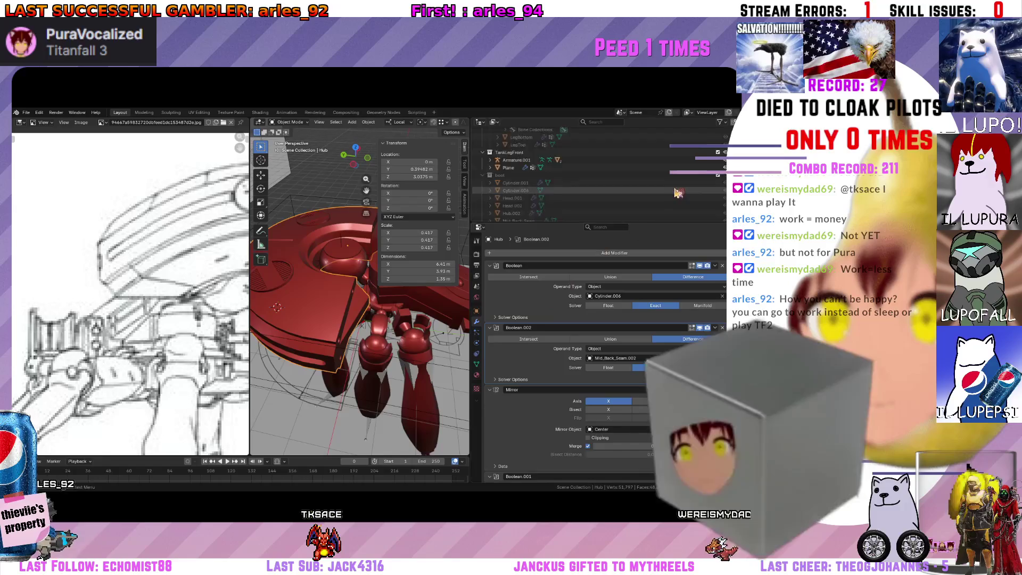
scroll(559, 176, down, 3)
mouse_move(360, 320)
middle_down()
mouse_move(383, 243)
mouse_move(328, 300)
middle_up()
scroll(157, 329, down, 2)
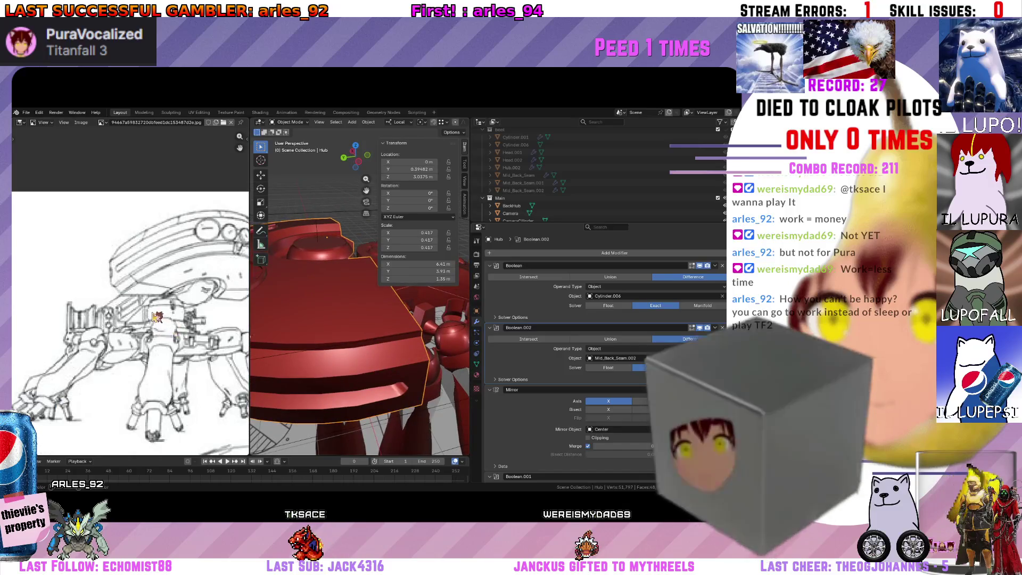
scroll(160, 329, down, 2)
mouse_move(272, 304)
middle_down()
mouse_move(295, 289)
mouse_move(338, 336)
mouse_move(347, 327)
mouse_move(309, 357)
middle_up()
key(Tab)
key(Tab)
key(n)
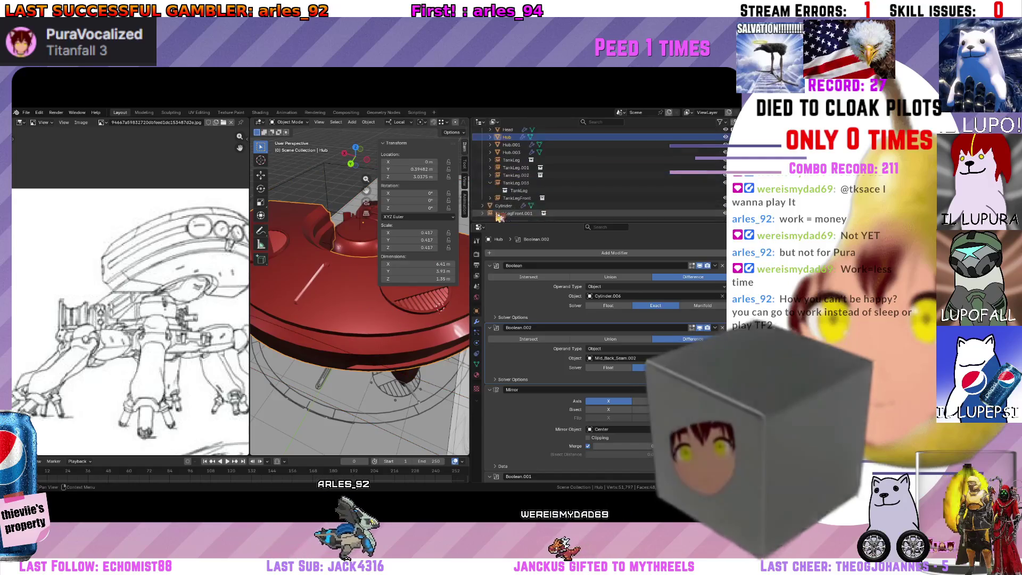
scroll(558, 216, down, 5)
Select and frame the Verts vent object and first send it to the boot collection.
click(563, 208)
key(KP_Decimal)
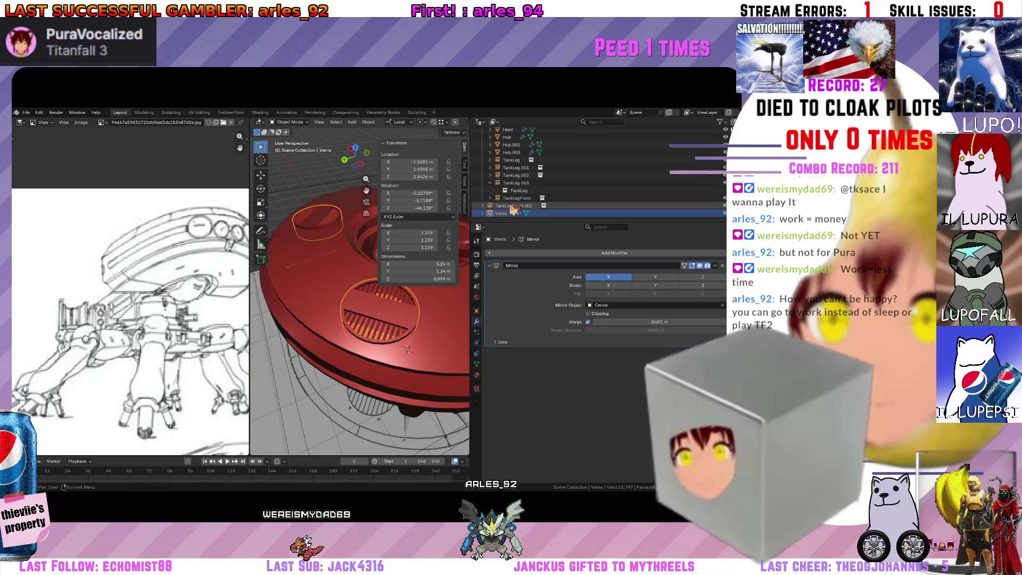
key(m)
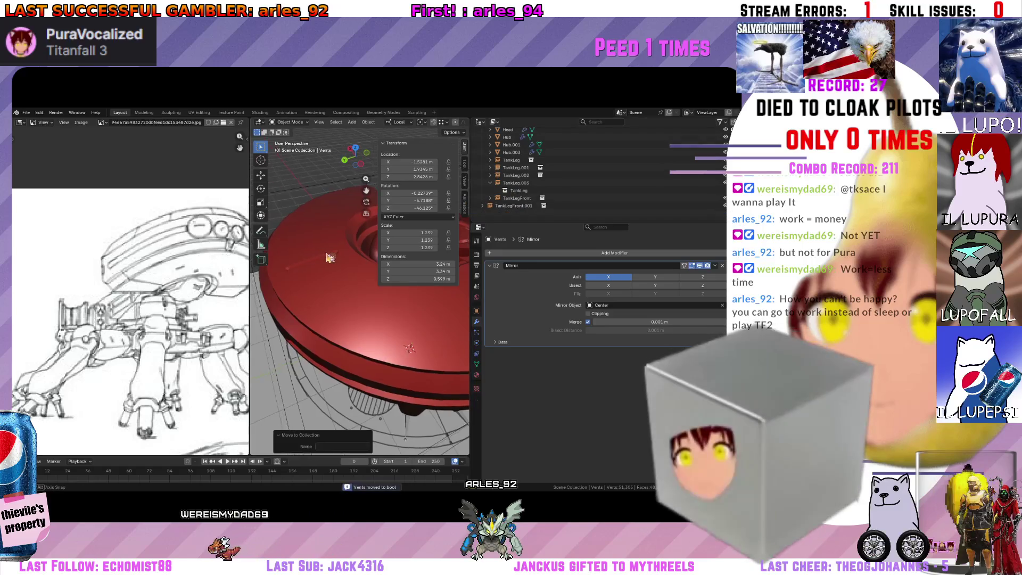
click(399, 192)
key(m)
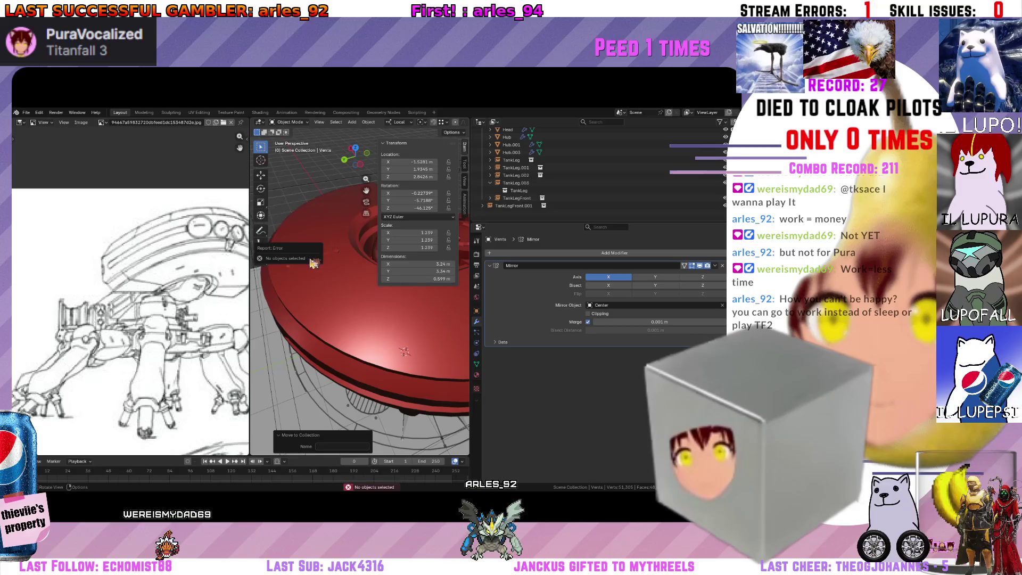
scroll(582, 181, up, 2)
scroll(582, 181, up, 3)
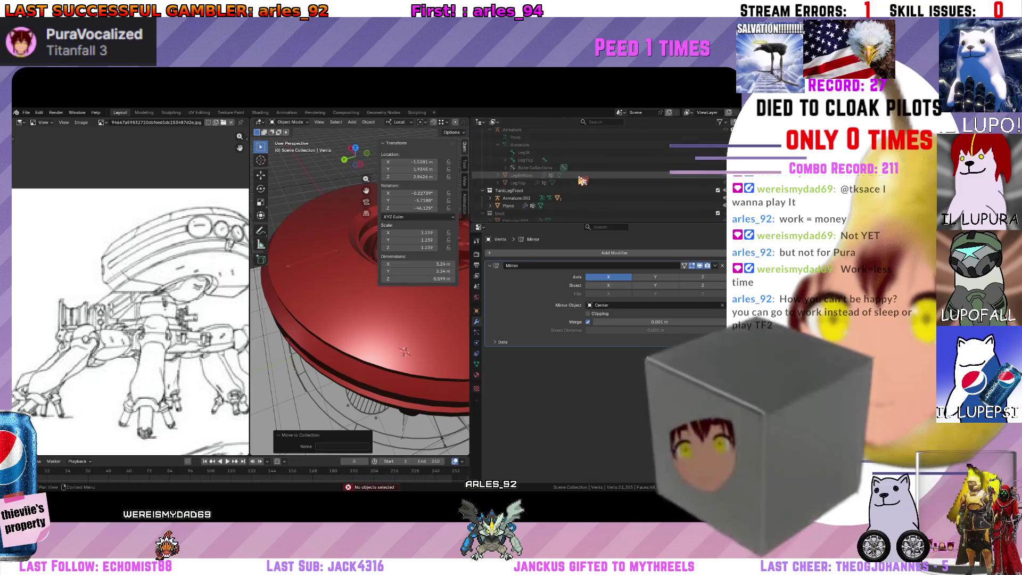
scroll(607, 190, down, 5)
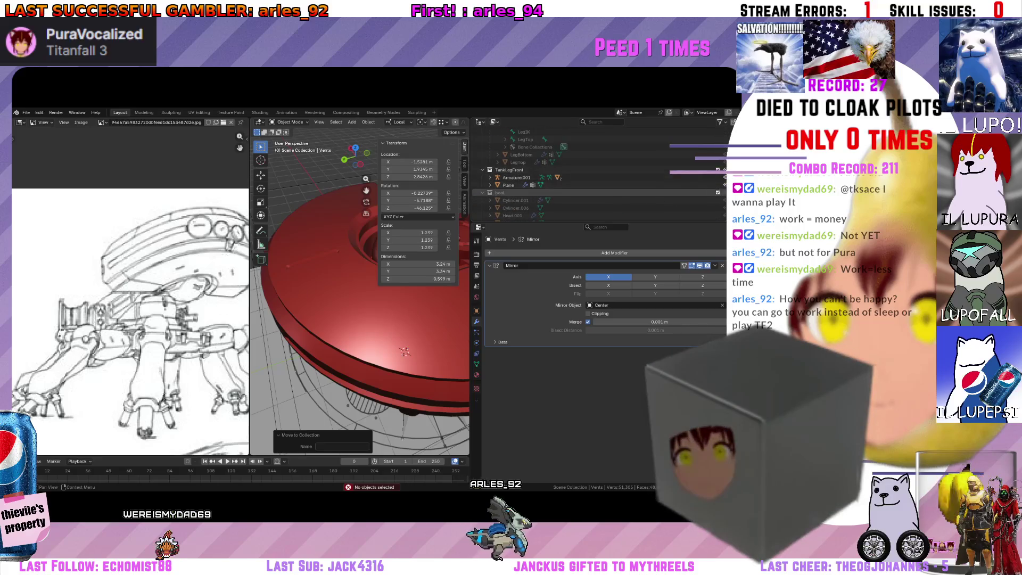
Move Verts into the Main collection instead and view the model from below.
click(507, 185)
scroll(351, 303, down, 2)
key(m)
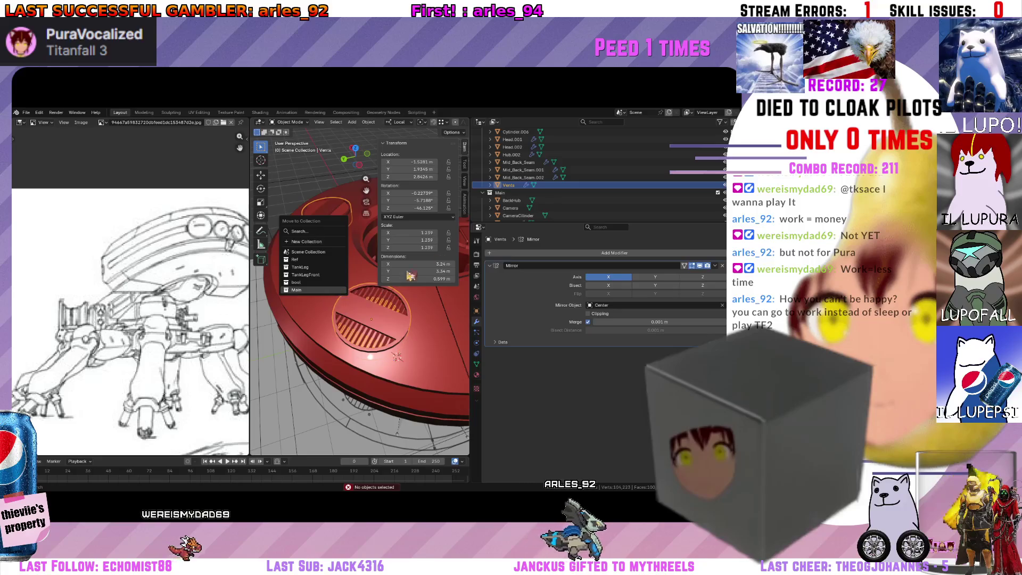
click(310, 291)
scroll(668, 169, up, 5)
scroll(679, 172, down, 4)
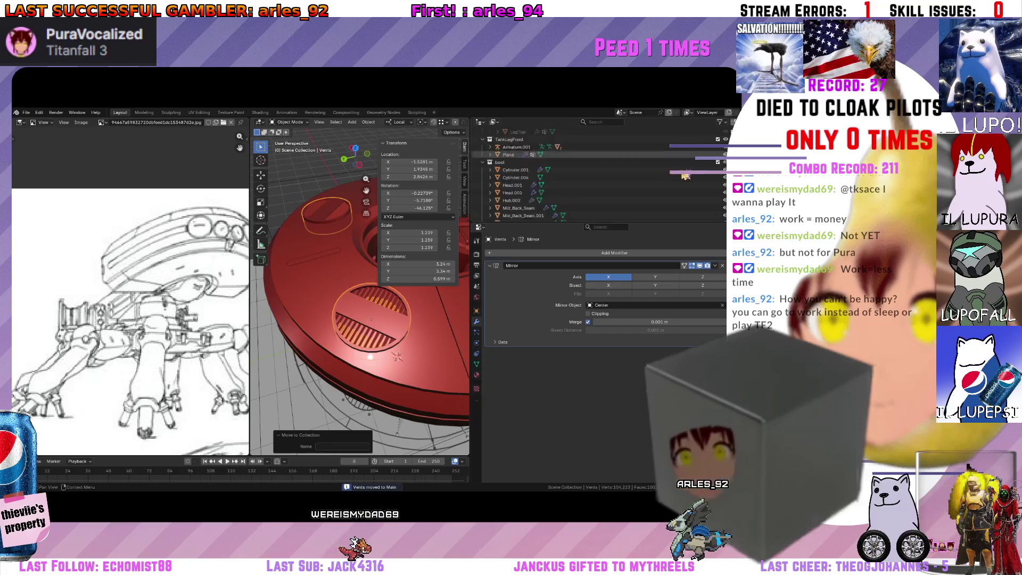
scroll(679, 172, down, 3)
mouse_move(364, 271)
middle_down()
mouse_move(344, 290)
mouse_move(299, 290)
mouse_move(319, 297)
middle_up()
Select the Hub.002 disc, inspect the model from several angles, and enter Edit Mode on it.
click(297, 301)
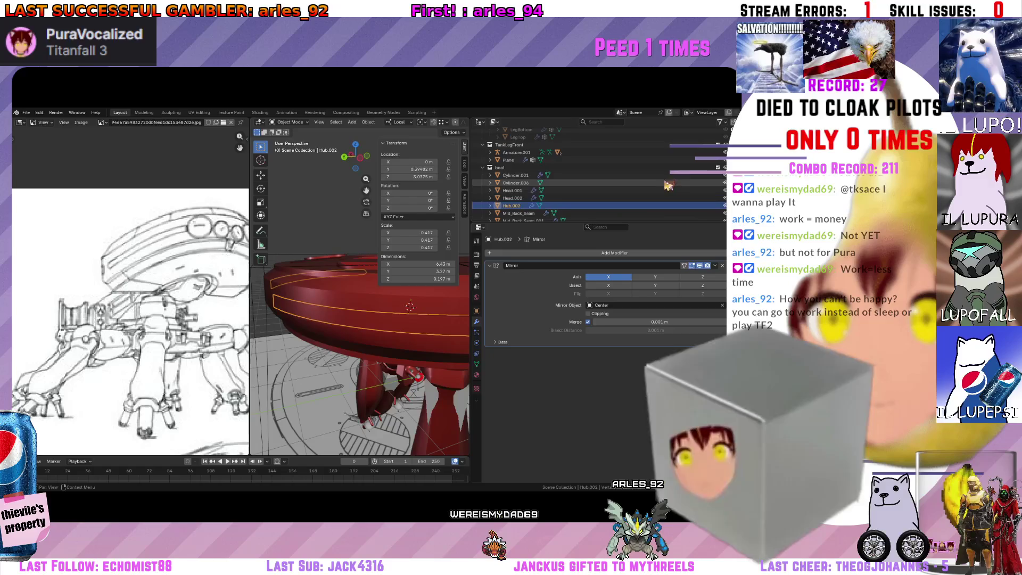
key(alt+a)
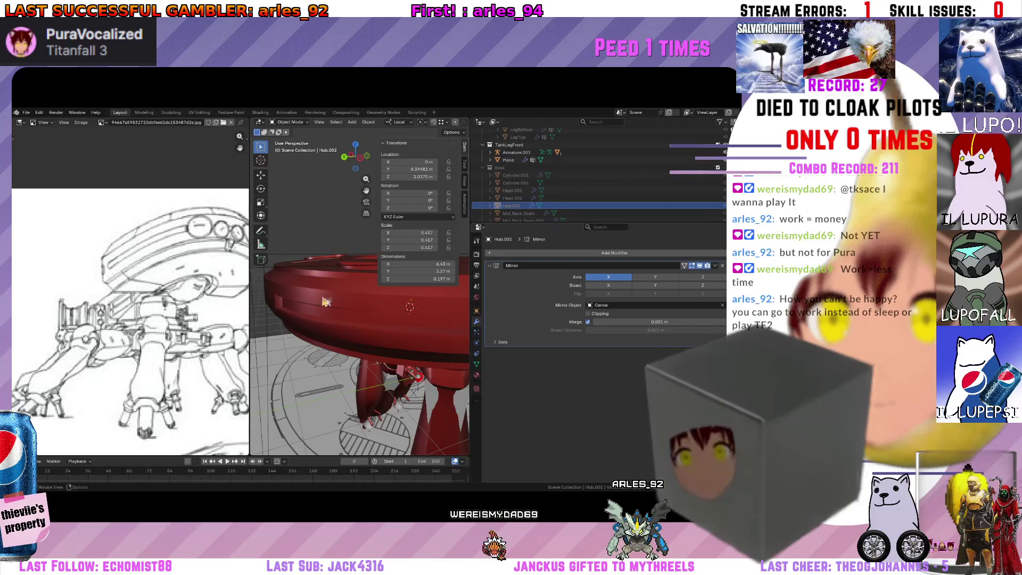
middle_drag(326, 302, 320, 300)
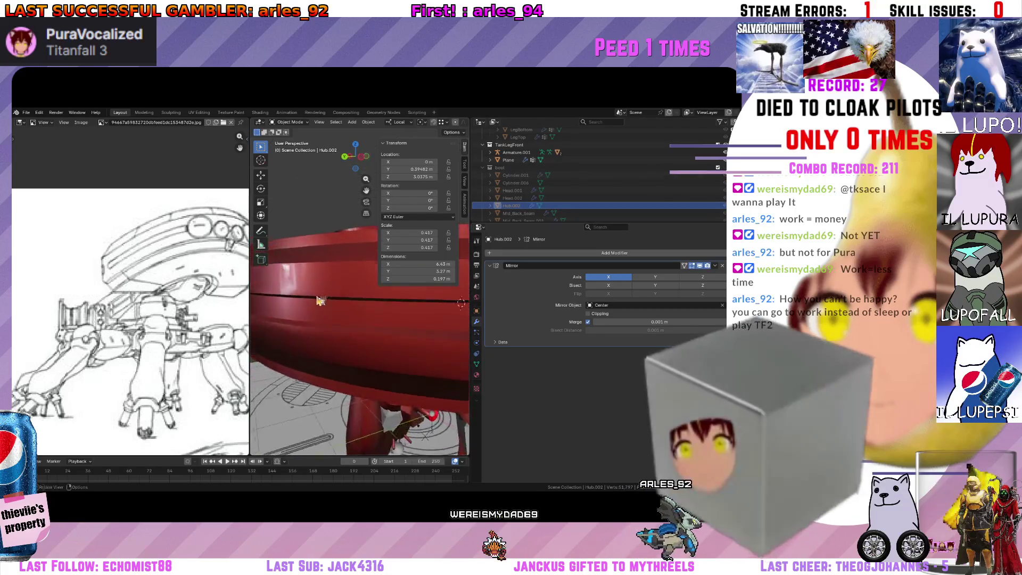
scroll(320, 300, down, 5)
mouse_move(320, 301)
middle_down()
mouse_move(360, 317)
mouse_move(363, 301)
middle_up()
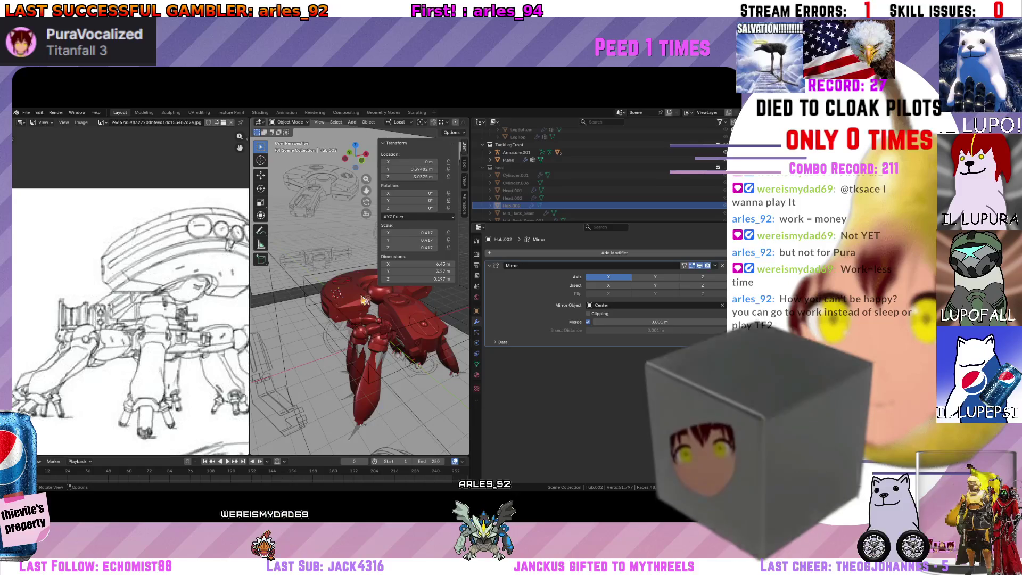
mouse_move(363, 301)
middle_down()
mouse_move(375, 301)
mouse_move(354, 313)
mouse_move(379, 335)
mouse_move(351, 373)
mouse_move(280, 327)
middle_up()
scroll(330, 300, up, 3)
scroll(351, 373, up, 3)
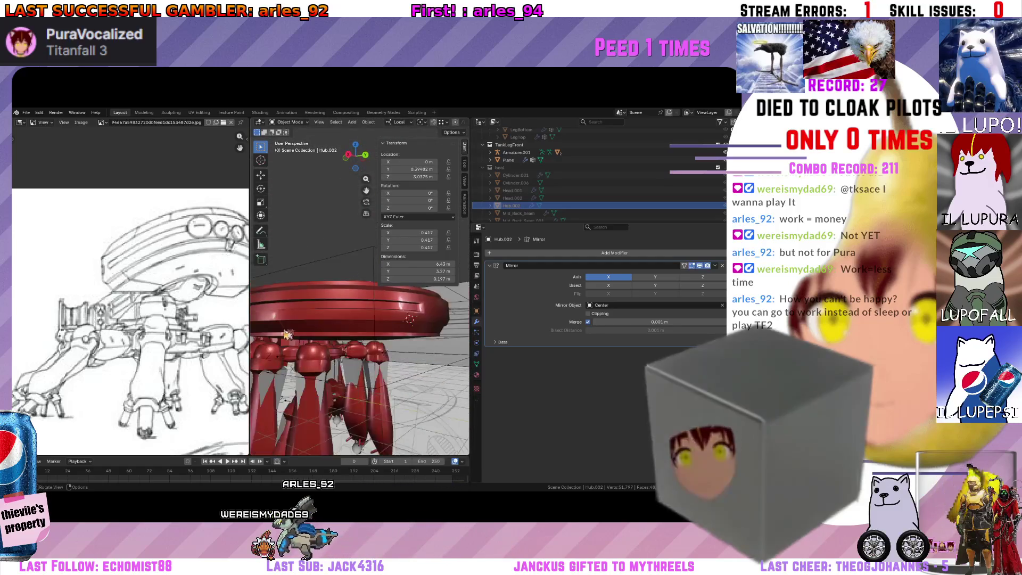
scroll(279, 327, down, 4)
middle_drag(281, 328, 394, 365)
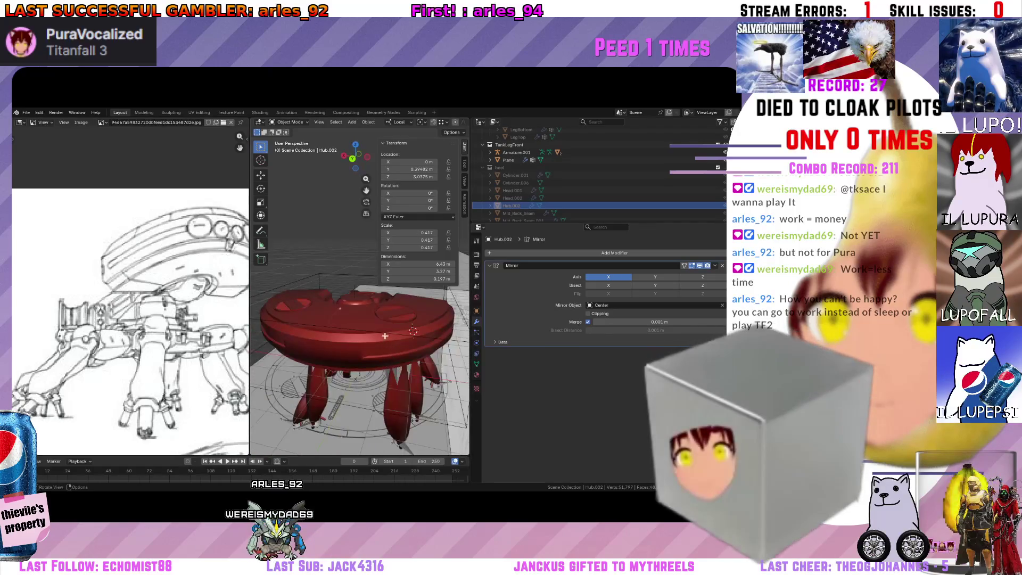
key(Tab)
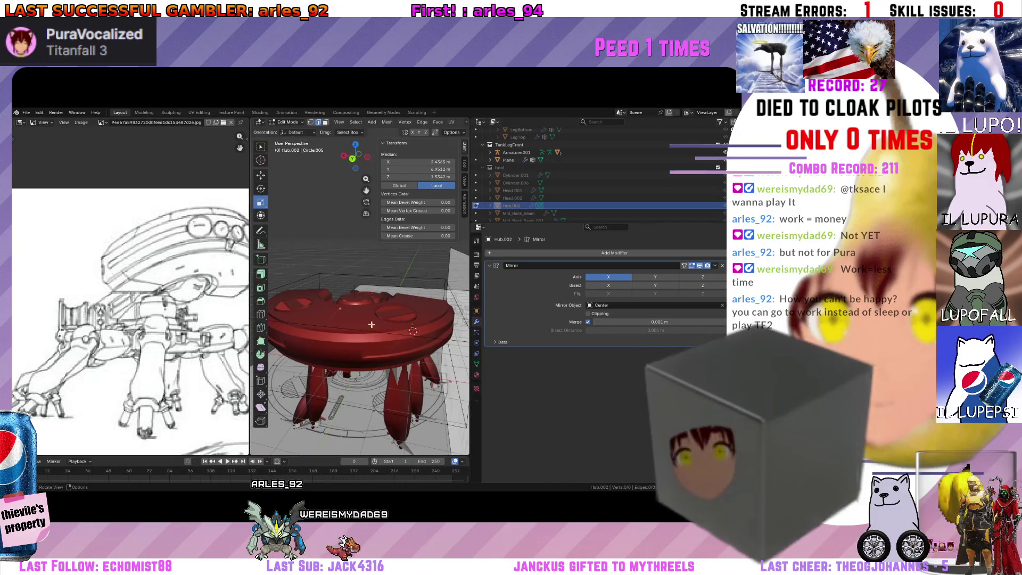
Switch to editing the Hub mesh in a straight top view with wireframe see-through.
key(alt+q)
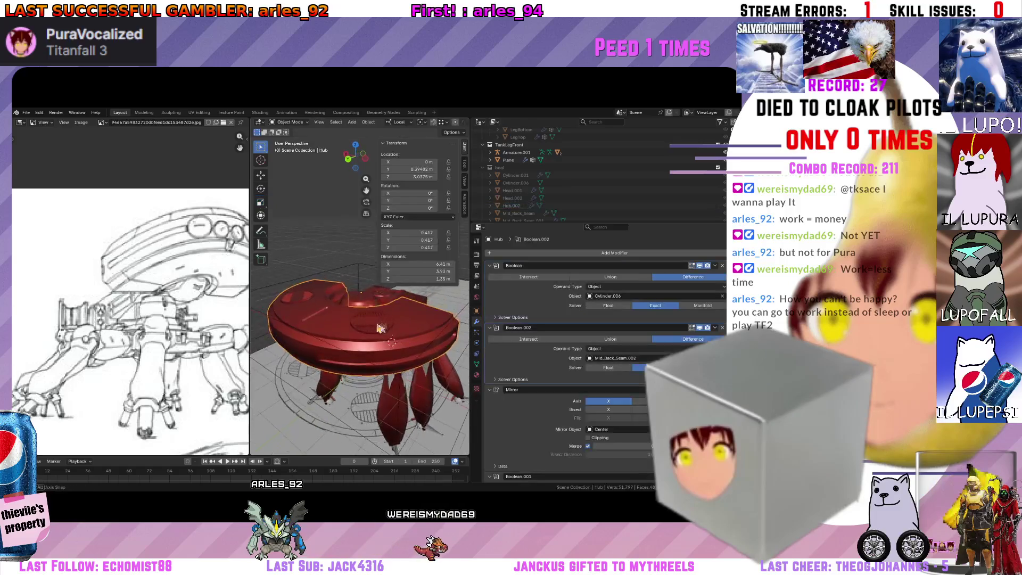
middle_drag(396, 322, 391, 149)
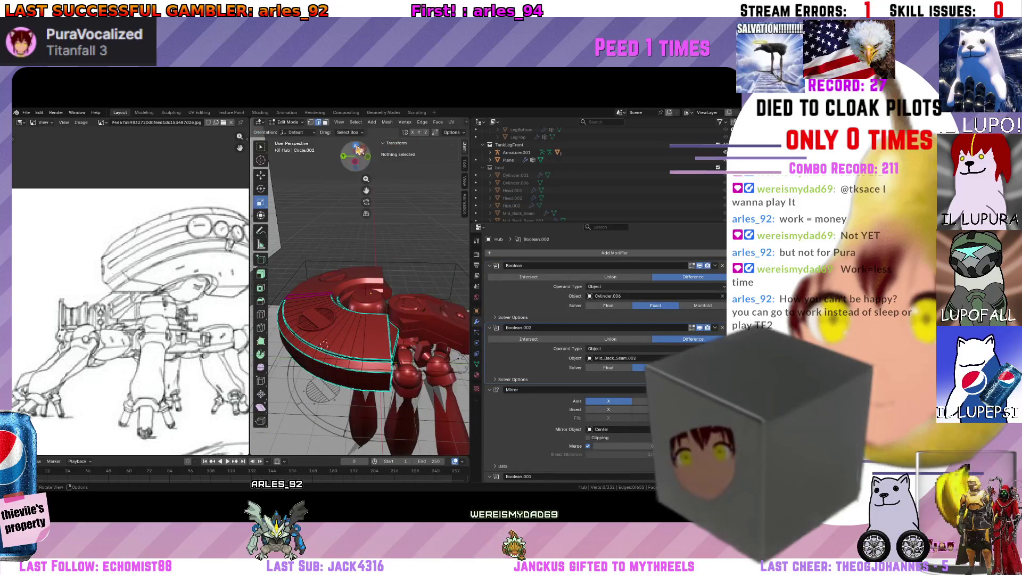
key(KP_7)
scroll(361, 333, up, 2)
scroll(362, 332, up, 2)
scroll(362, 332, up, 2)
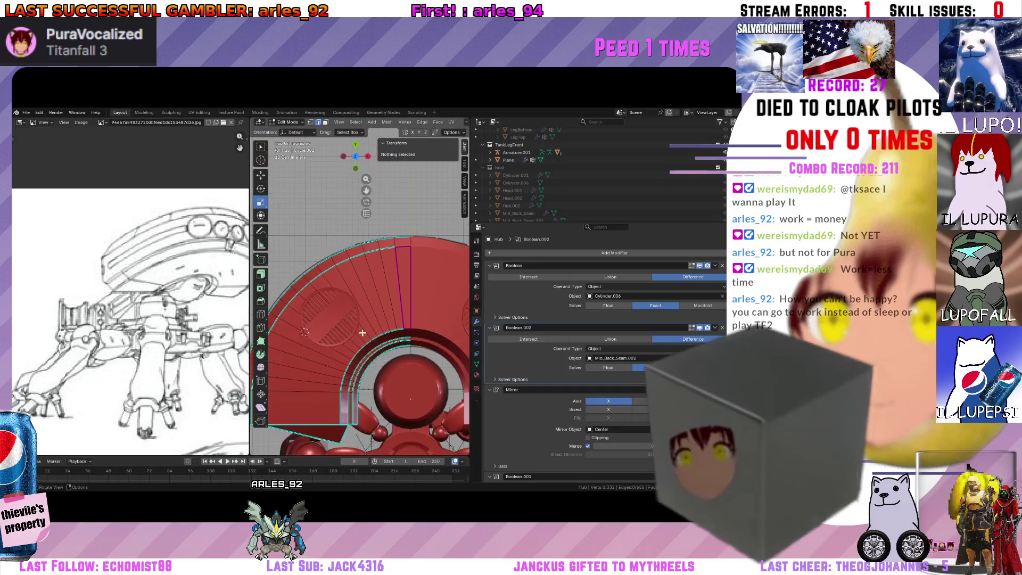
scroll(217, 284, down, 1)
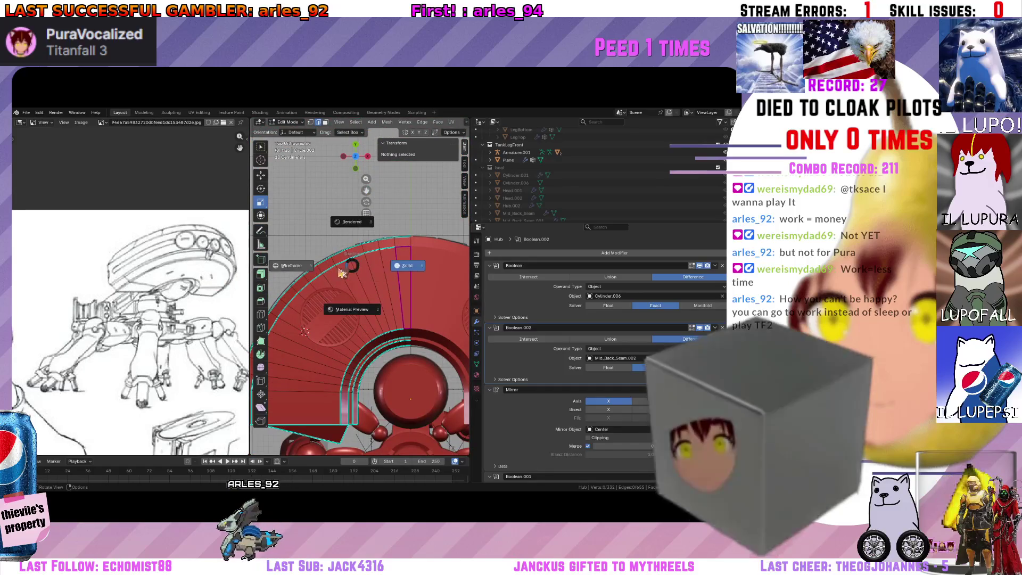
key(shift+z)
scroll(305, 280, up, 2)
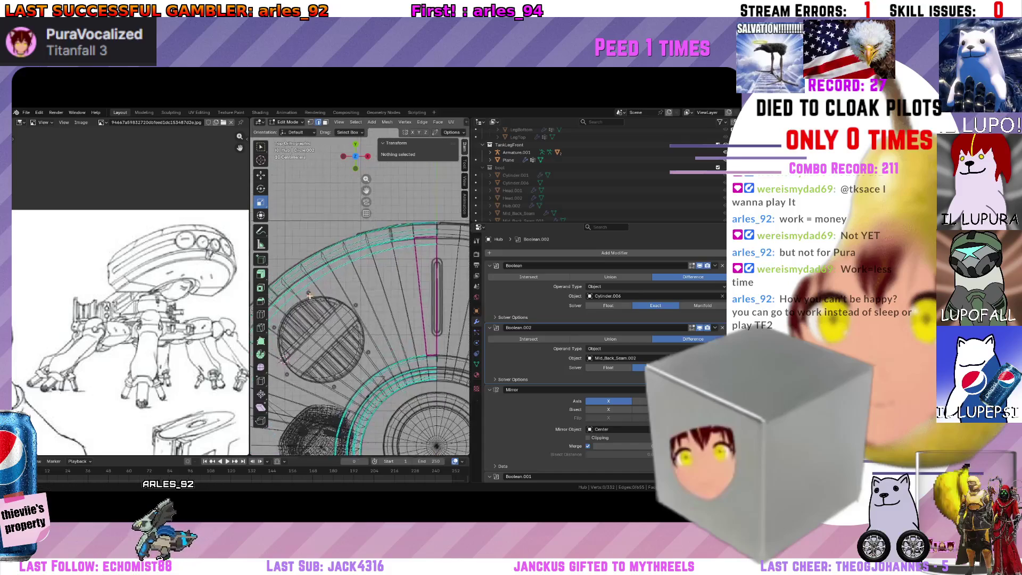
scroll(377, 276, up, 2)
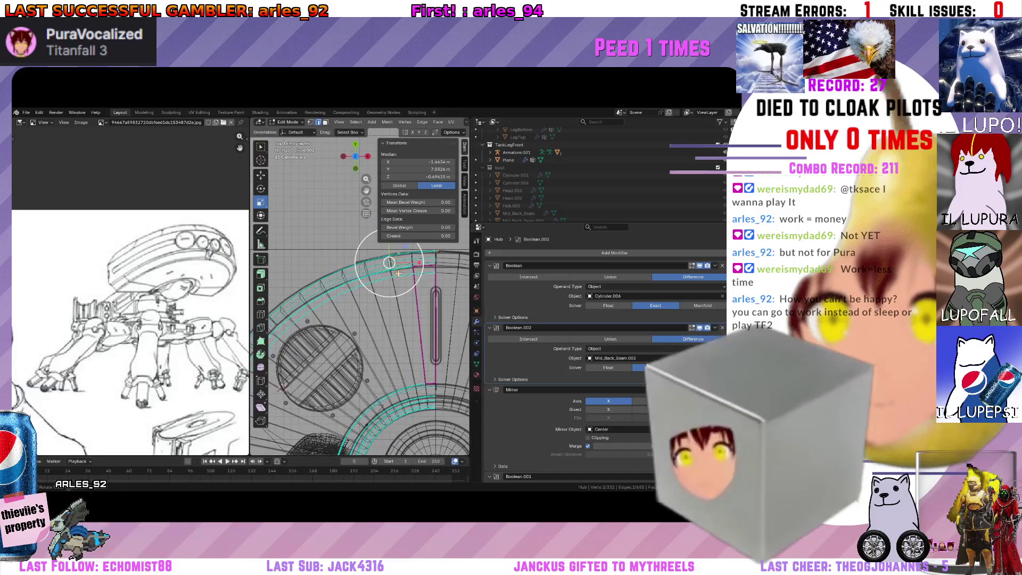
scroll(302, 299, up, 1)
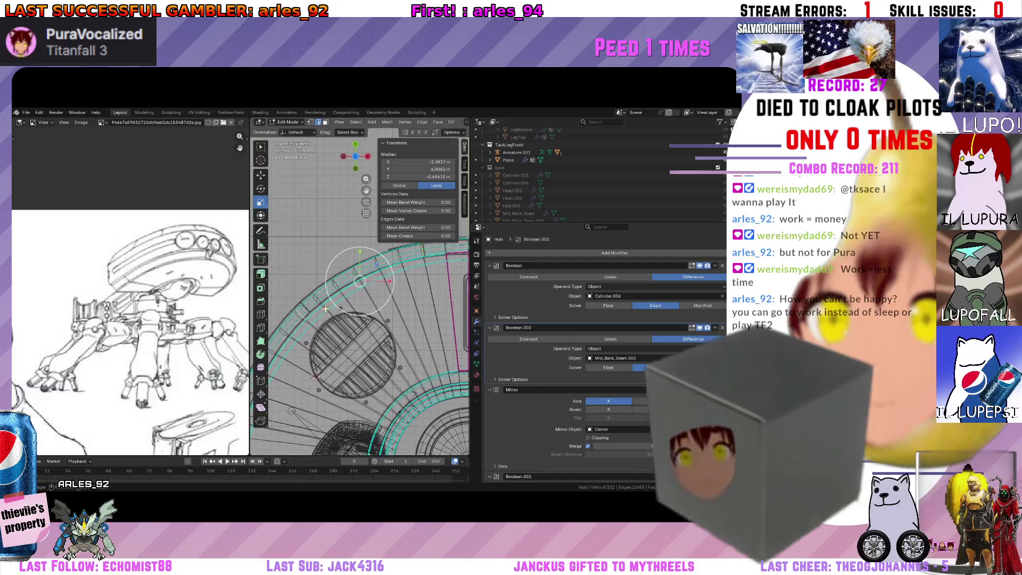
Select a short run of seam-ring edges and duplicate them exactly in place.
click(360, 281)
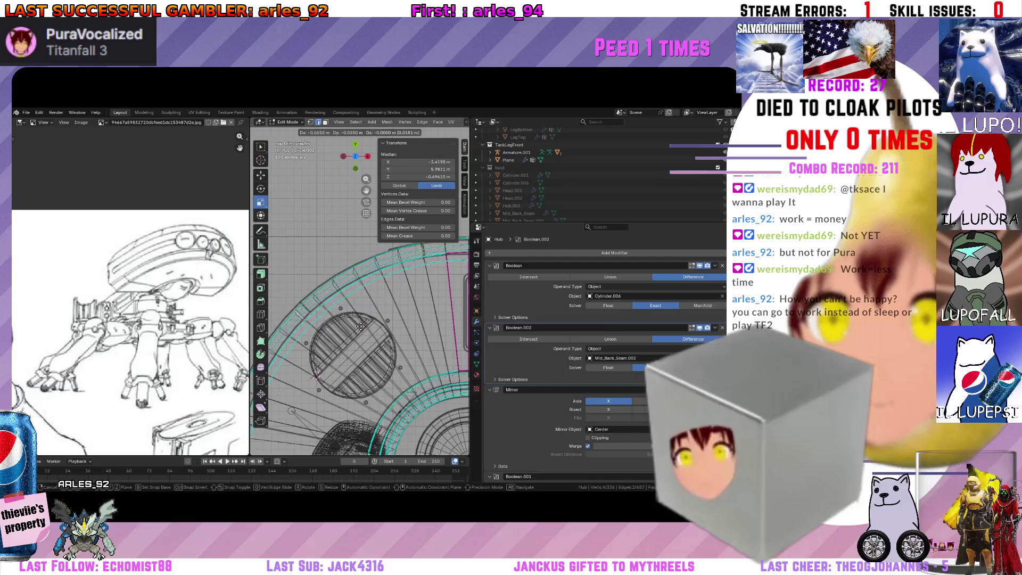
click(353, 278)
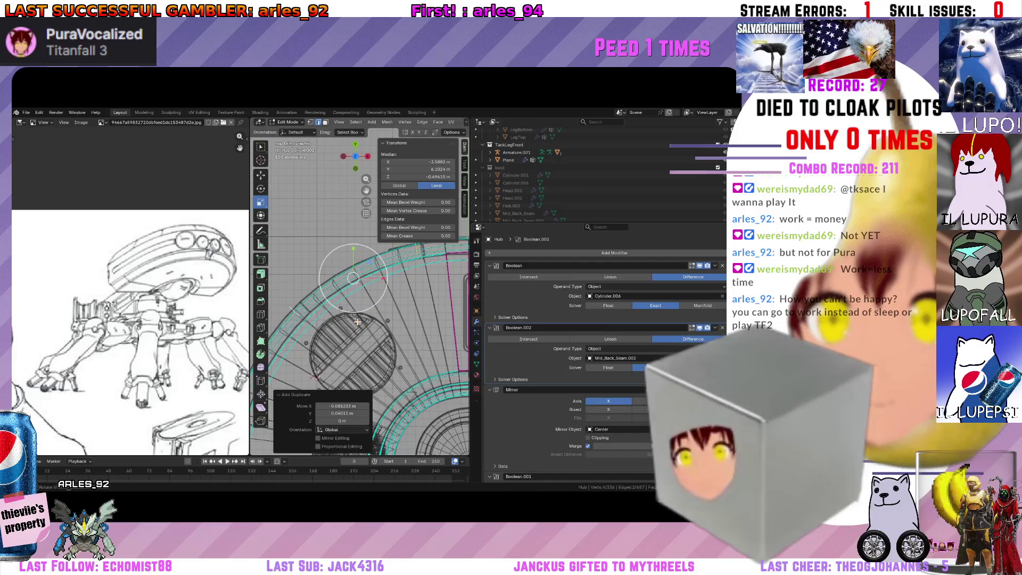
key(ctrl+z)
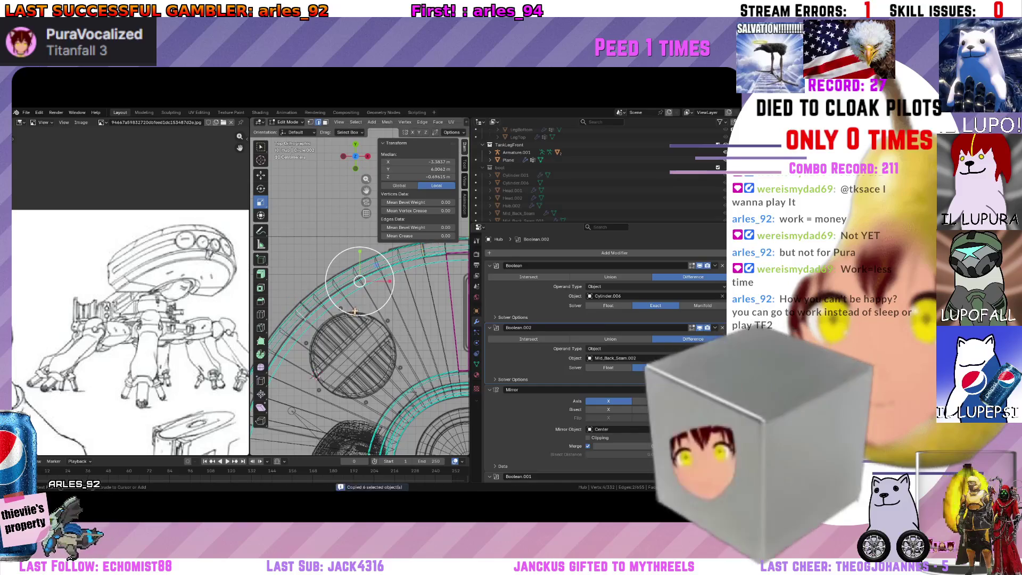
key(ctrl+c)
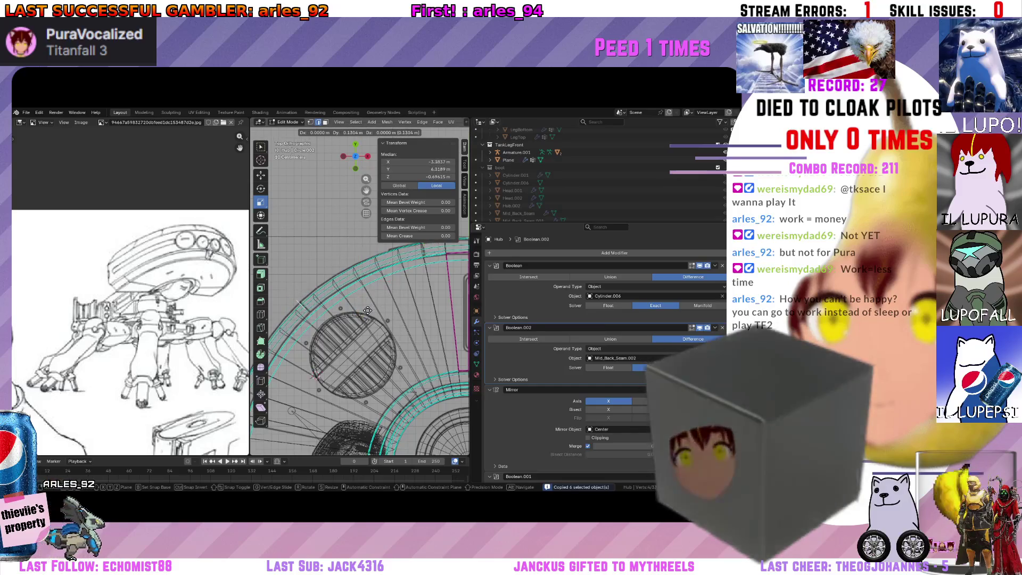
right_click(359, 288)
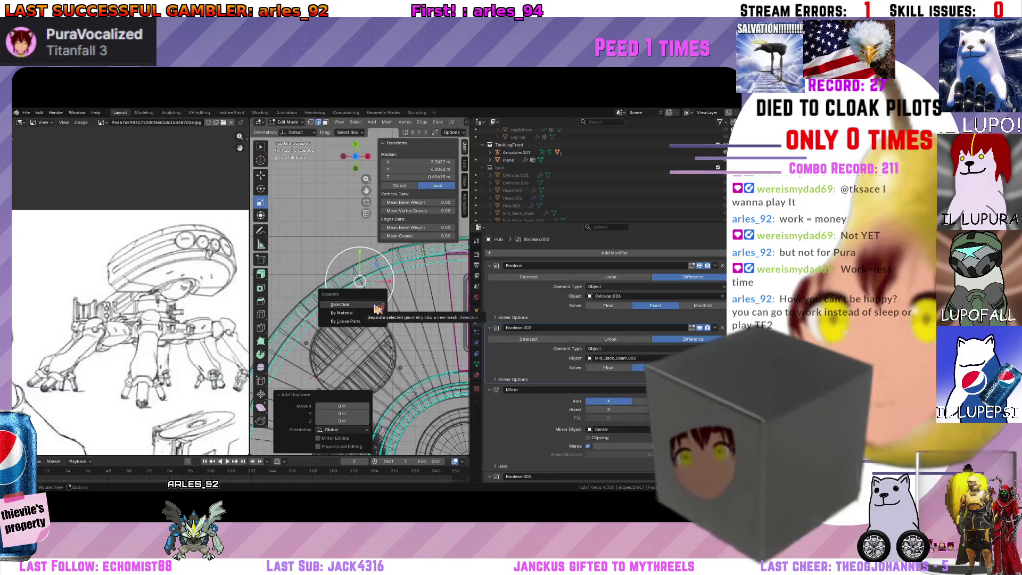
Separate the duplicated edge strip into its own object and make Hub.004 the active object.
click(377, 308)
mouse_move(377, 309)
middle_down()
mouse_move(399, 284)
mouse_move(414, 289)
middle_up()
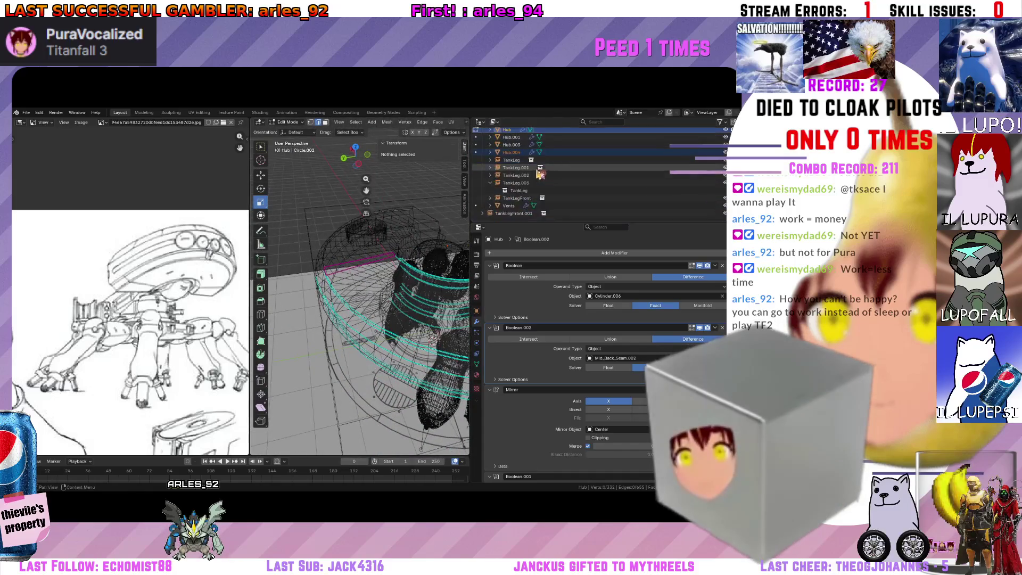
scroll(541, 174, up, 2)
click(524, 184)
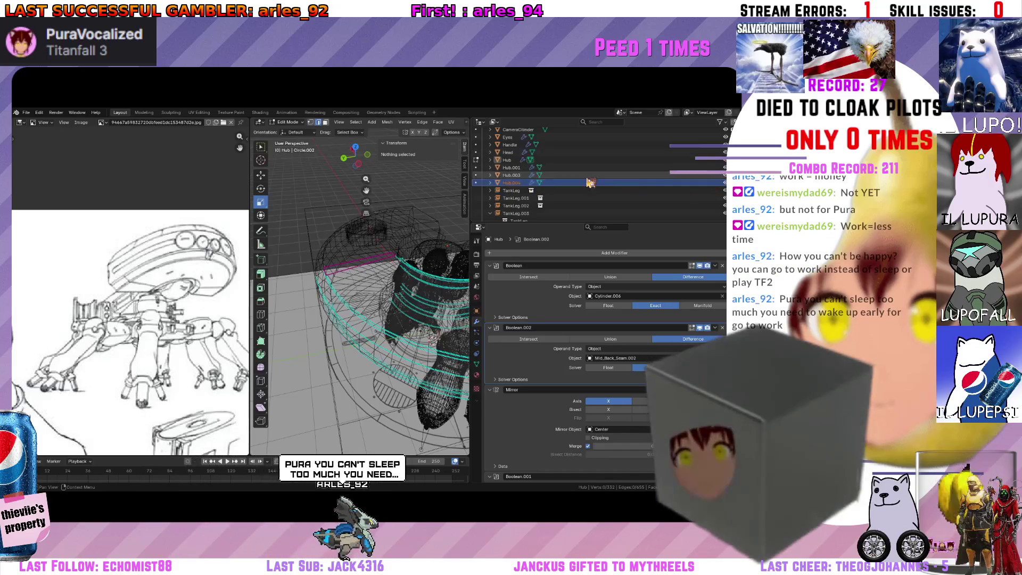
middle_drag(352, 263, 389, 259)
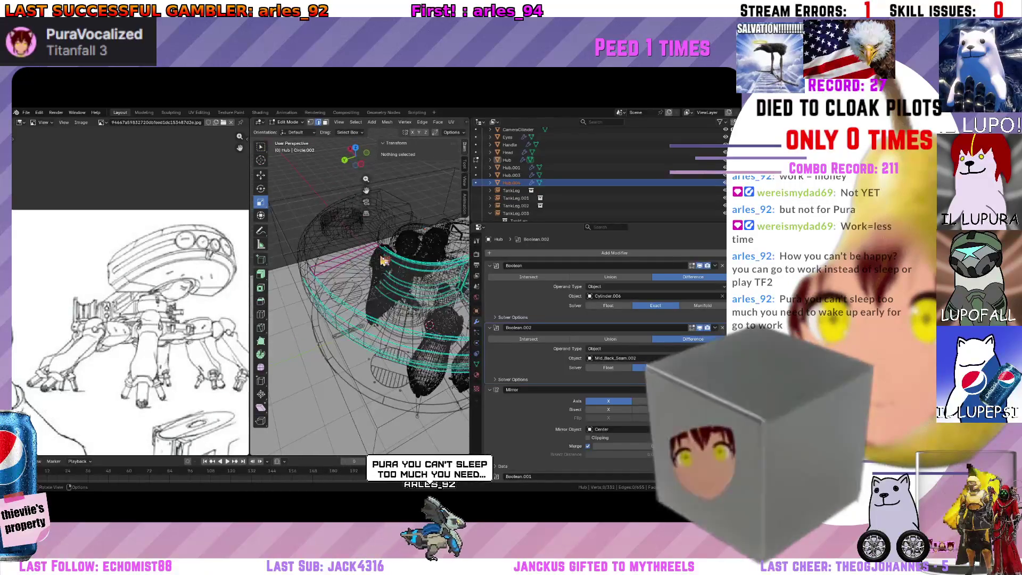
key(Tab)
click(344, 227)
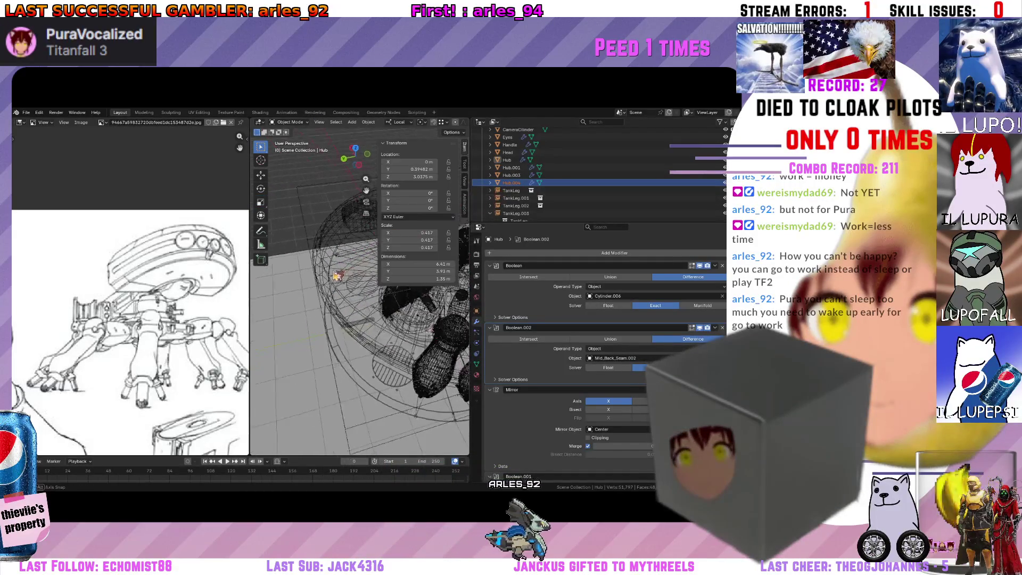
key(Tab)
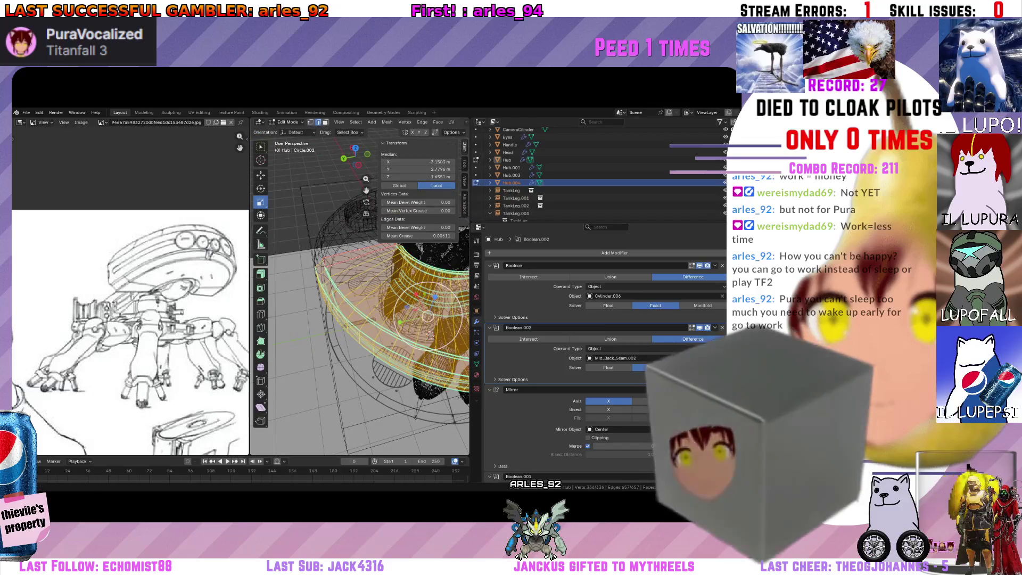
click(515, 175)
middle_drag(447, 336, 417, 358)
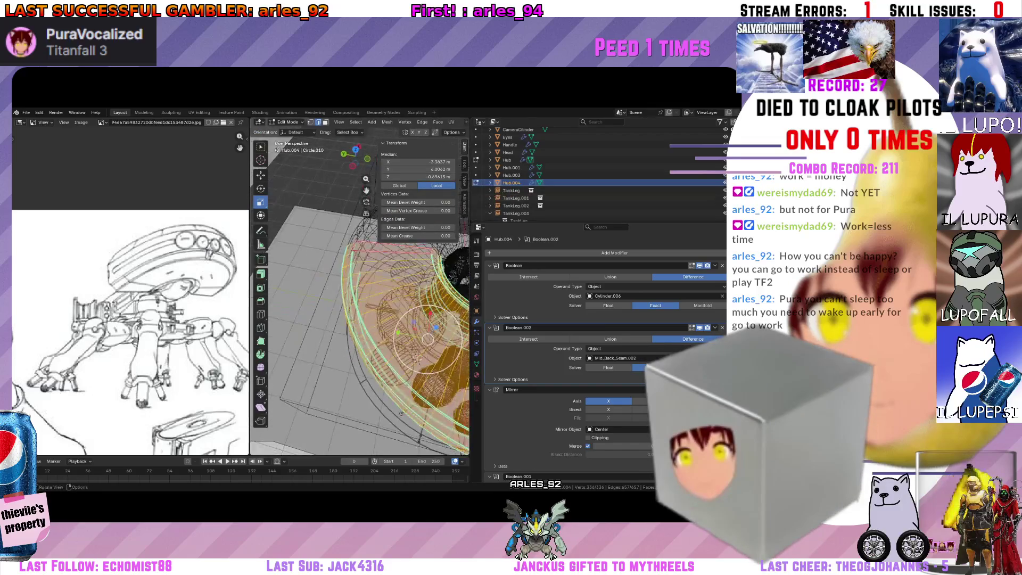
key(Tab)
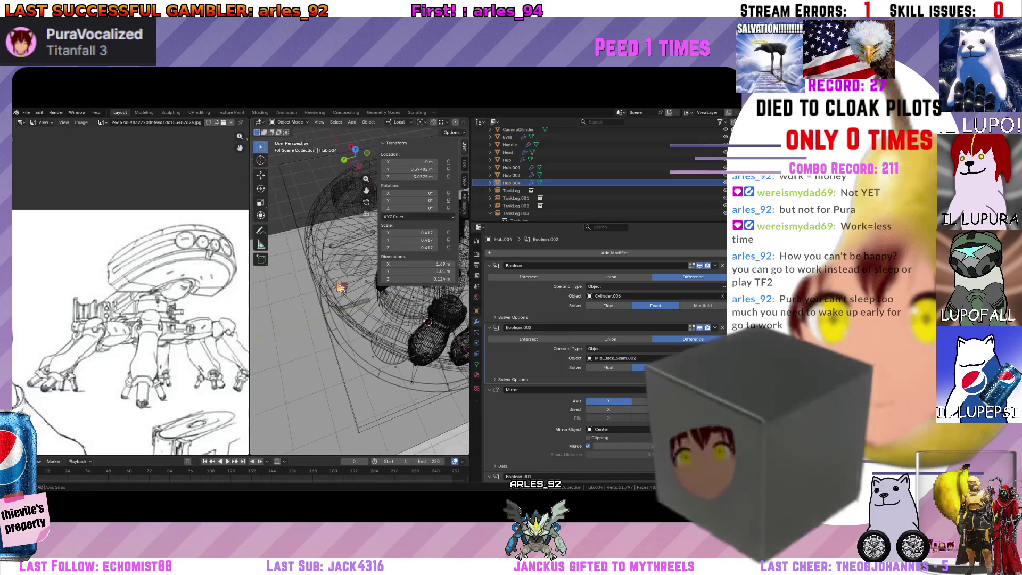
Clear the object selection and strip Hub.004 of its Boolean, Boolean.002 and Mirror modifiers.
key(a)
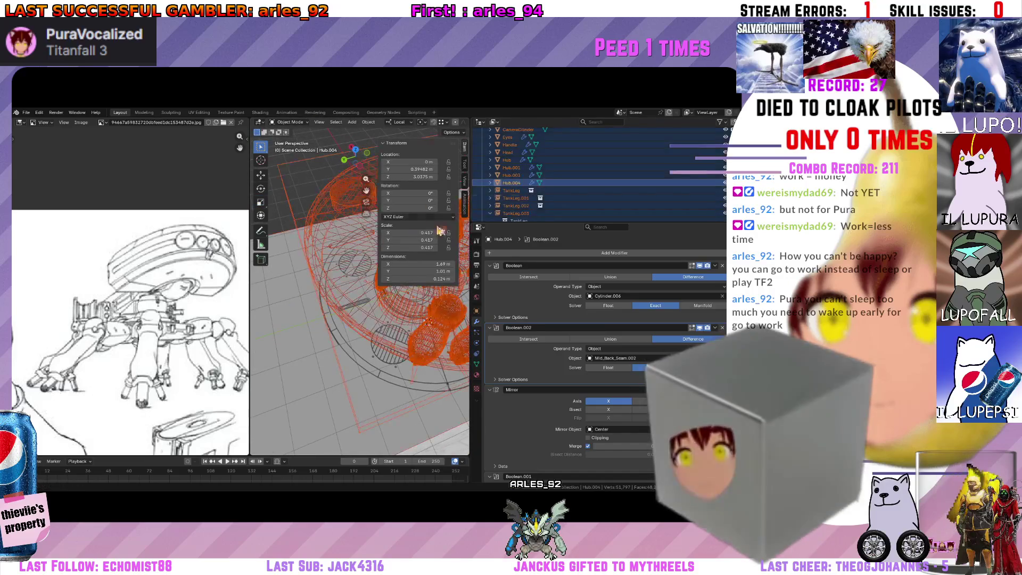
middle_drag(359, 304, 376, 287)
key(alt+a)
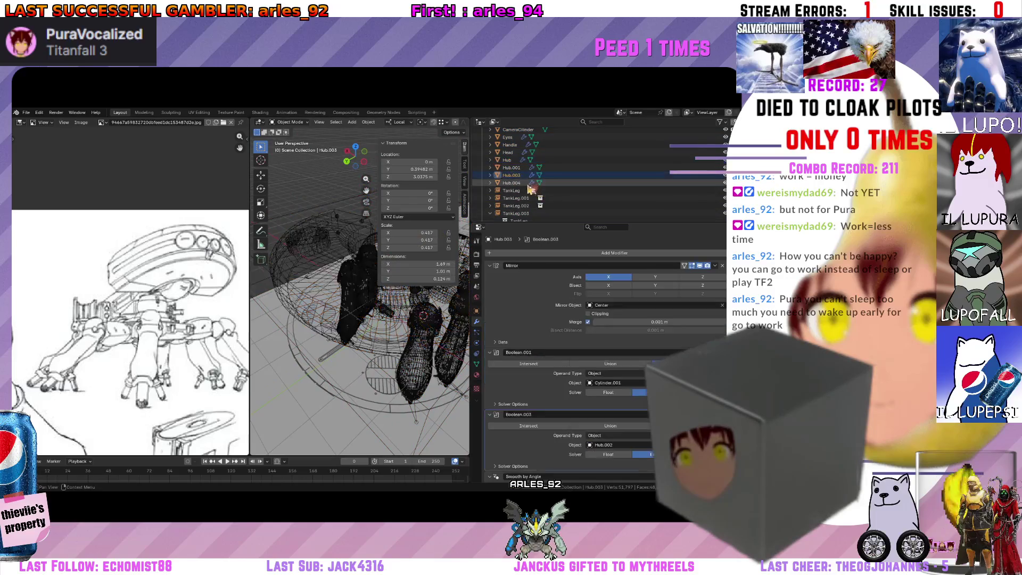
key(Tab)
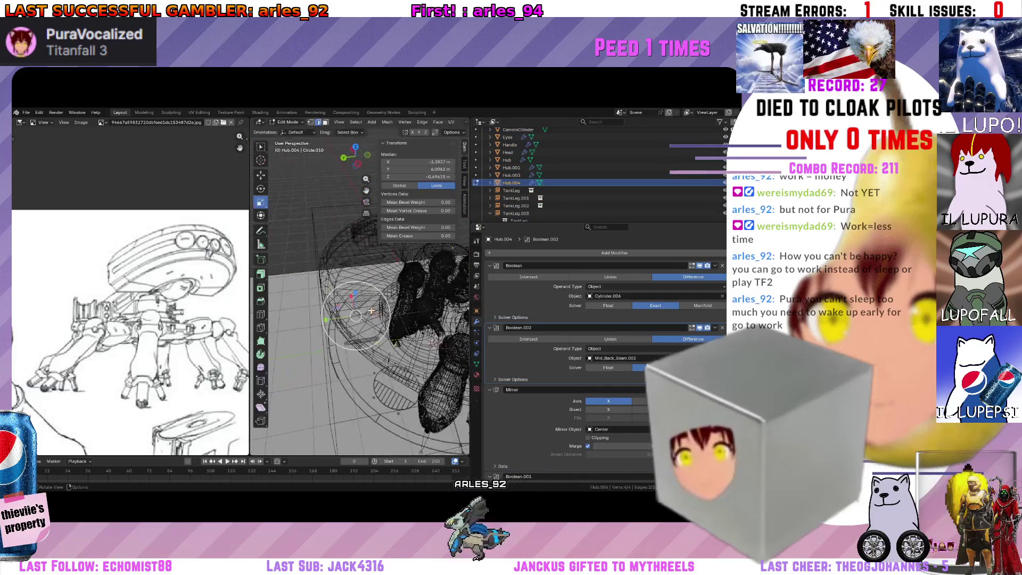
middle_drag(360, 303, 376, 288)
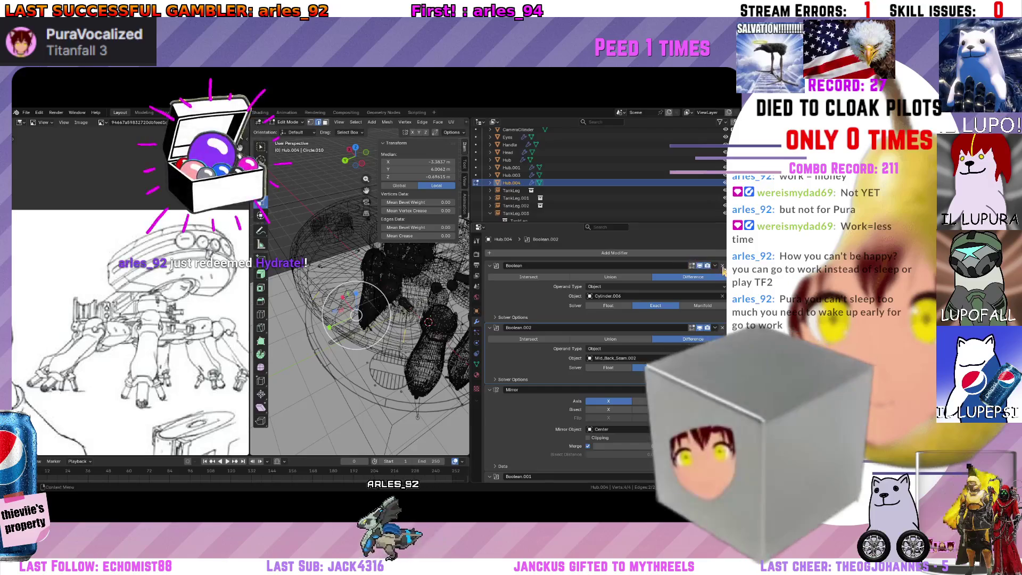
key(ctrl+a)
key(ctrl+a)
key(ctrl+a)
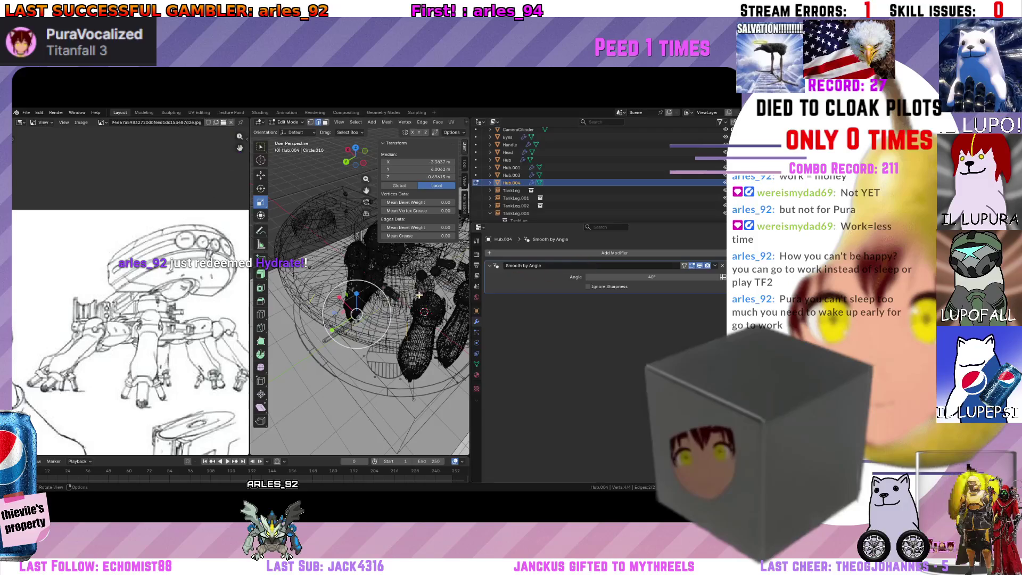
Add a Skin modifier to the Hub.004 strip.
click(554, 253)
text(skin)
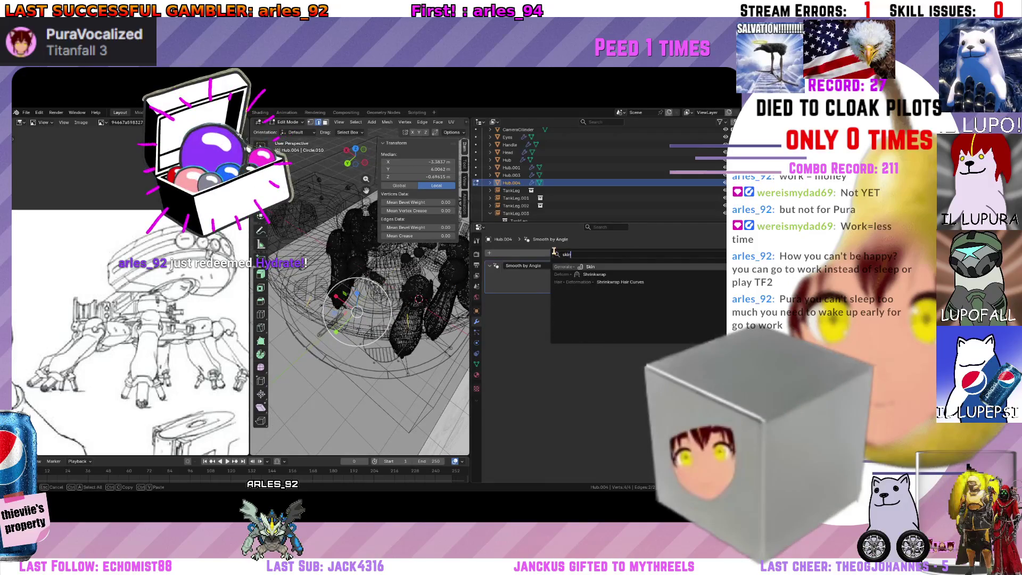
key(Return)
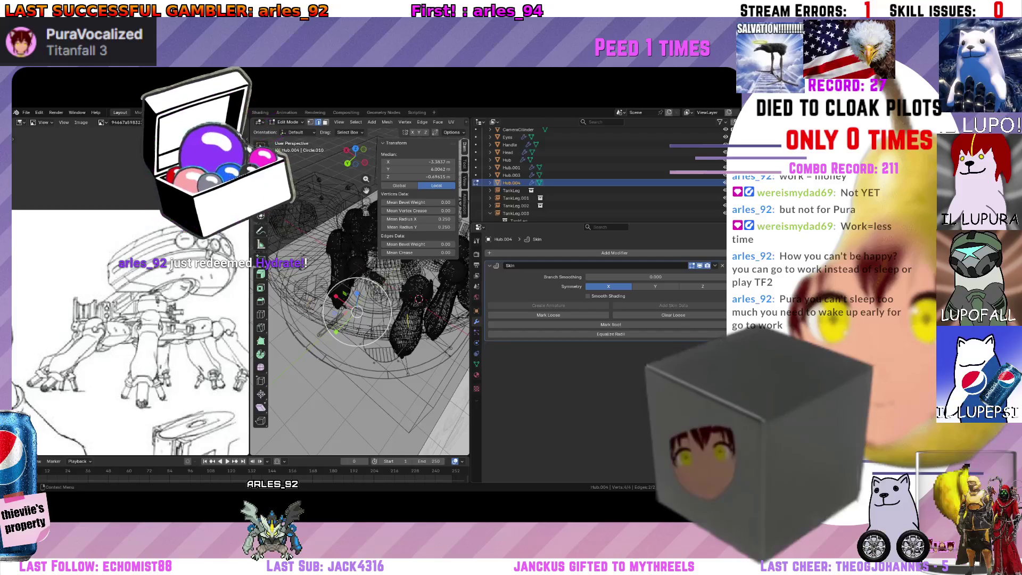
scroll(355, 307, up, 3)
mouse_move(355, 307)
middle_down()
mouse_move(359, 283)
mouse_move(345, 285)
middle_up()
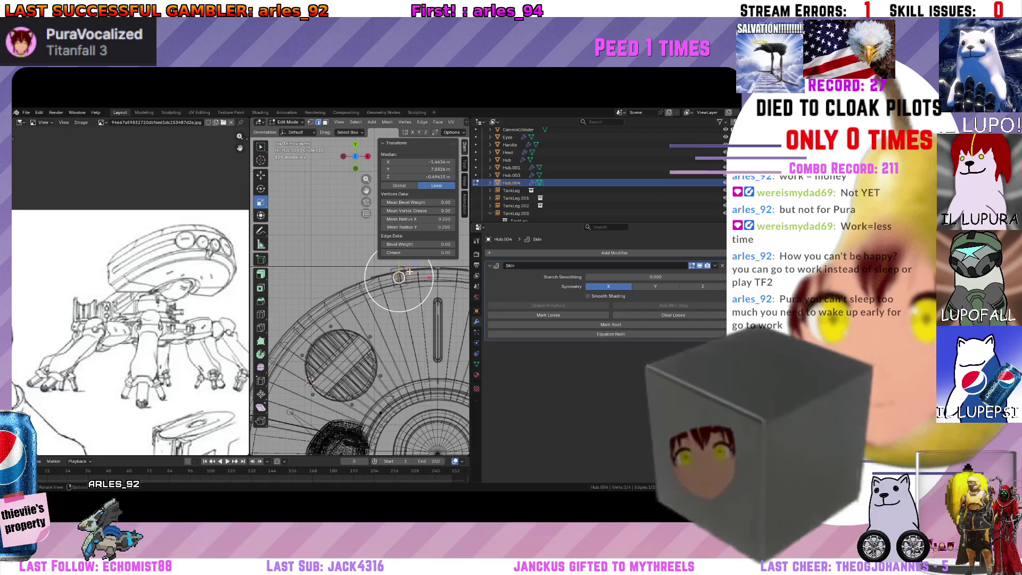
scroll(397, 274, up, 2)
scroll(399, 276, up, 1)
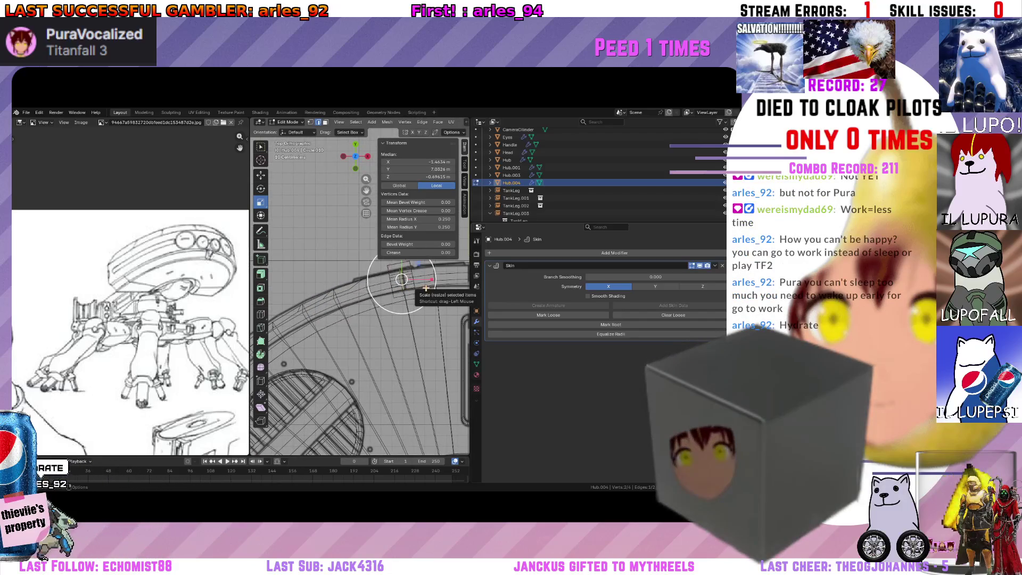
Move the chosen strip vertices into place, checking from a top-down view.
middle_drag(402, 280, 429, 266)
key(g)
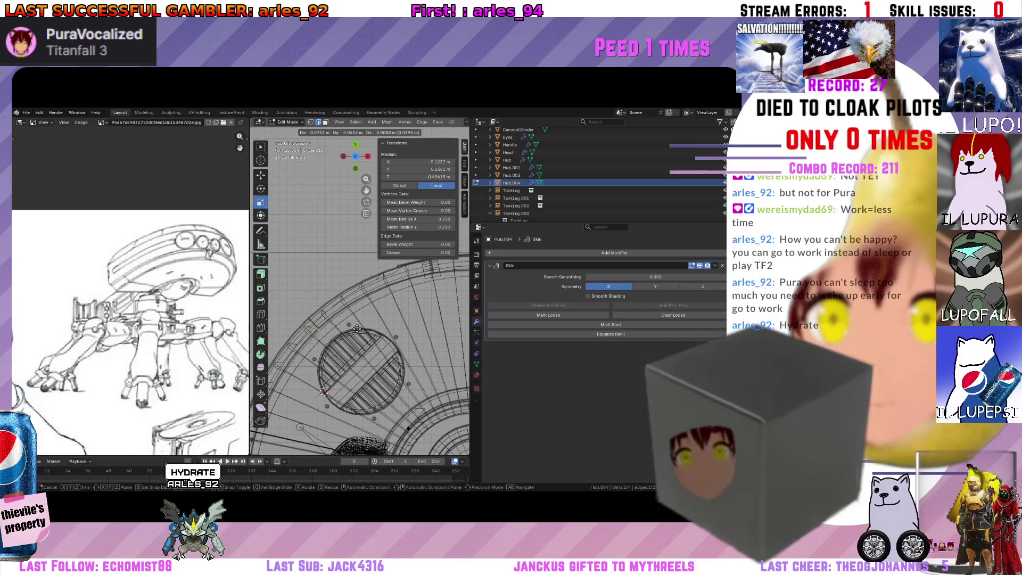
click(434, 297)
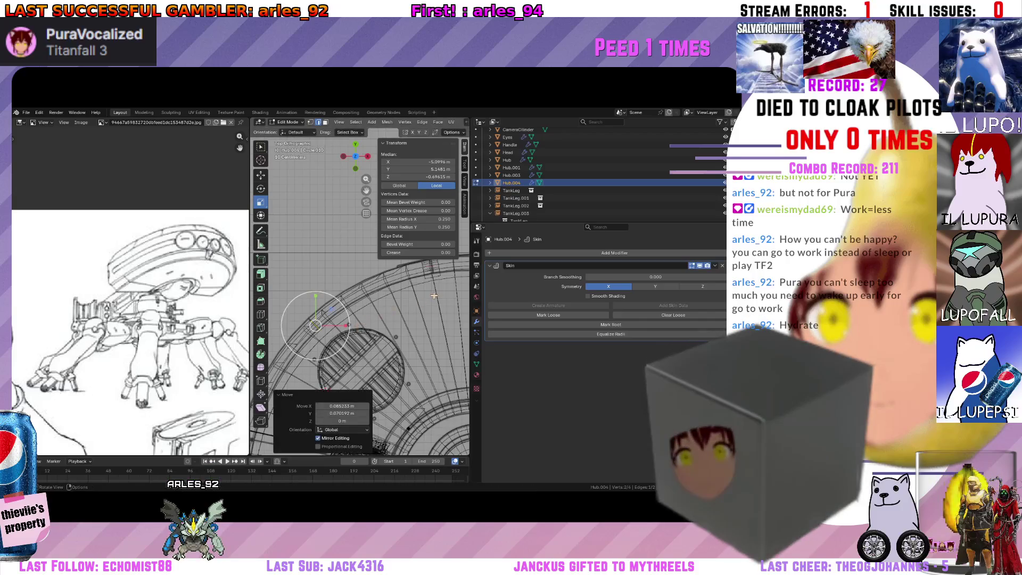
middle_drag(432, 296, 375, 208)
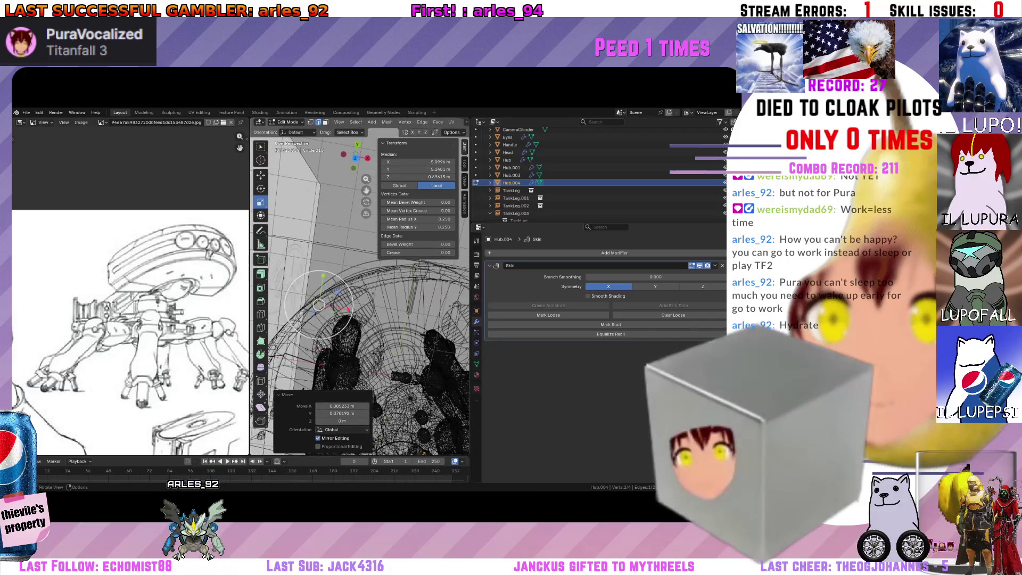
click(356, 146)
scroll(324, 302, up, 3)
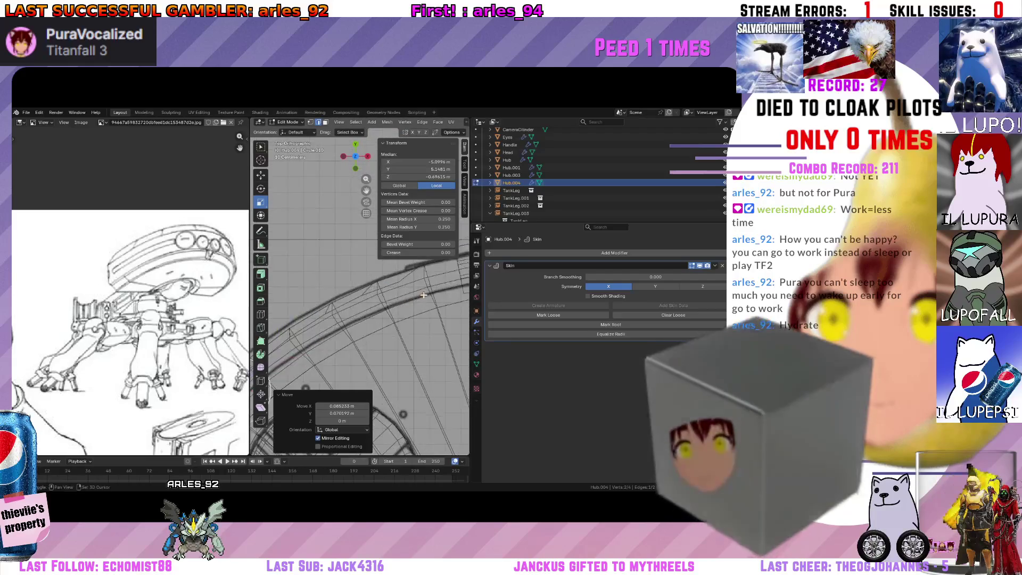
key(g)
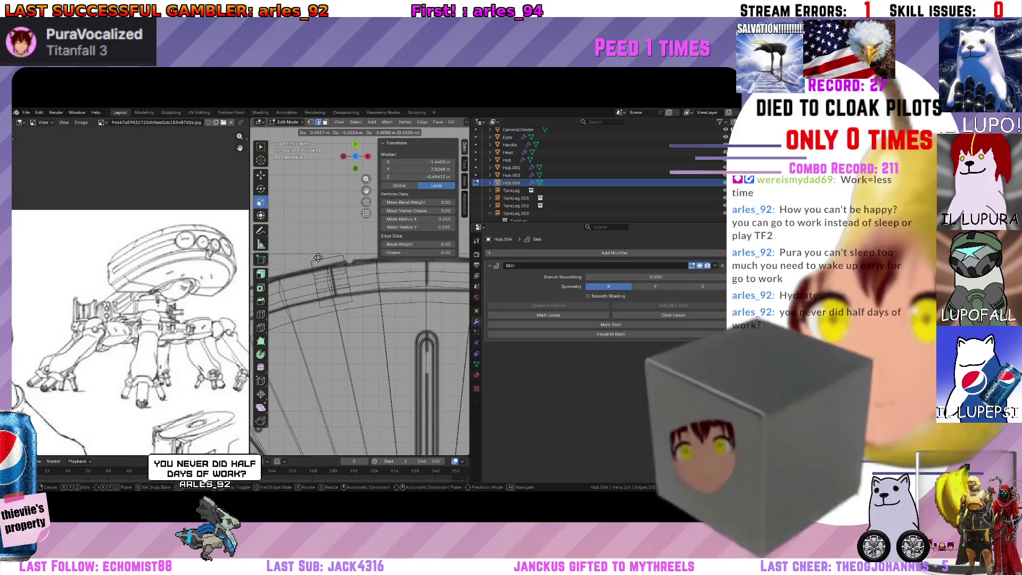
click(318, 258)
scroll(319, 271, down, 4)
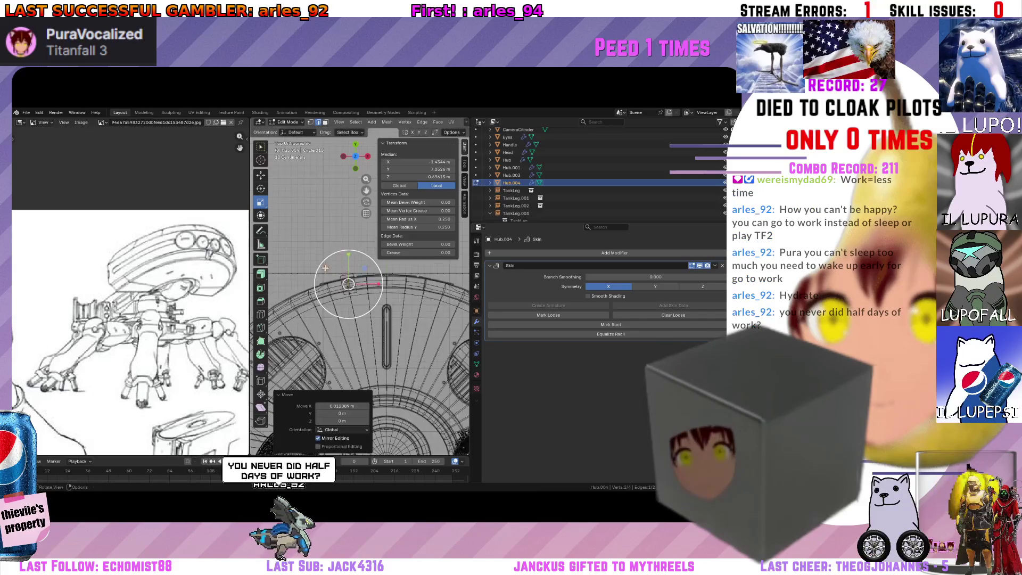
scroll(337, 306, up, 3)
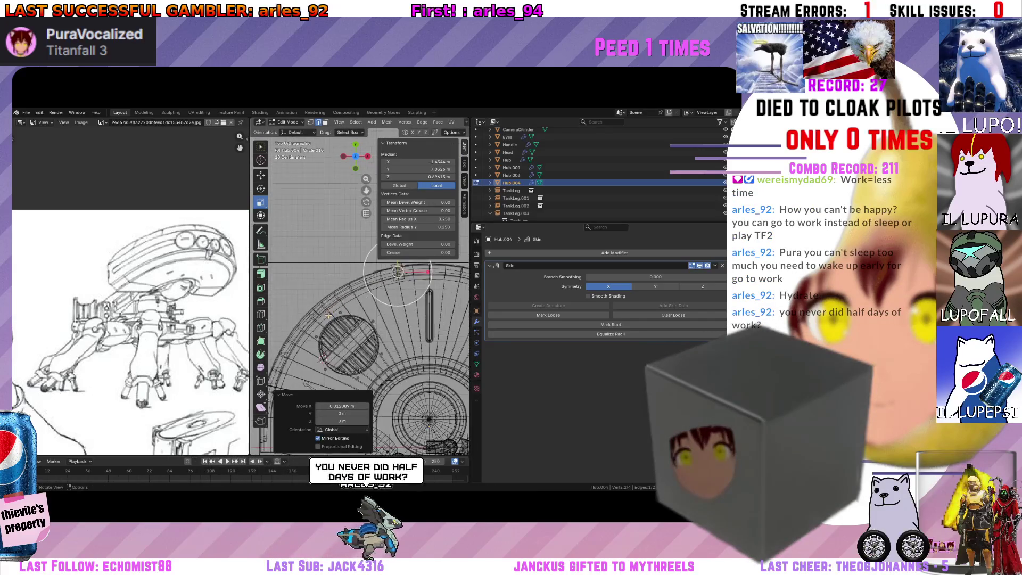
Separate a disc-edge vertex selection off into its own new object.
click(297, 323)
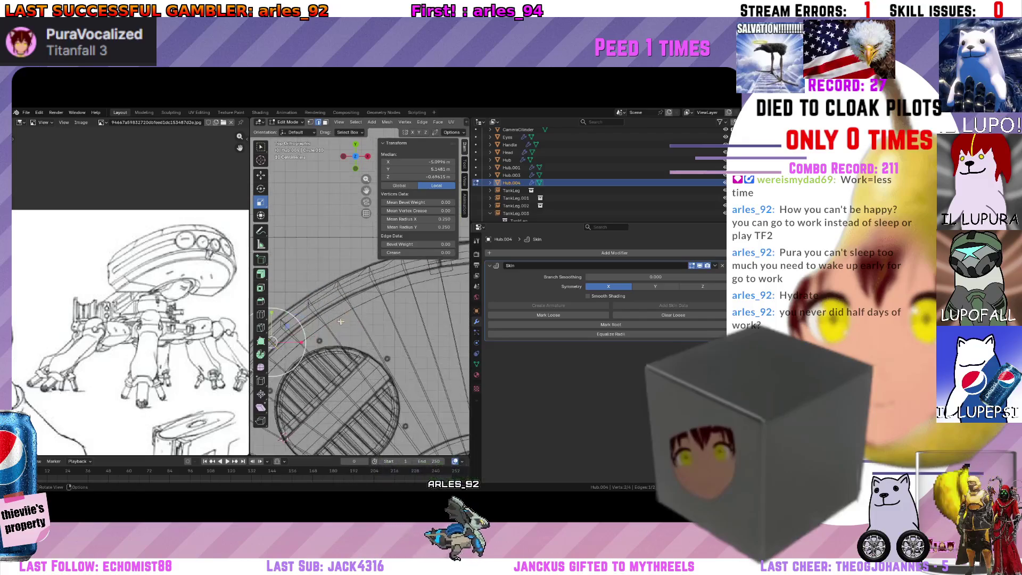
shift+middle_drag(351, 304, 371, 311)
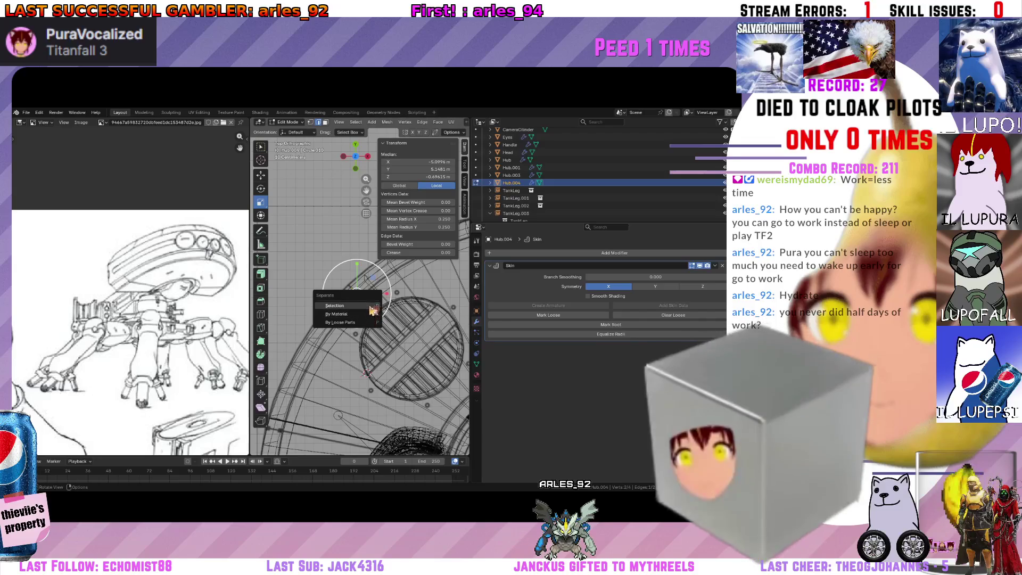
click(373, 310)
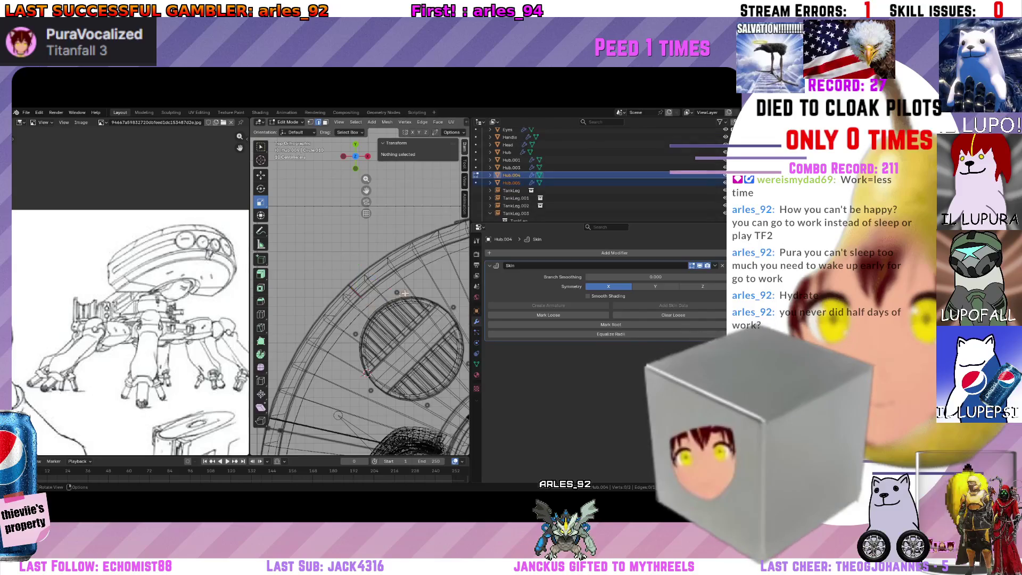
shift+middle_drag(455, 228, 391, 224)
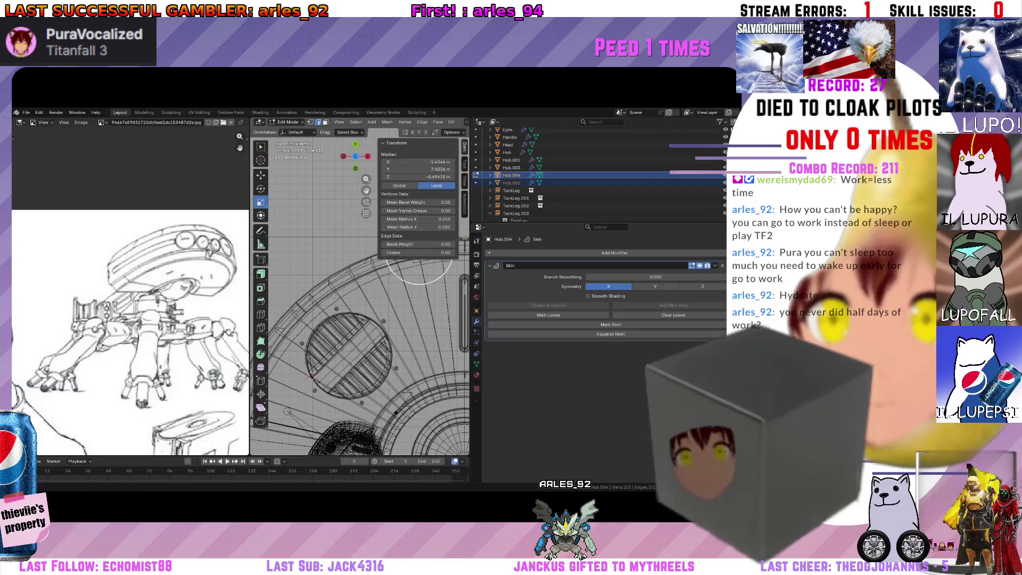
Shrink the skin radius at a seam-strip vertex down to about 0.101.
click(429, 265)
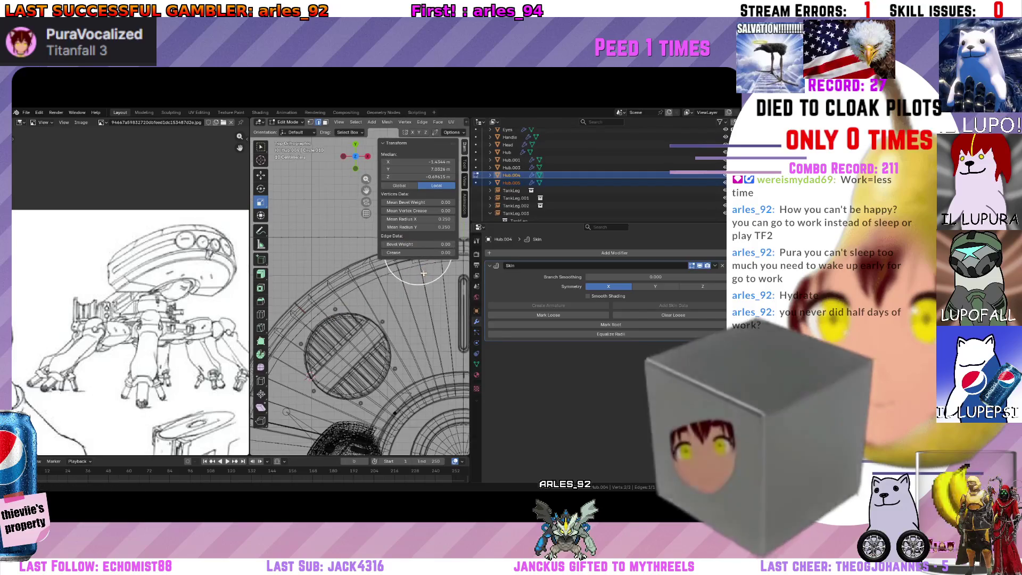
scroll(363, 301, up, 4)
key(g)
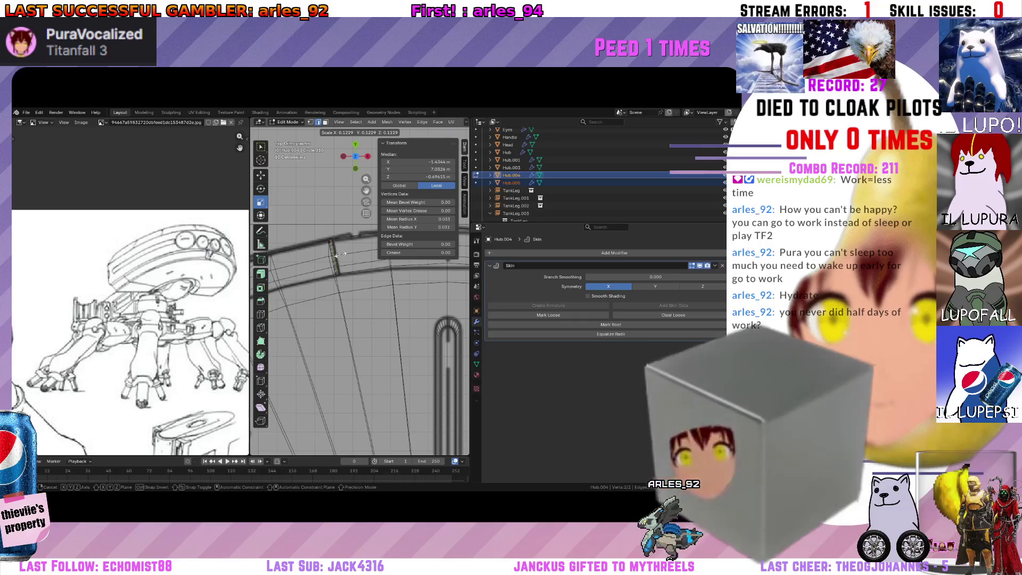
click(339, 254)
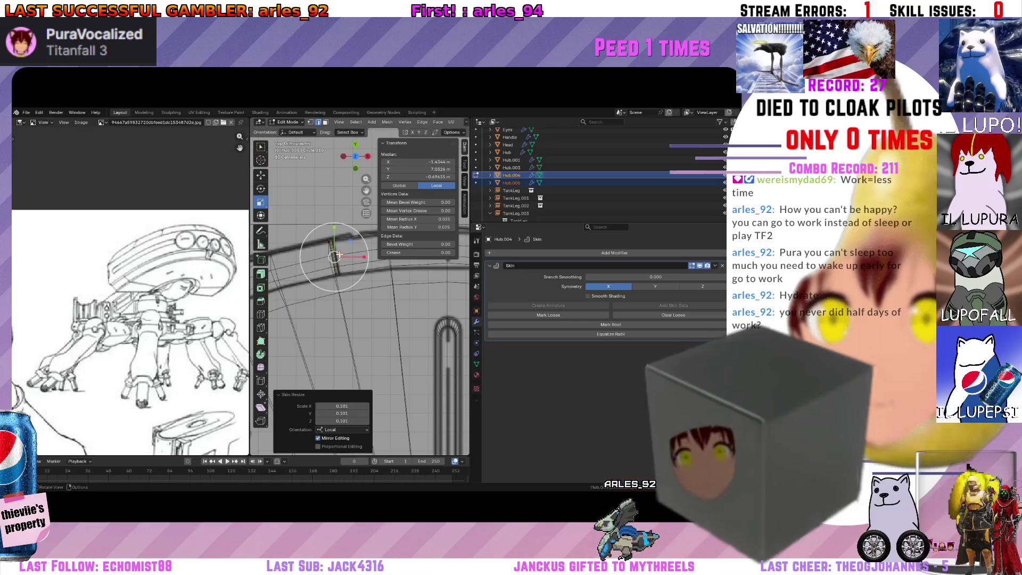
click(611, 254)
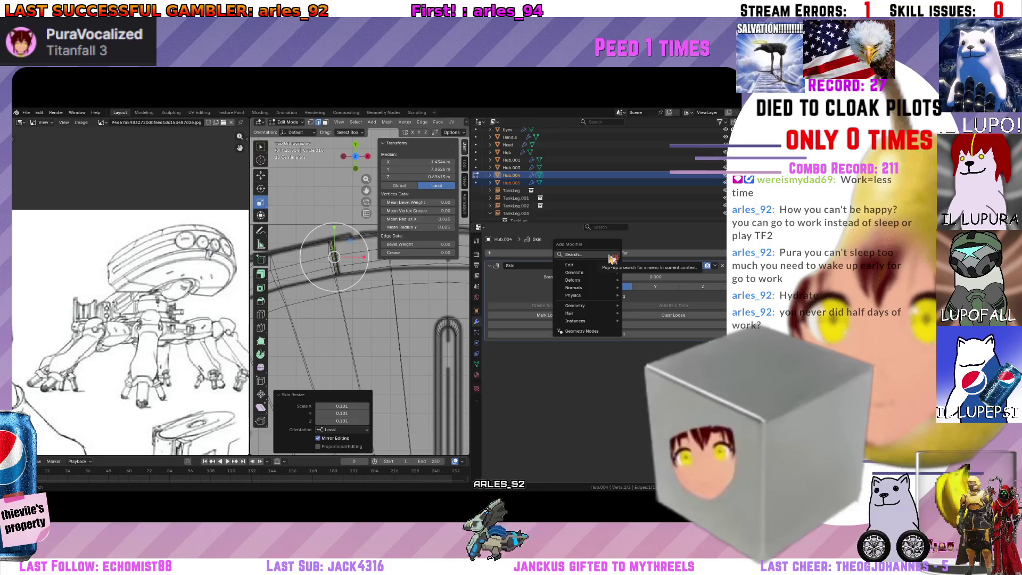
text(subd)
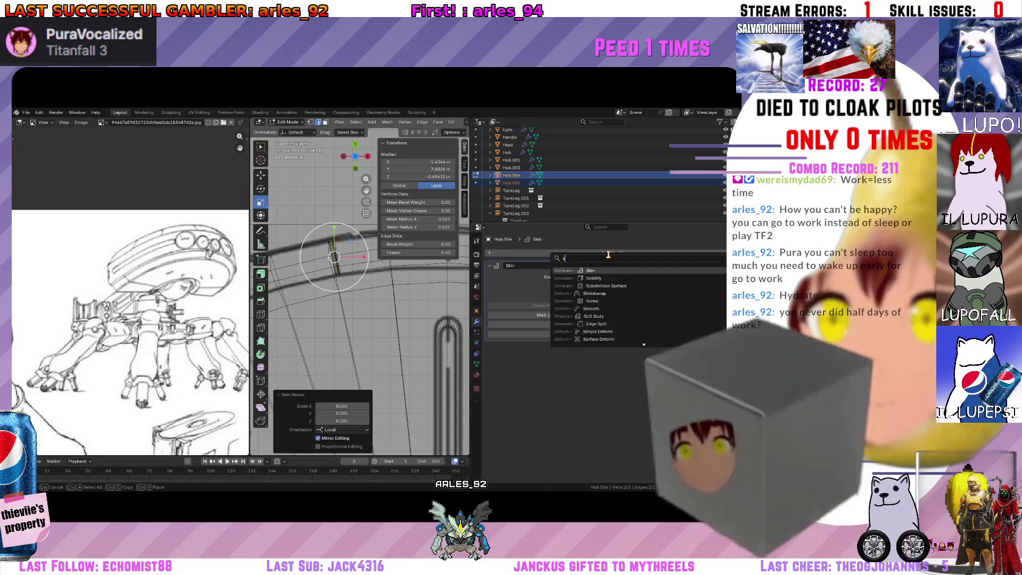
Add Subdivision Surface and Mirror modifiers after Skin on Hub.004.
key(Return)
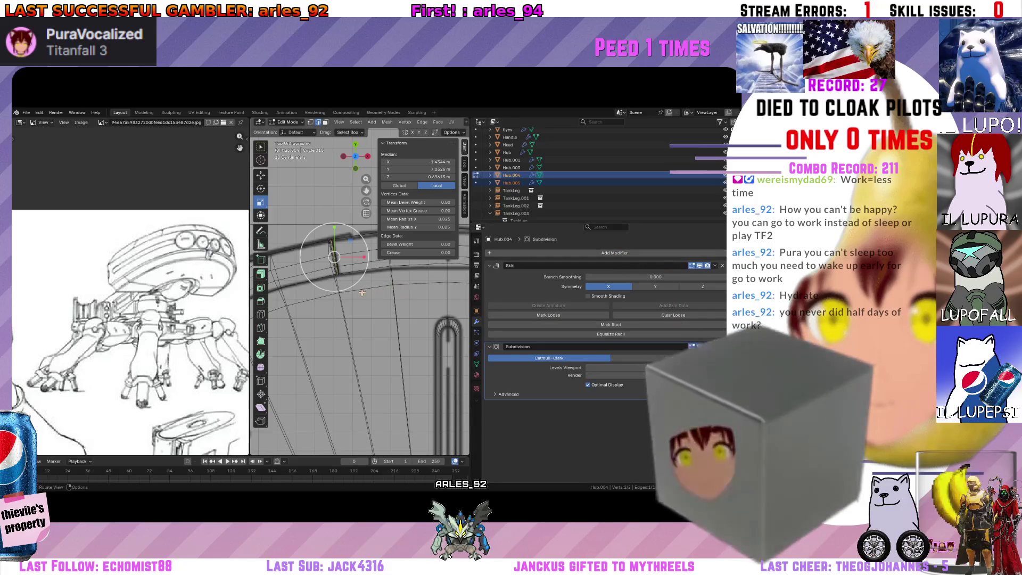
click(643, 258)
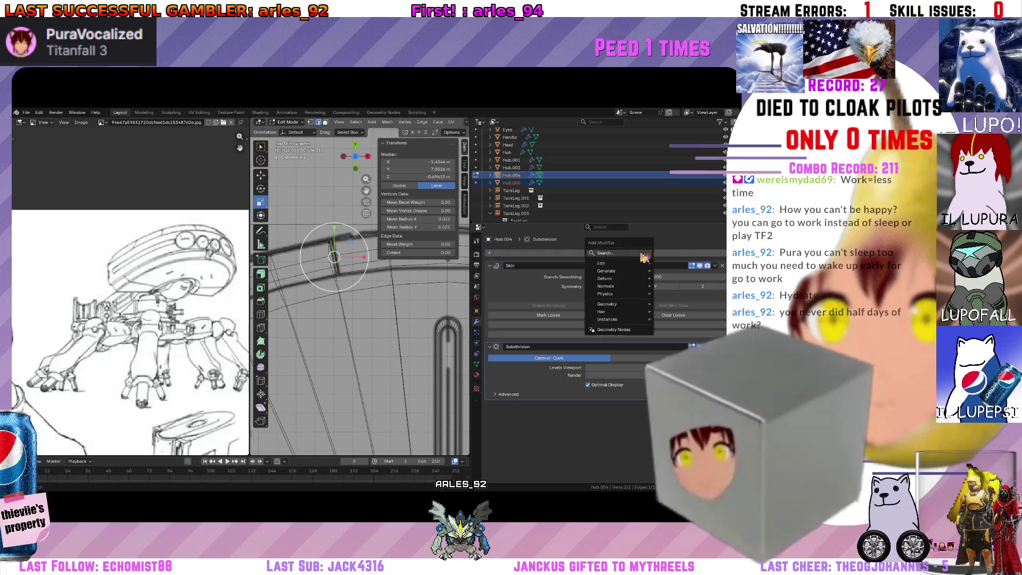
text(mirro)
key(Return)
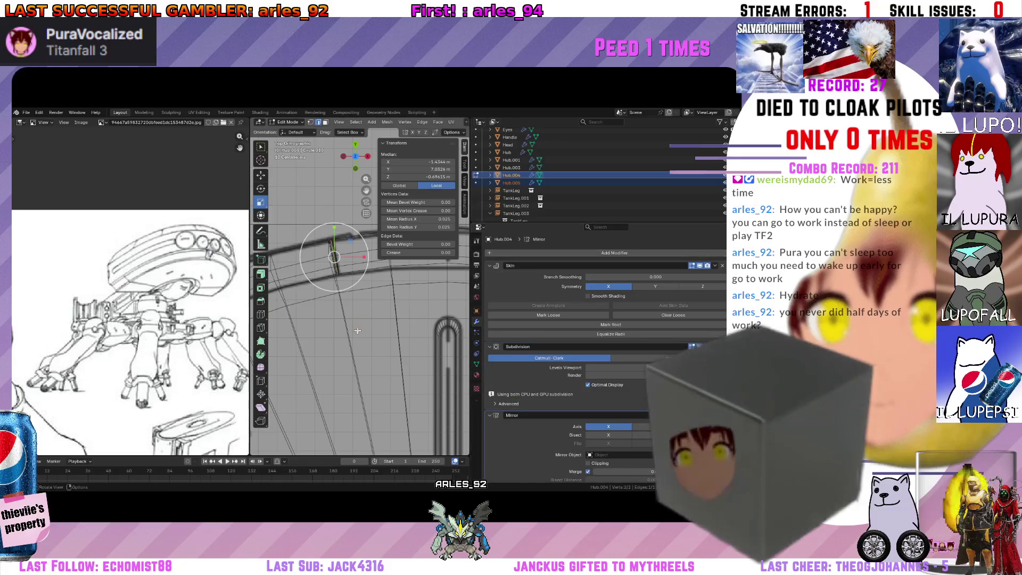
middle_drag(399, 336, 420, 329)
scroll(432, 341, up, 1)
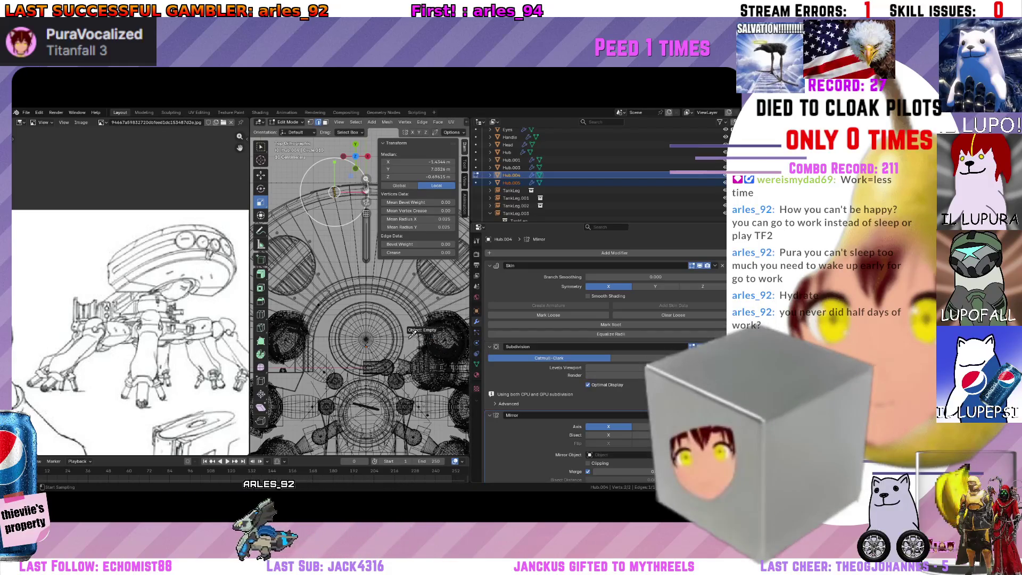
Orbit around the red hull in solid view to inspect the mirrored seam strips.
key(KP_7)
scroll(573, 427, down, 1)
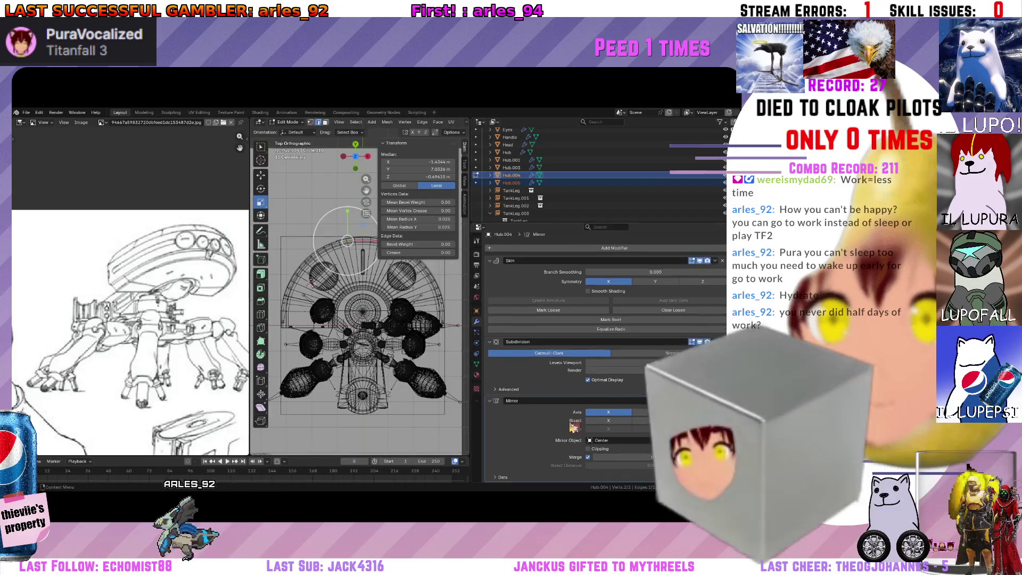
scroll(574, 427, up, 1)
key(shift+z)
mouse_move(400, 351)
middle_down()
mouse_move(449, 305)
mouse_move(349, 347)
middle_up()
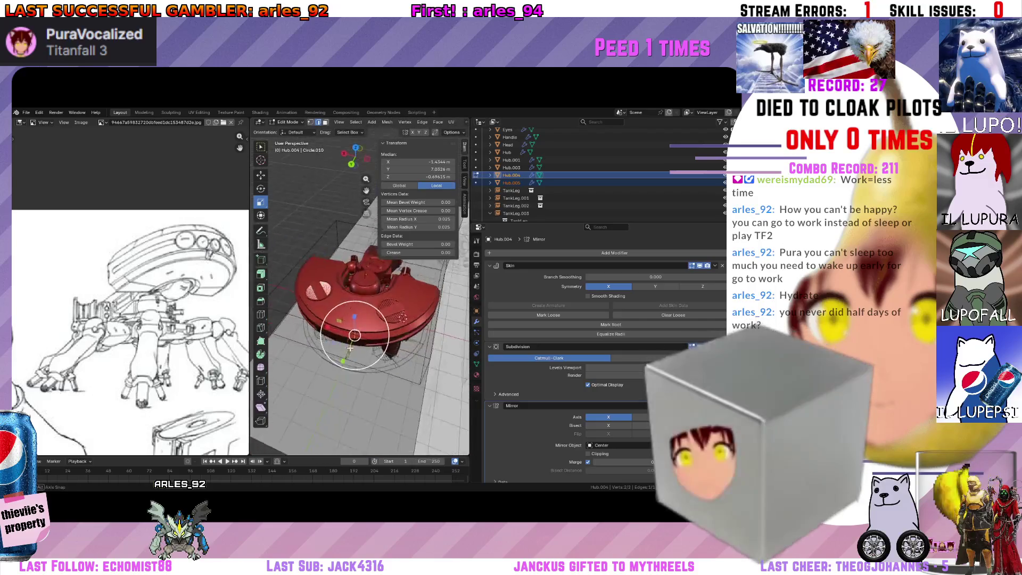
scroll(355, 336, up, 3)
scroll(354, 336, up, 3)
scroll(354, 336, up, 2)
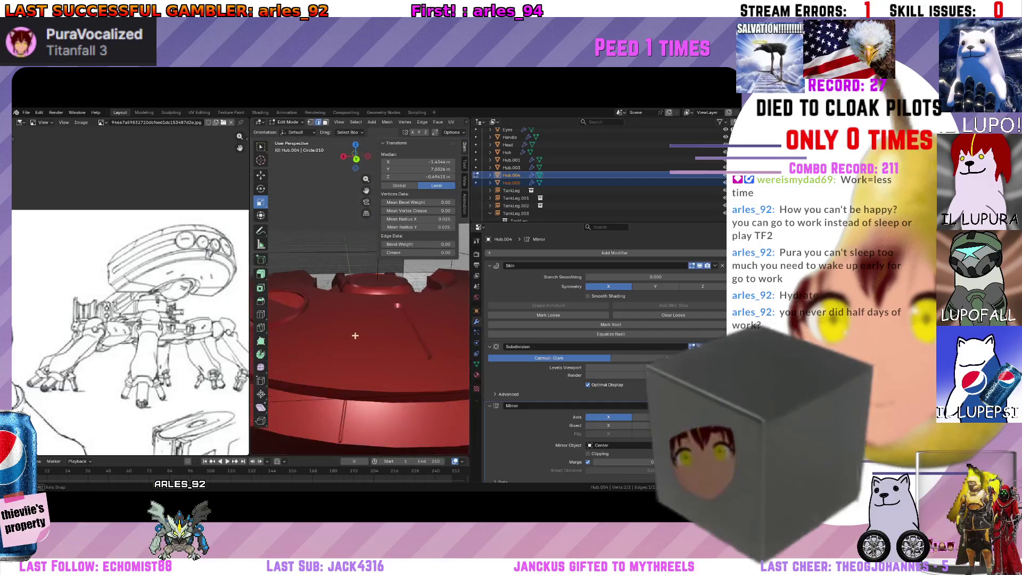
middle_drag(355, 336, 354, 342)
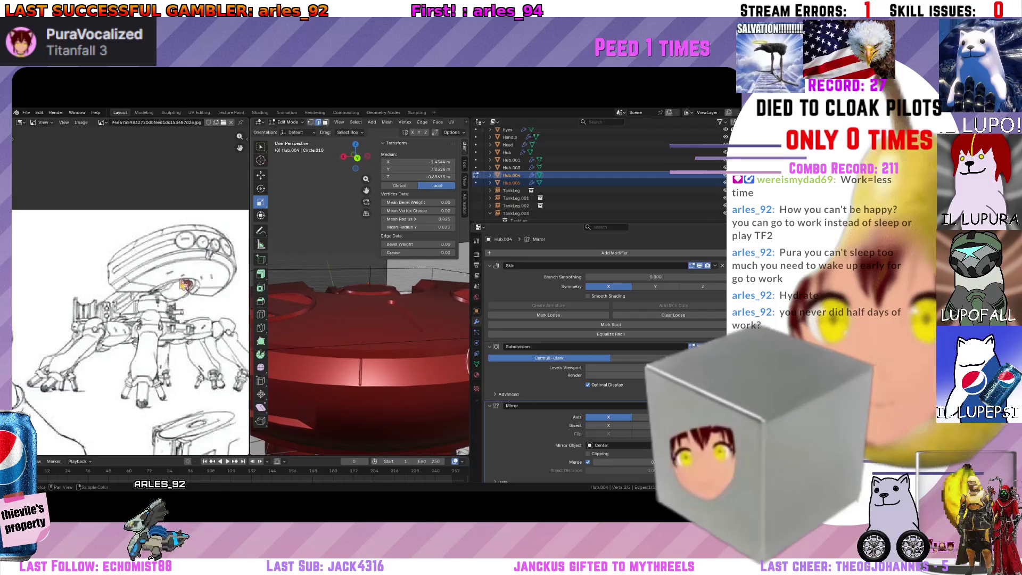
scroll(390, 302, down, 2)
scroll(390, 302, down, 2)
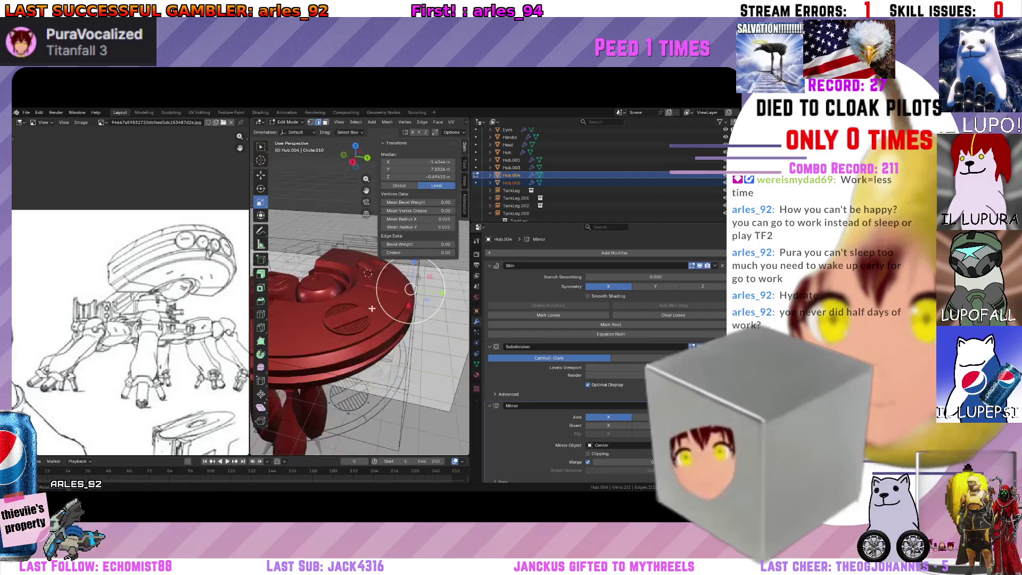
scroll(408, 297, down, 2)
scroll(408, 297, down, 2)
middle_drag(355, 316, 365, 341)
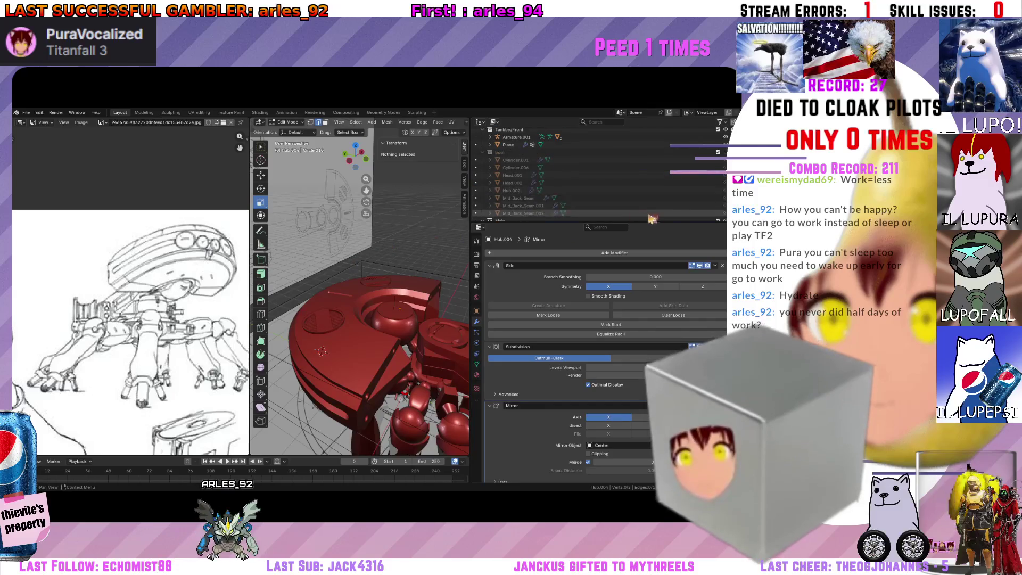
middle_drag(367, 320, 376, 343)
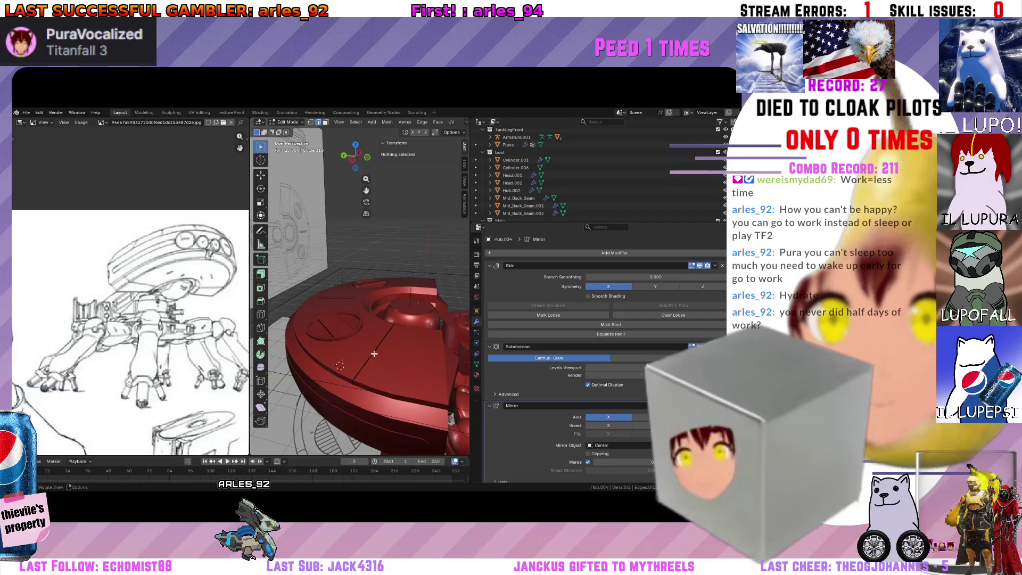
middle_drag(376, 358, 383, 328)
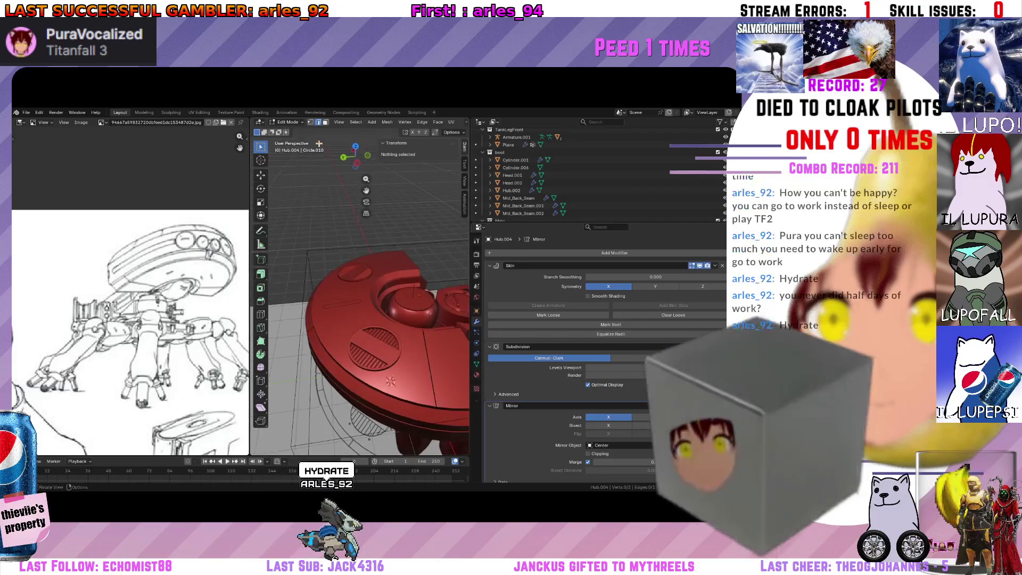
Give the Hub a Boolean difference modifier cutting with Mid_Back_Seam, second in its stack.
click(305, 124)
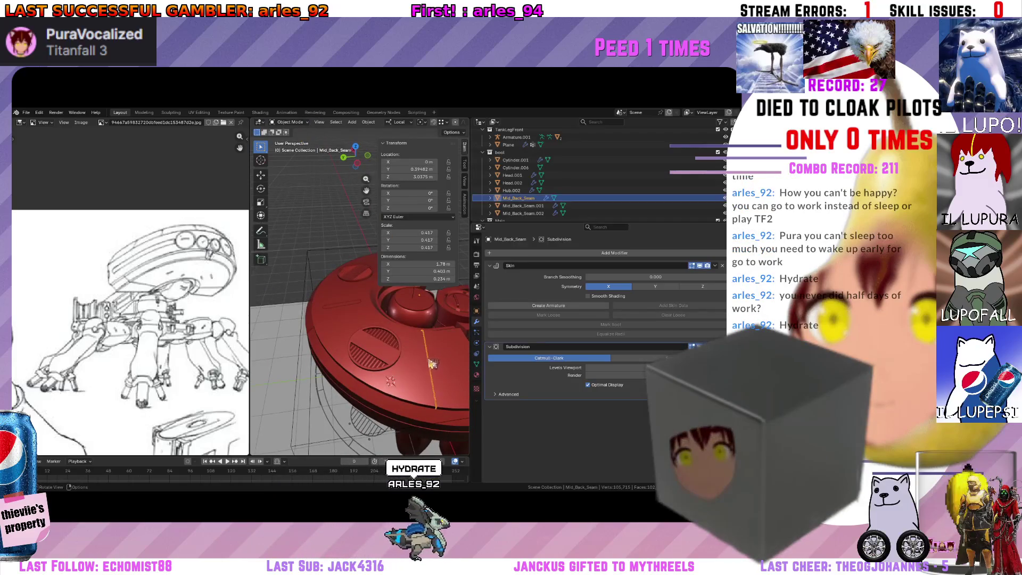
middle_drag(429, 366, 361, 365)
click(361, 366)
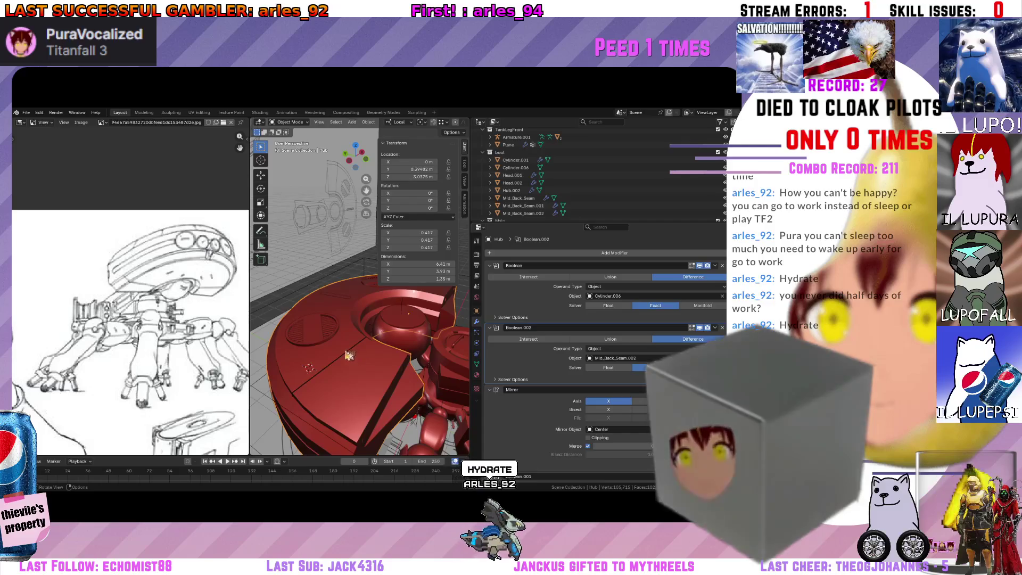
scroll(580, 353, down, 2)
scroll(581, 352, down, 2)
scroll(580, 352, up, 3)
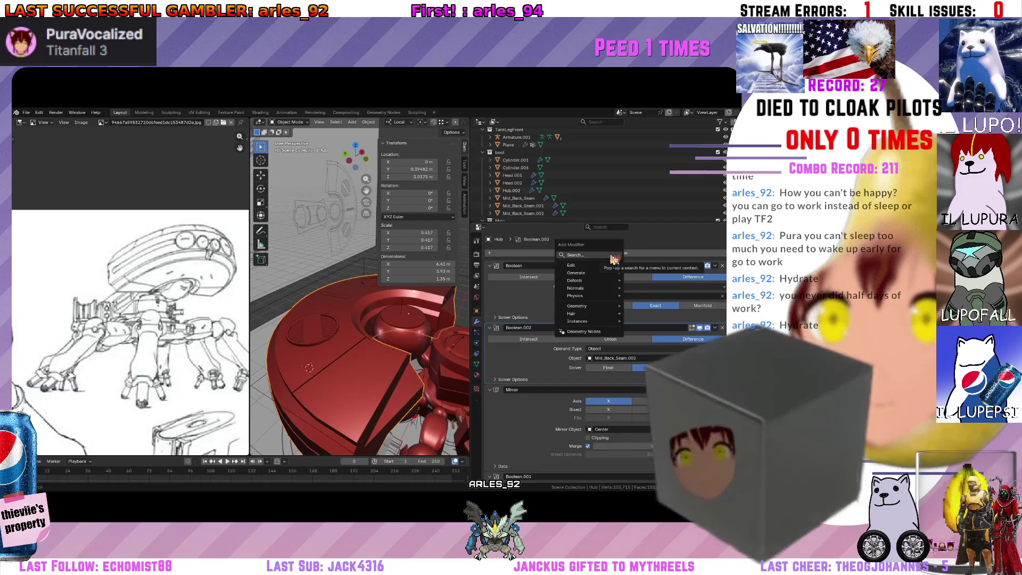
text(bo)
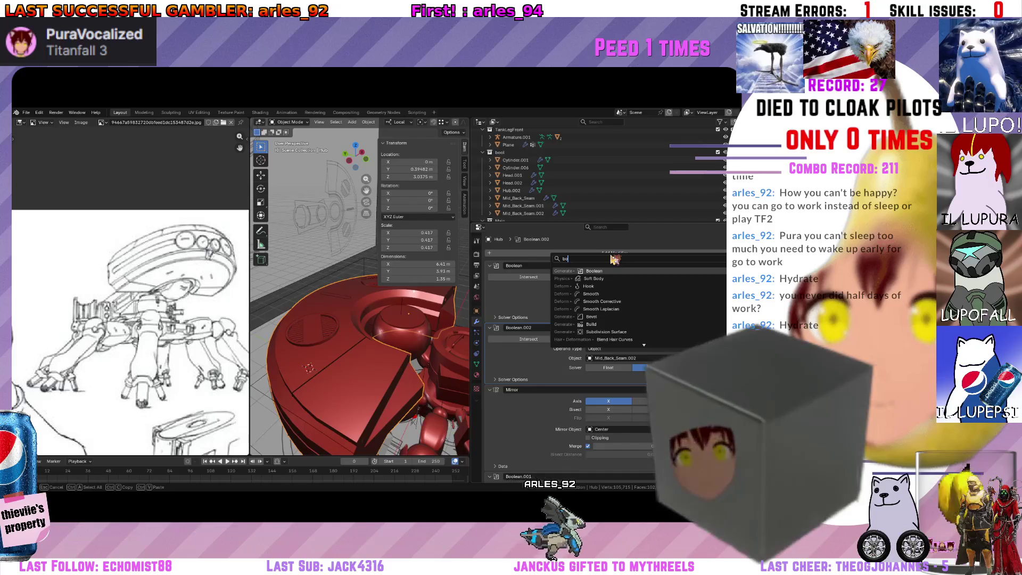
key(Return)
scroll(553, 367, down, 3)
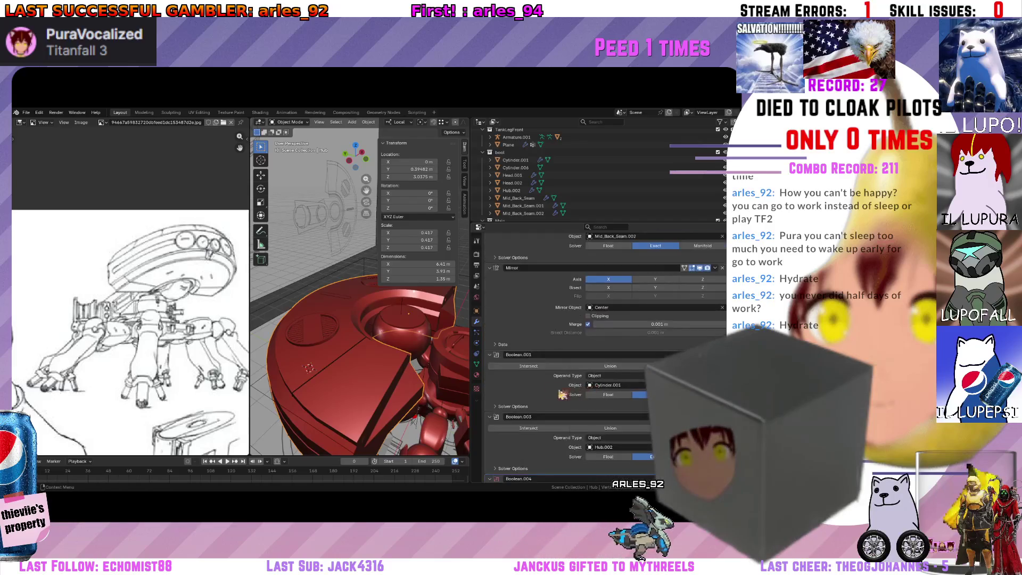
scroll(543, 403, down, 2)
scroll(543, 405, down, 3)
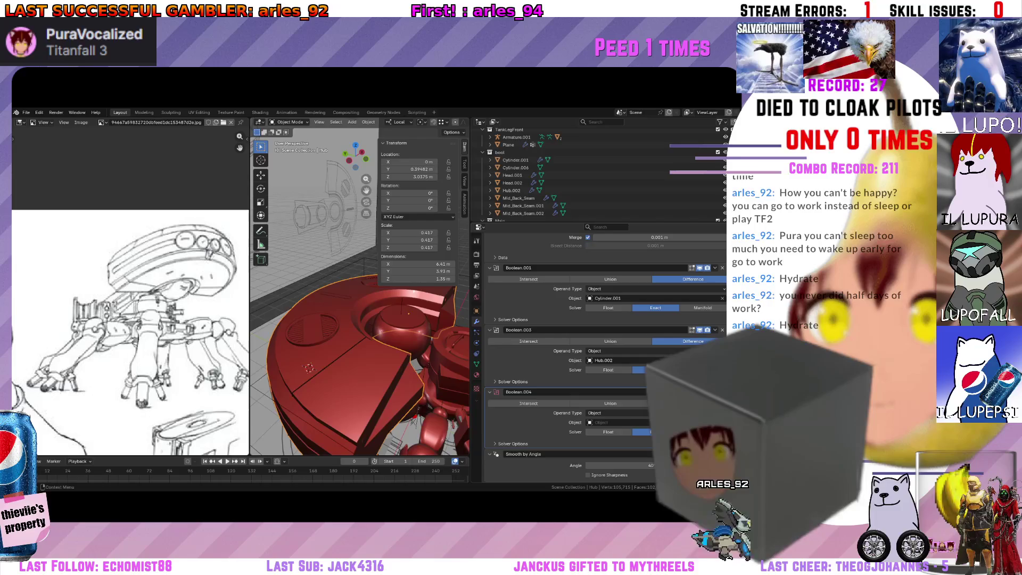
drag(560, 391, 559, 321)
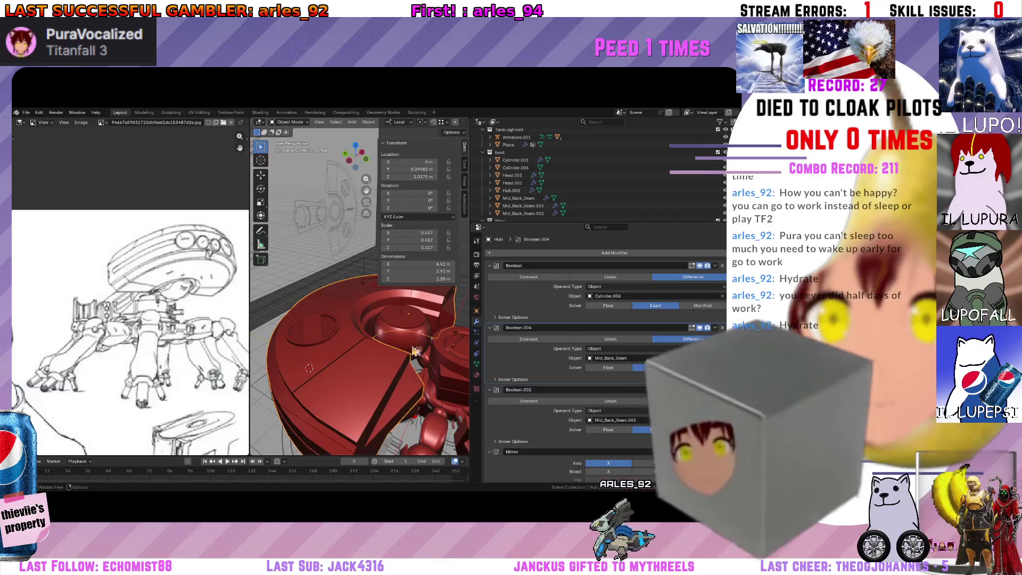
scroll(568, 160, down, 5)
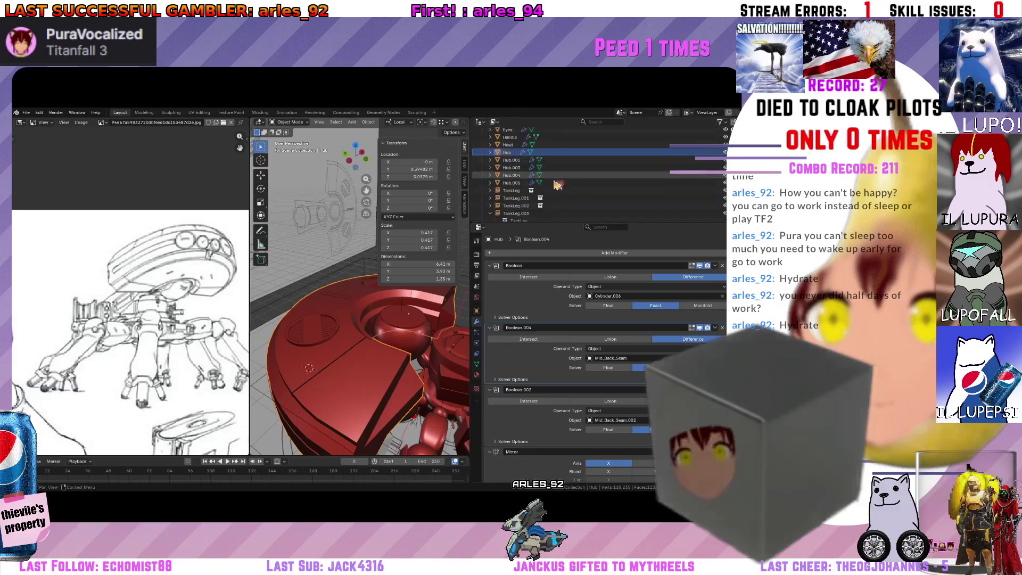
Check the Hub mesh briefly and select Cylinder.001 while inspecting the hub from above.
mouse_move(343, 336)
middle_down()
mouse_move(314, 313)
mouse_move(375, 330)
middle_up()
key(Tab)
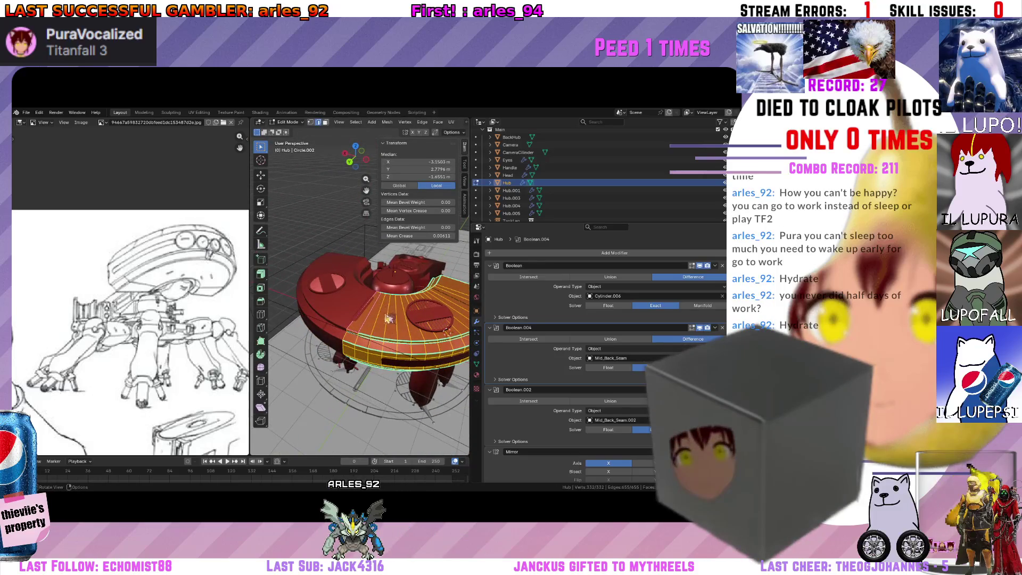
key(Tab)
scroll(363, 289, up, 5)
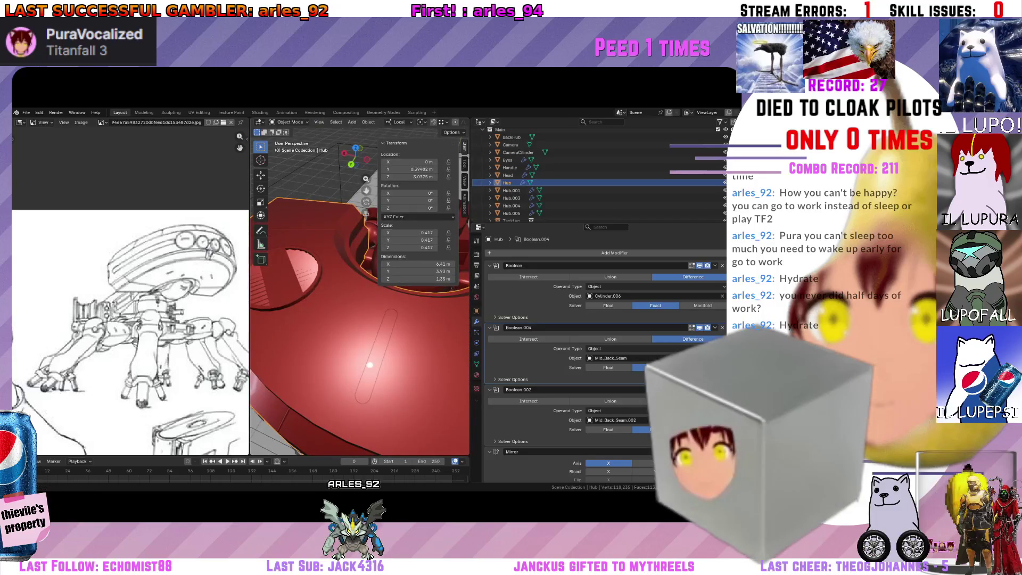
click(717, 161)
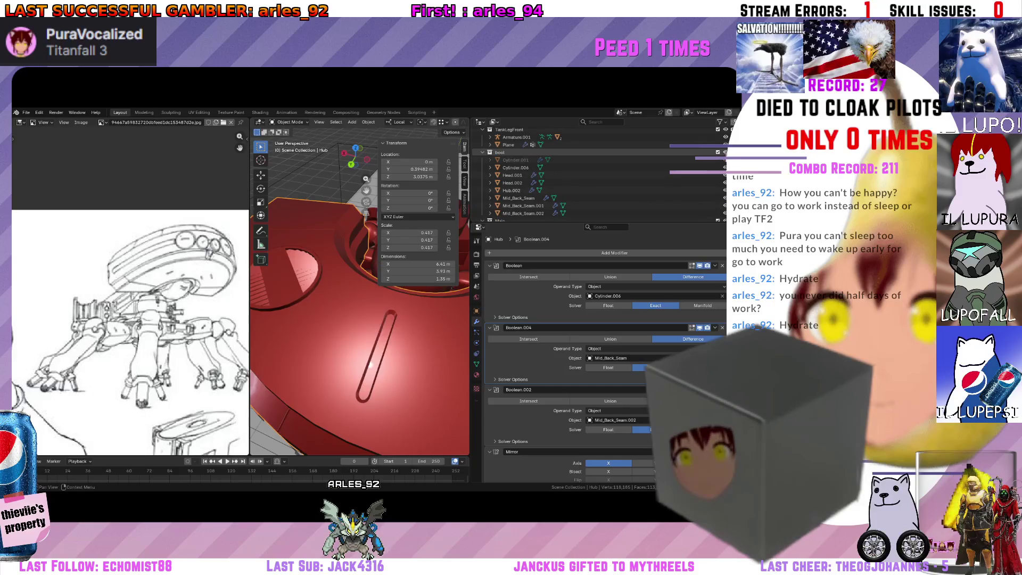
scroll(372, 364, down, 5)
mouse_move(372, 364)
middle_down()
mouse_move(373, 307)
mouse_move(351, 280)
middle_up()
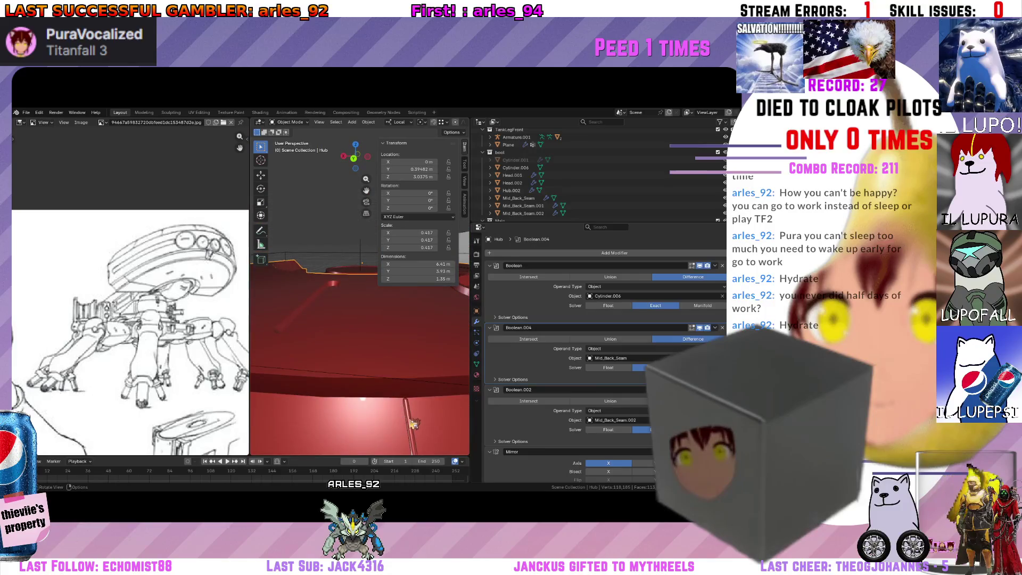
Make Hub.004 active and bring up its Move to Collection choices.
click(413, 423)
scroll(413, 423, down, 4)
middle_drag(413, 423, 432, 340)
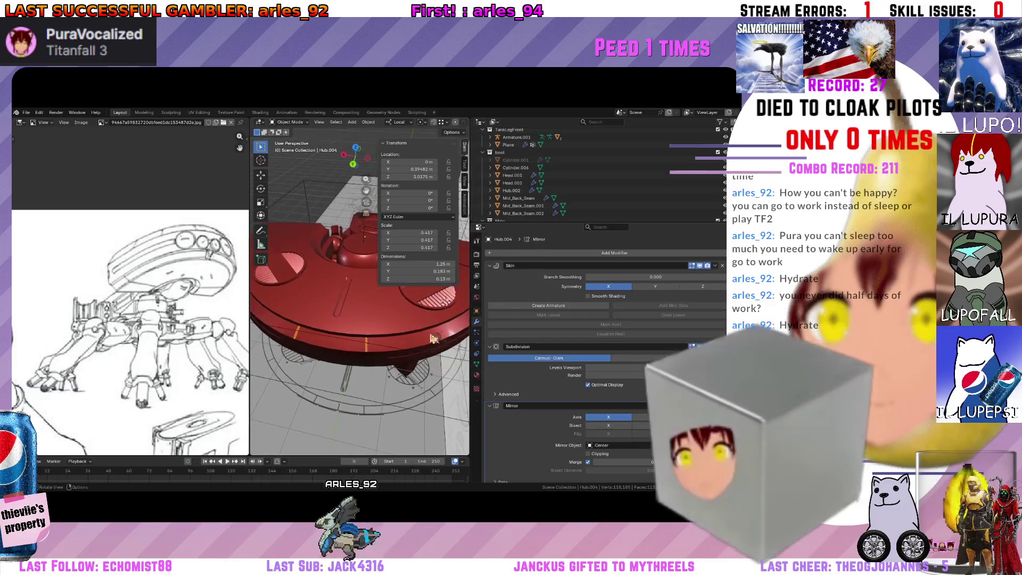
middle_drag(405, 338, 373, 334)
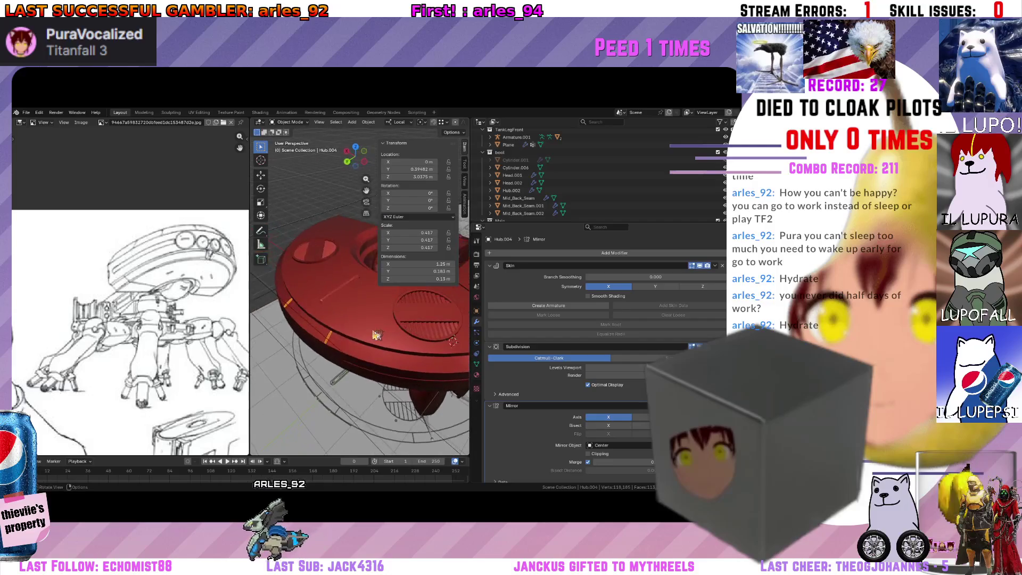
key(m)
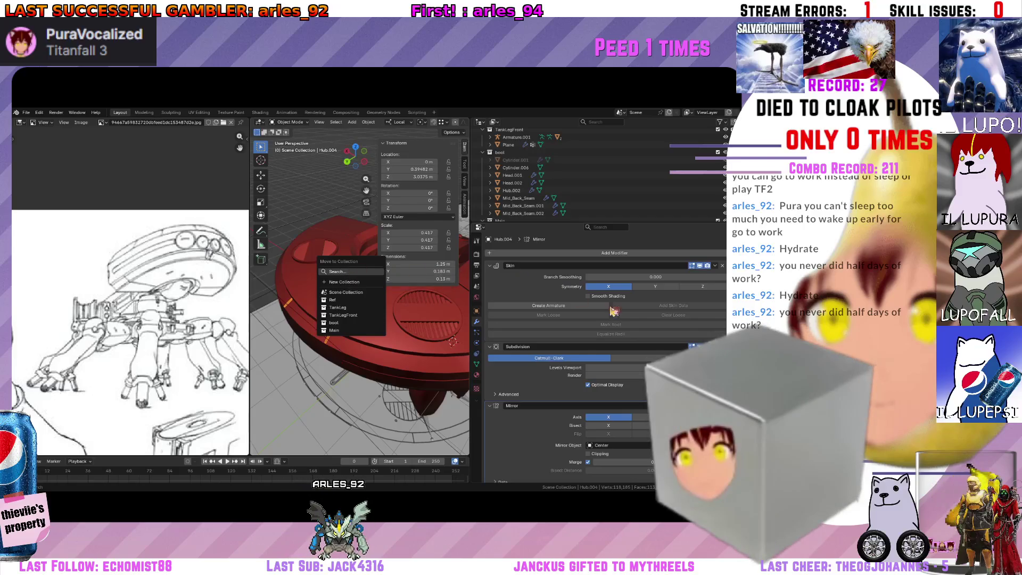
Move Hub.004 into the boot collection and remove its Mirror modifier, leaving Skin and Subdivision.
click(341, 328)
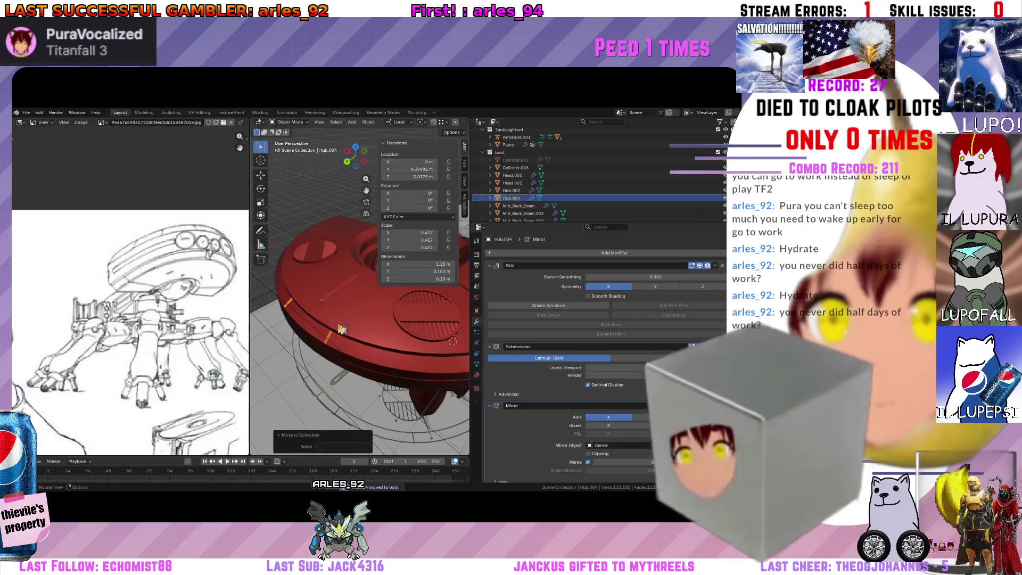
mouse_move(341, 328)
middle_down()
mouse_move(347, 314)
mouse_move(360, 336)
middle_up()
scroll(347, 314, up, 2)
scroll(539, 329, down, 1)
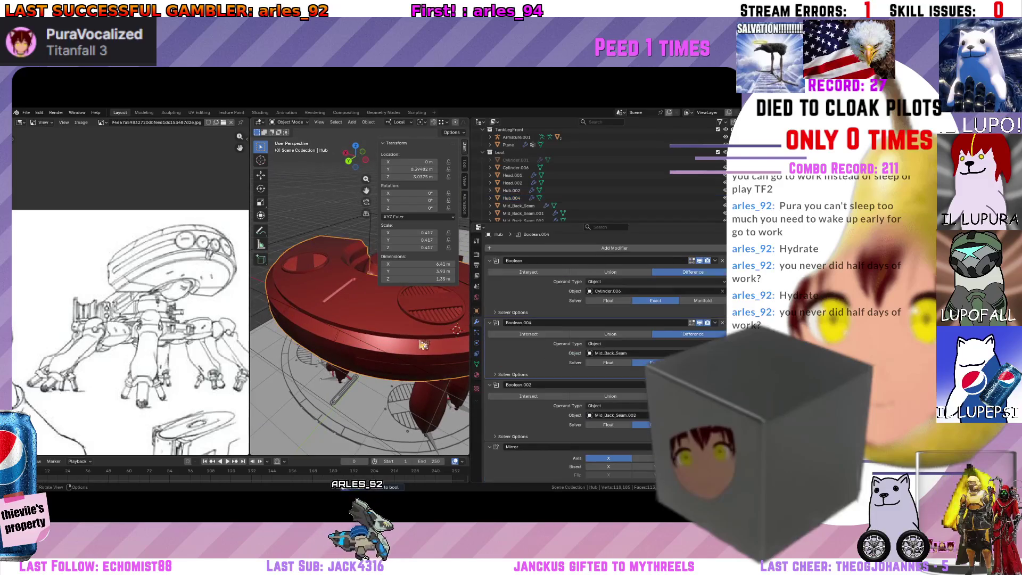
click(332, 336)
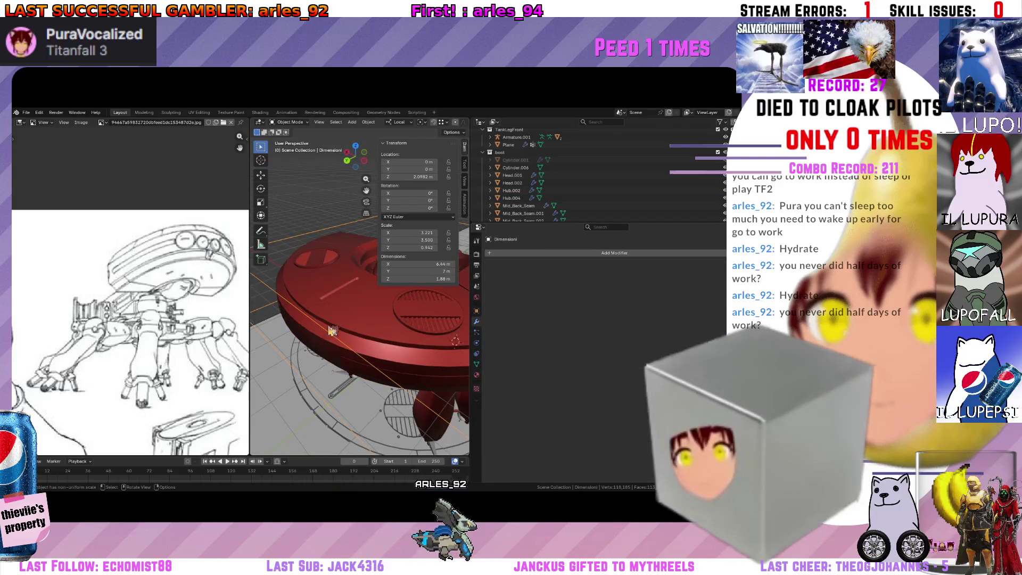
click(332, 331)
middle_drag(333, 331, 381, 344)
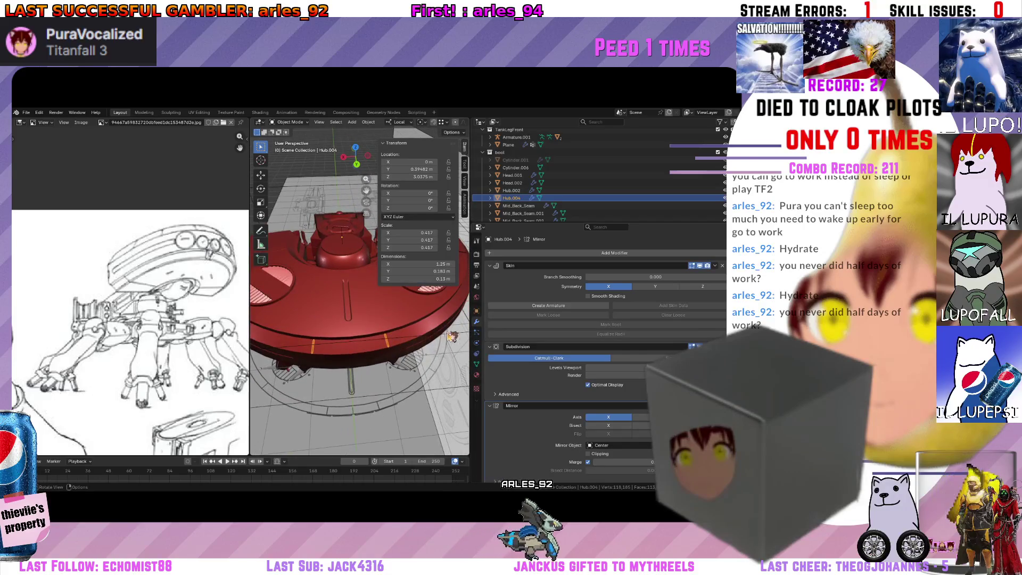
mouse_move(452, 338)
middle_down()
mouse_move(361, 392)
mouse_move(360, 320)
mouse_move(403, 342)
middle_up()
key(ctrl+x)
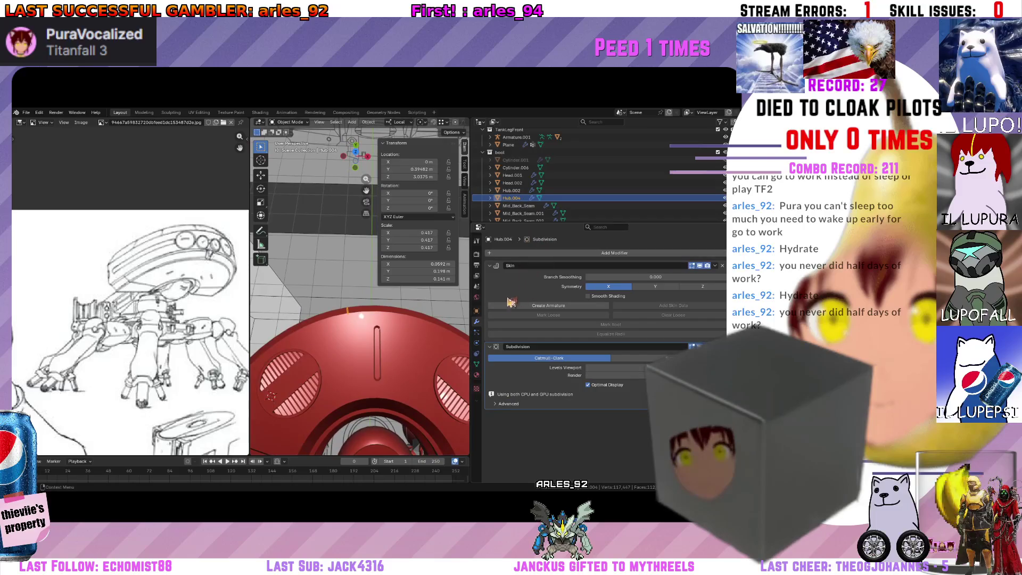
Give the Hub a Boolean.005 modifier using Hub.004 as its cutter.
click(347, 339)
scroll(559, 341, down, 5)
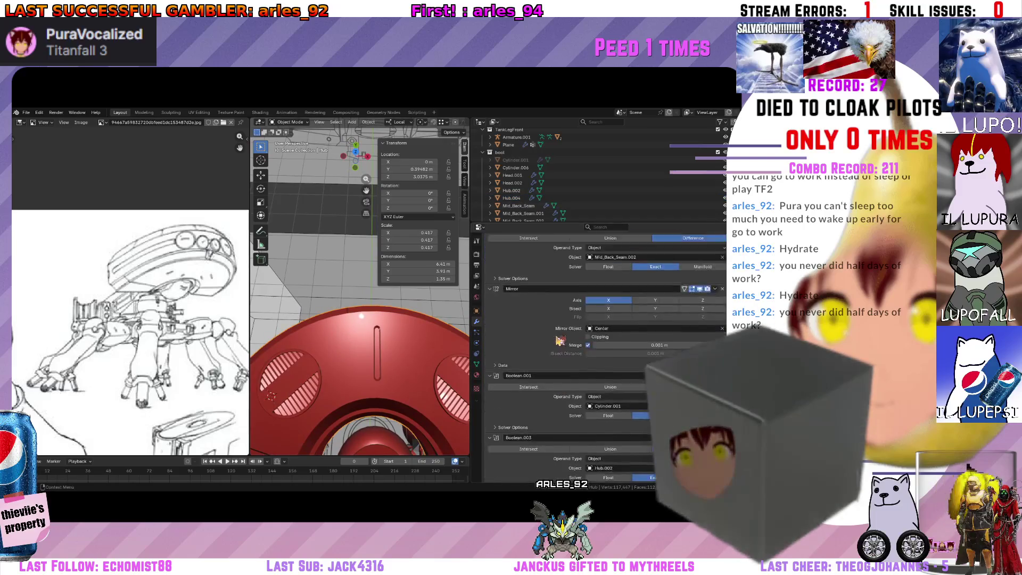
scroll(560, 341, down, 3)
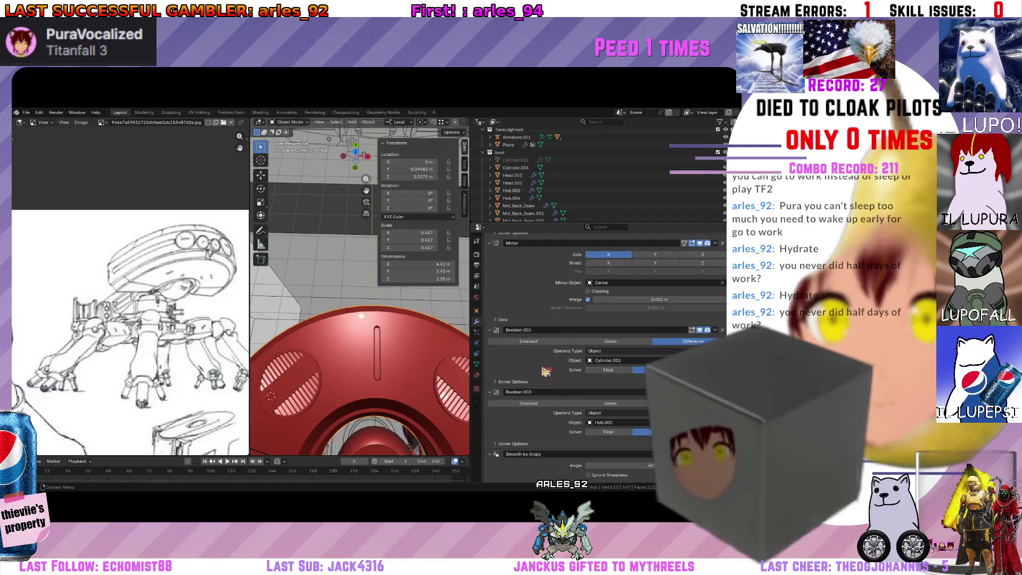
scroll(559, 256, up, 10)
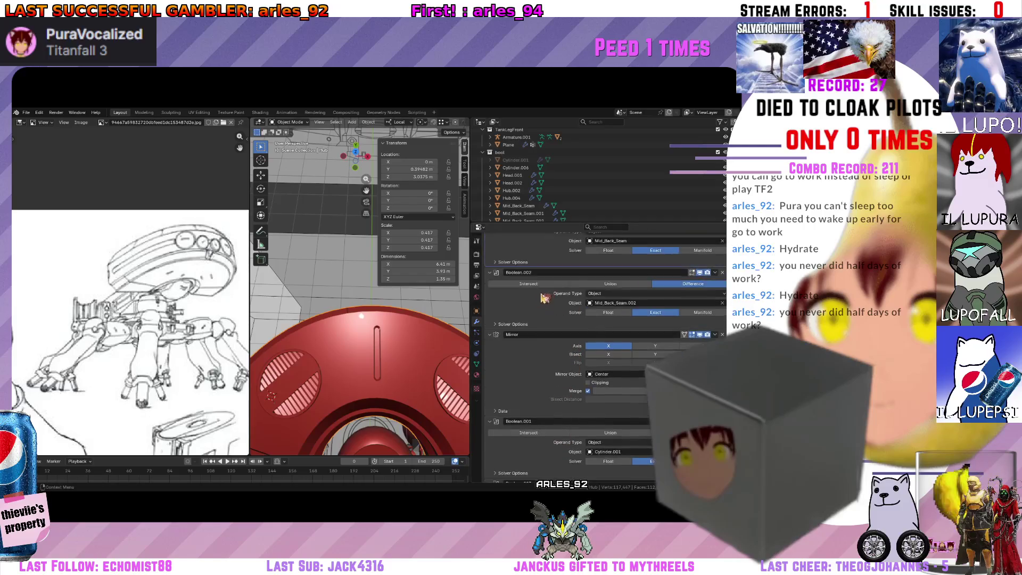
click(546, 242)
text(bool)
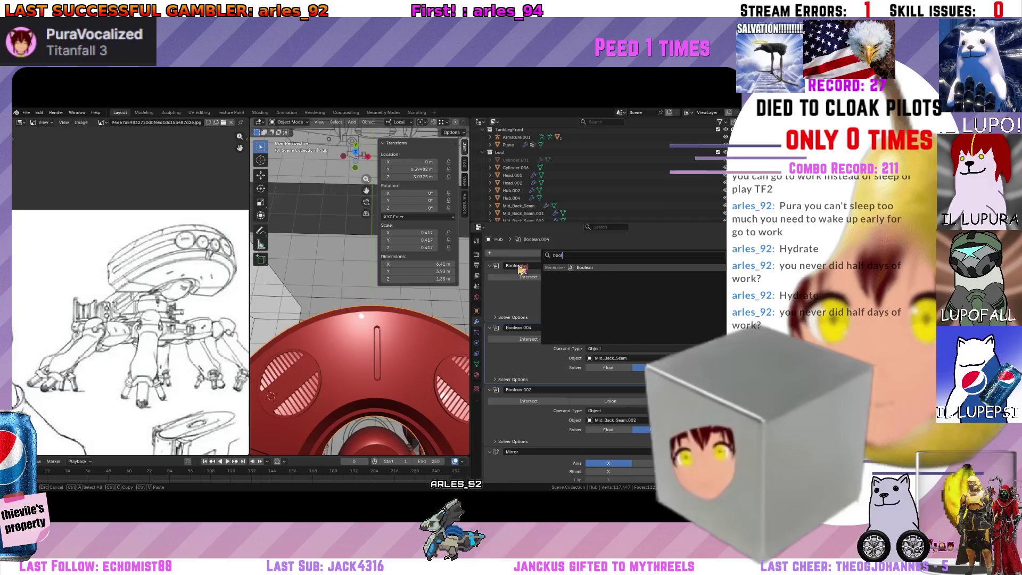
key(Return)
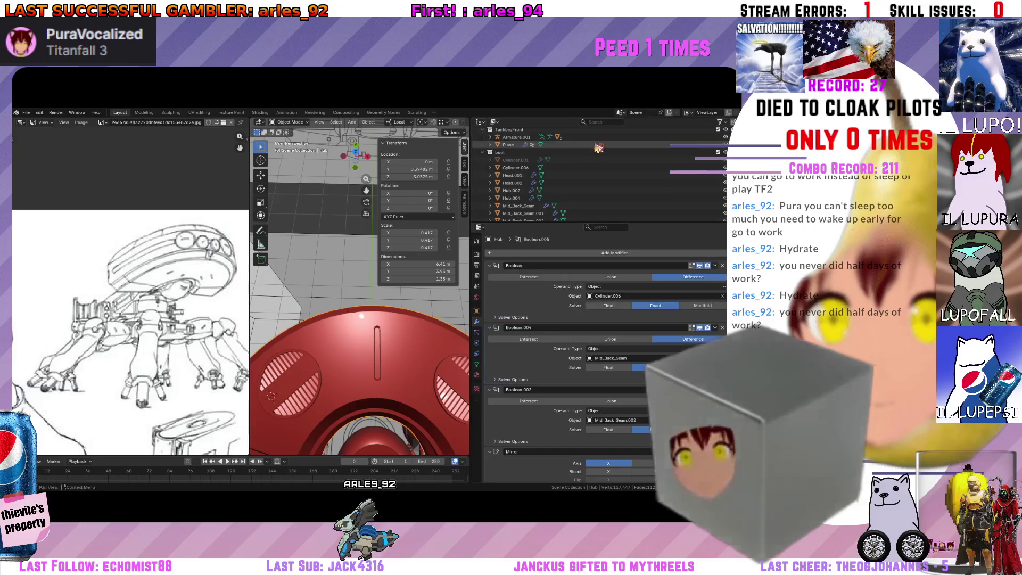
scroll(559, 359, down, 10)
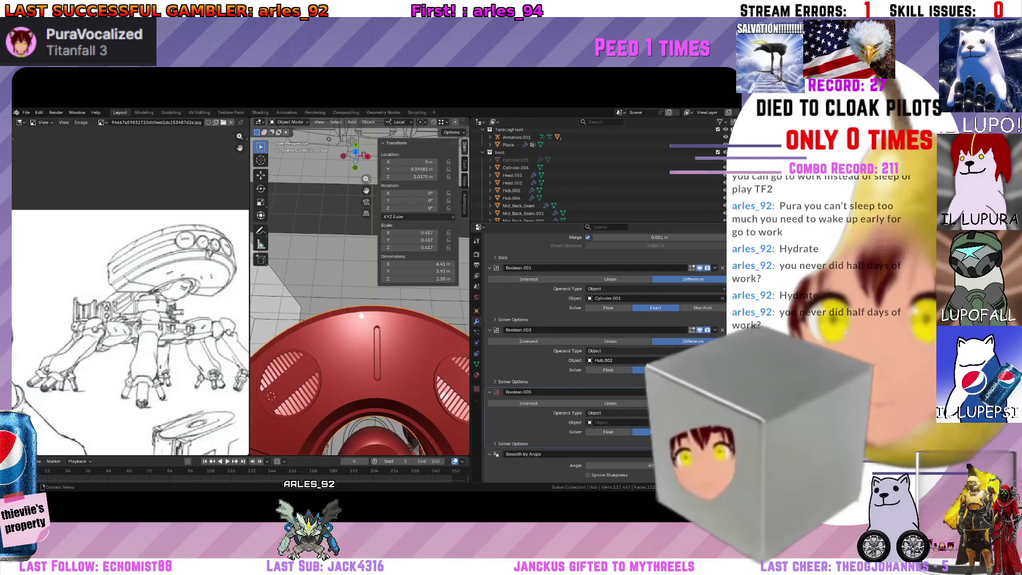
middle_drag(397, 436, 360, 375)
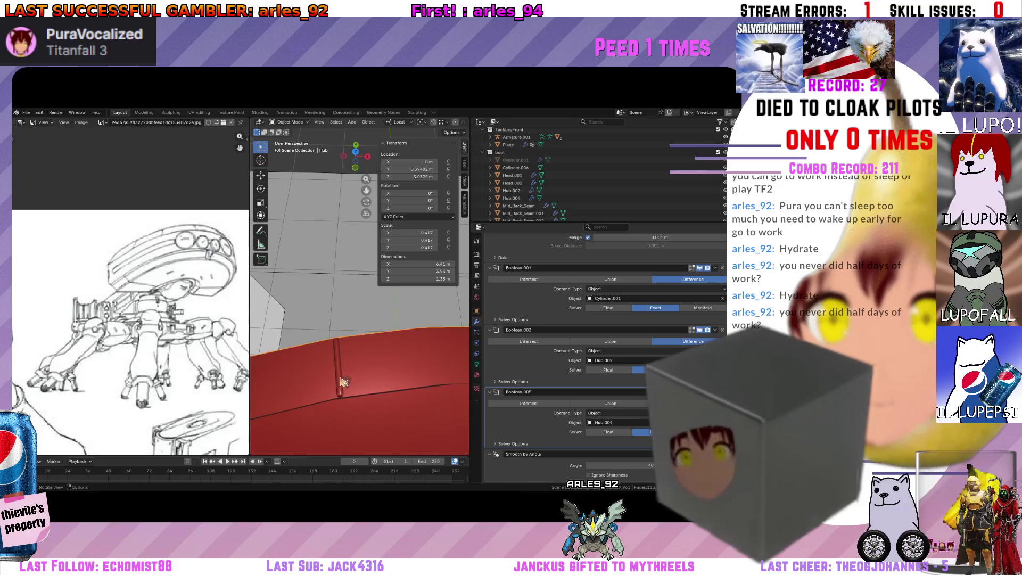
click(342, 383)
Shade Hub.004 smooth with Keep Sharp Edges enabled.
right_click(342, 382)
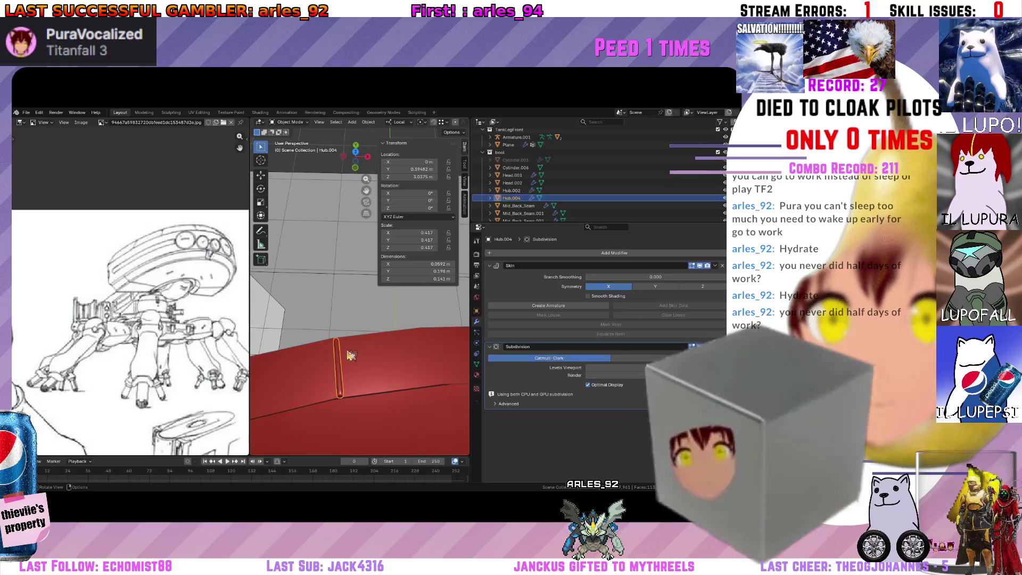
middle_drag(383, 335, 347, 355)
right_click(333, 341)
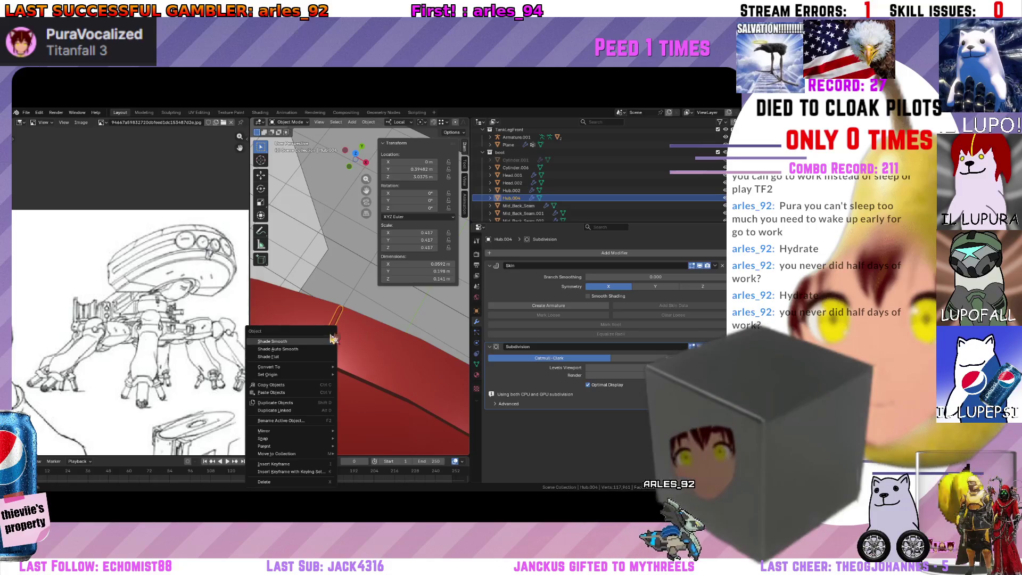
mouse_move(344, 328)
middle_down()
mouse_move(304, 309)
mouse_move(441, 396)
middle_up()
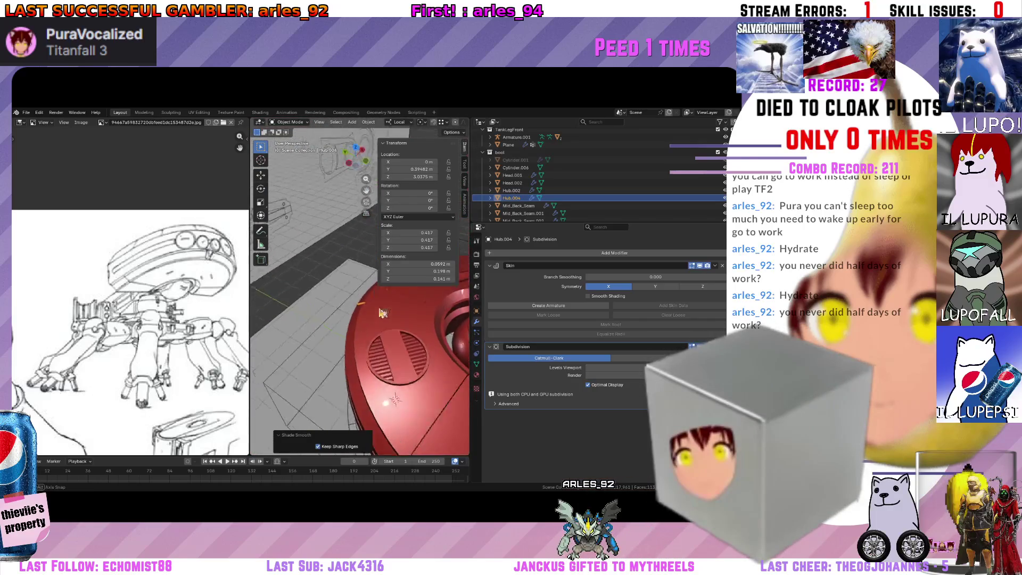
Shade Mid_Back_Seam and Mid_Back_Seam.002 smooth with their sharp edges kept.
click(442, 397)
right_click(448, 408)
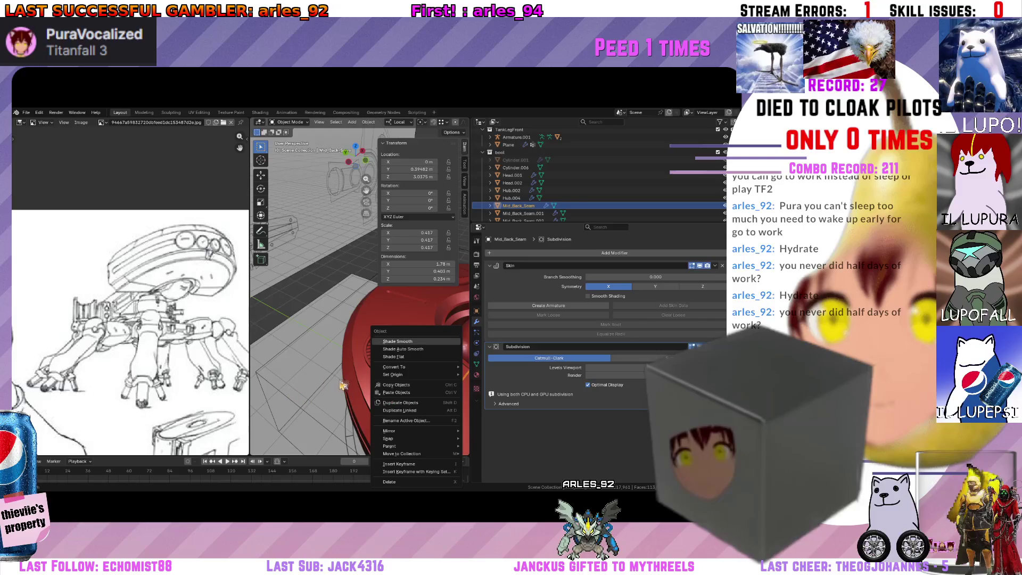
click(397, 341)
middle_drag(397, 340, 365, 331)
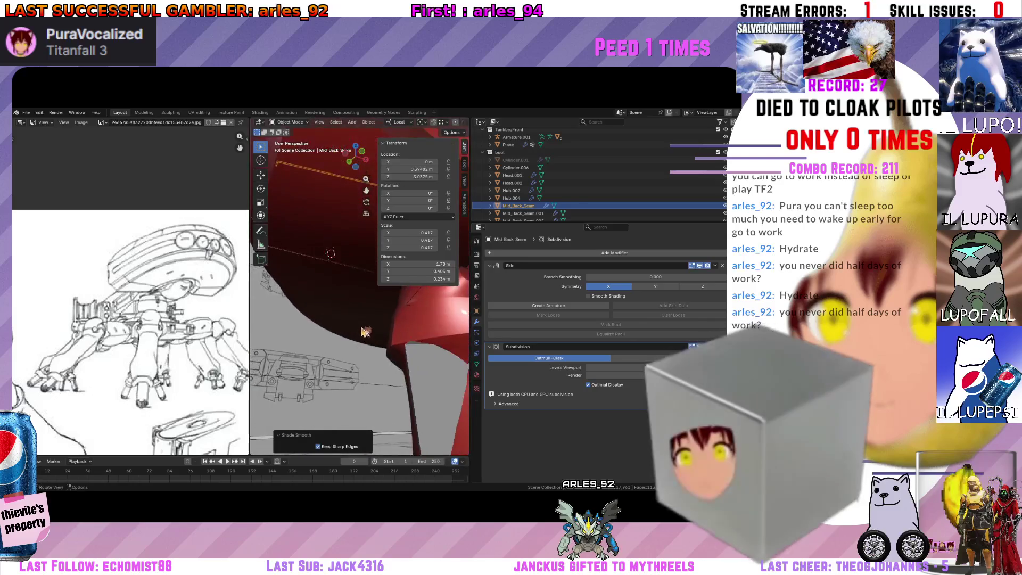
click(324, 267)
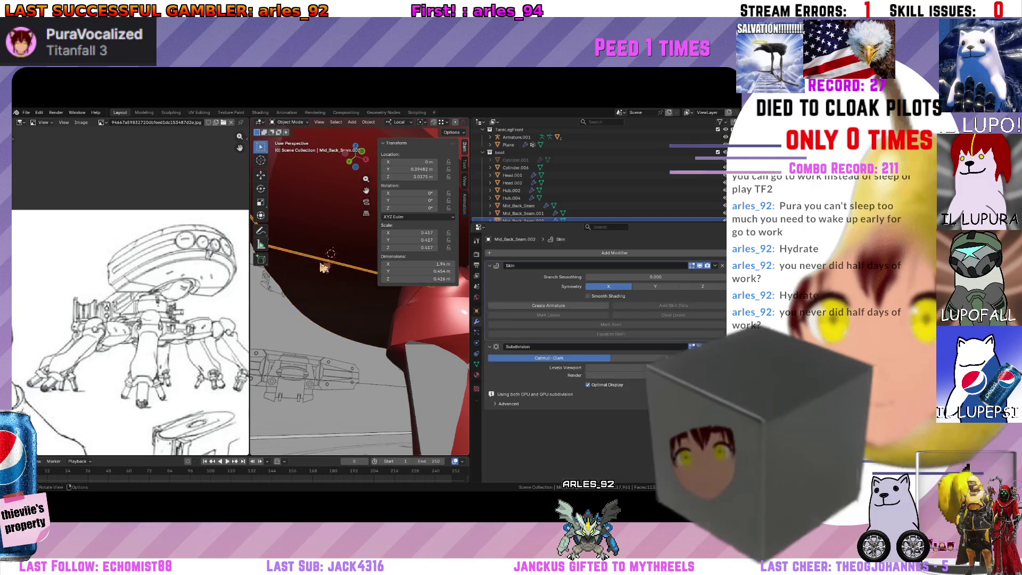
right_click(323, 268)
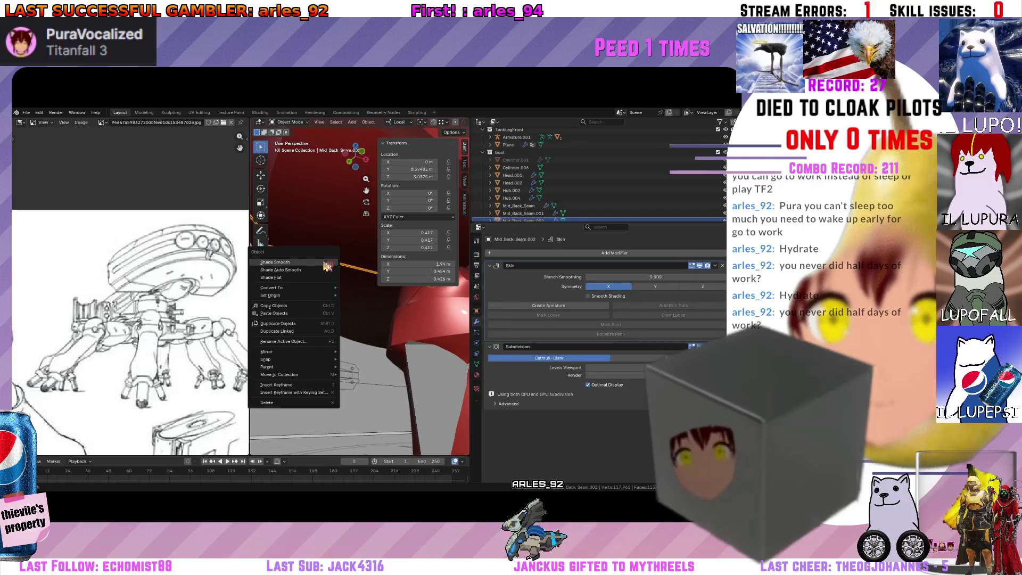
click(326, 266)
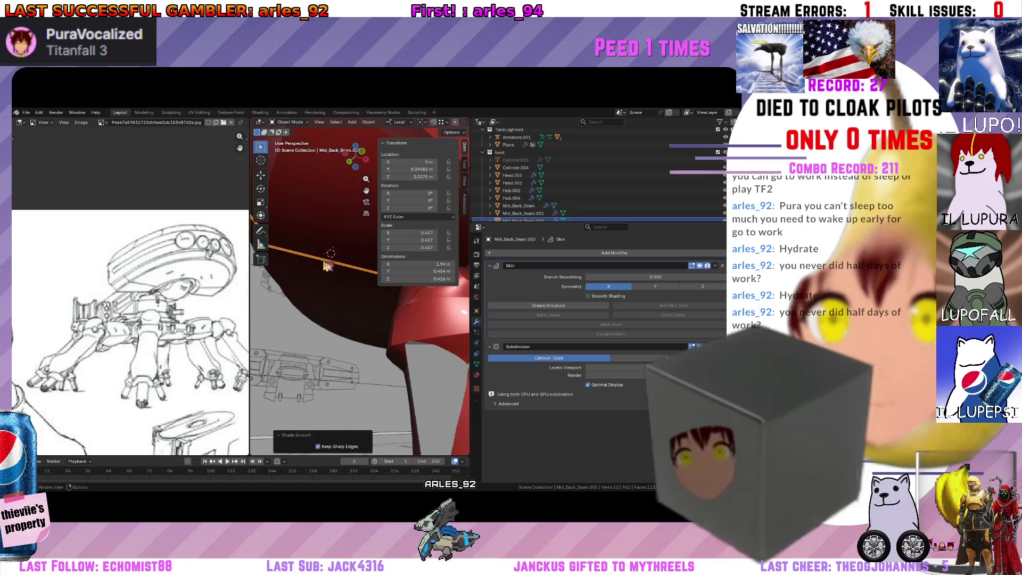
middle_drag(327, 265, 395, 336)
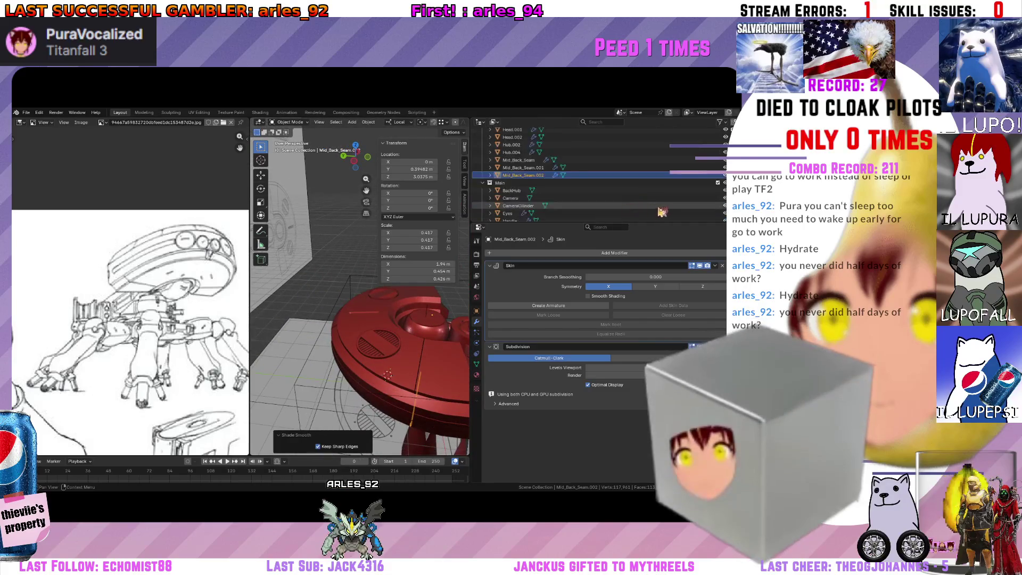
scroll(689, 190, down, 2)
scroll(689, 191, up, 2)
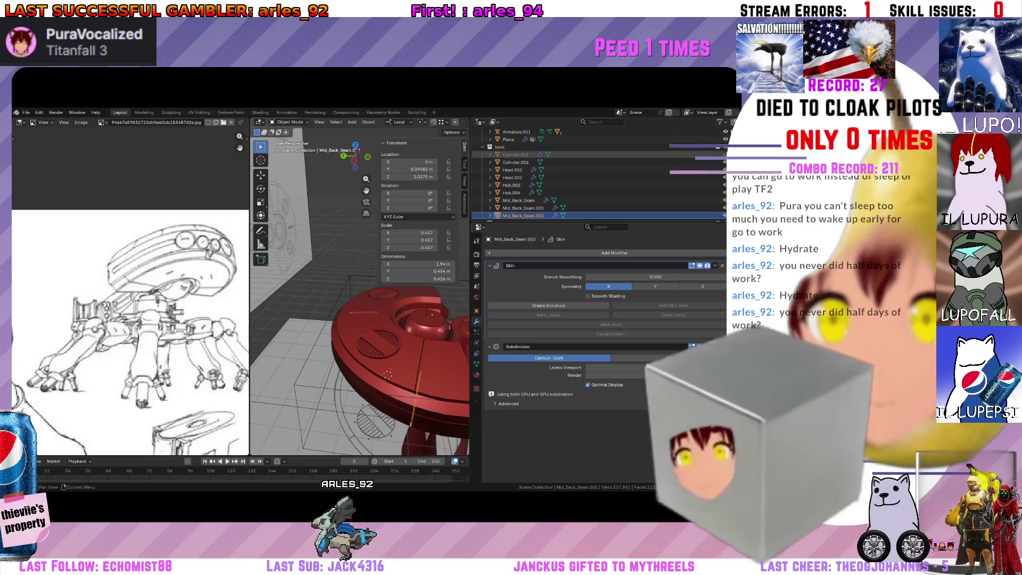
mouse_move(423, 287)
middle_down()
mouse_move(381, 310)
mouse_move(393, 294)
middle_up()
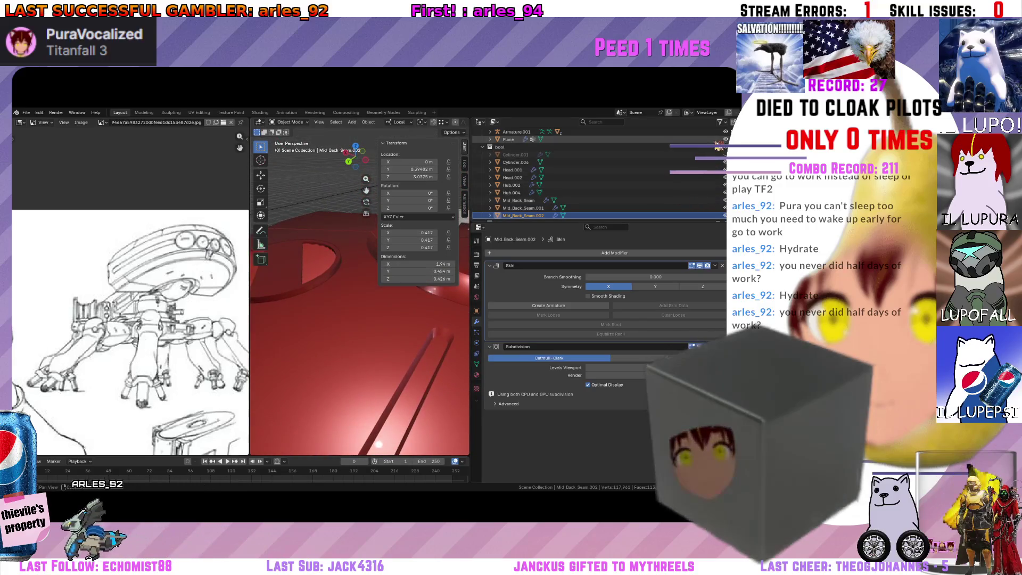
Shade Cylinder.001, the seam-strip piece, smooth.
click(515, 154)
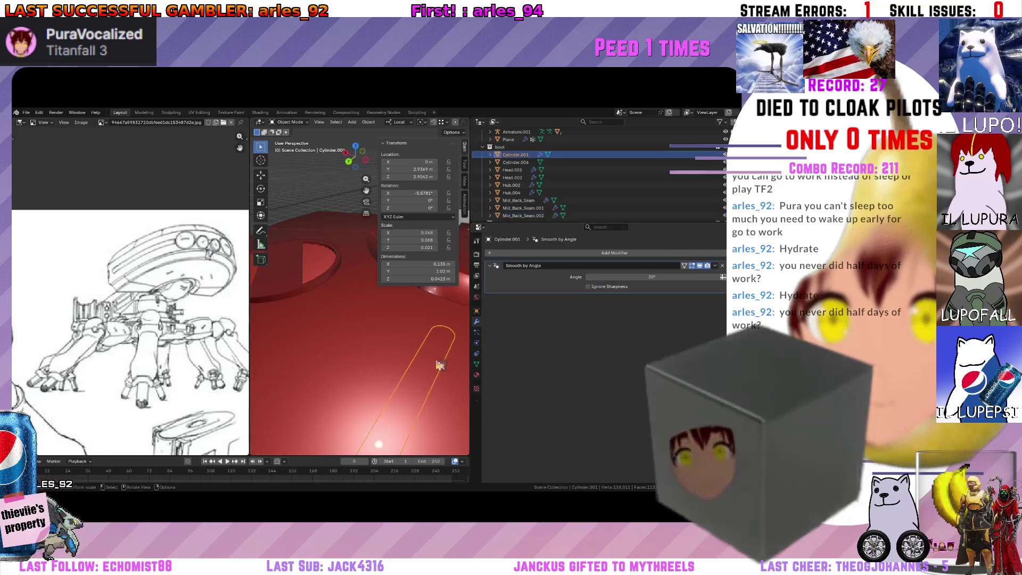
right_click(440, 365)
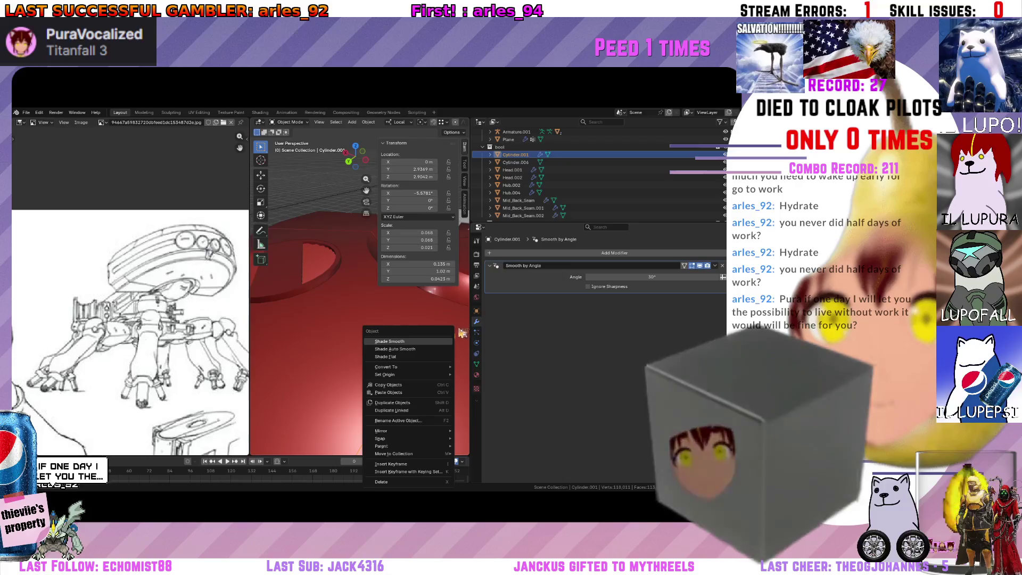
click(389, 341)
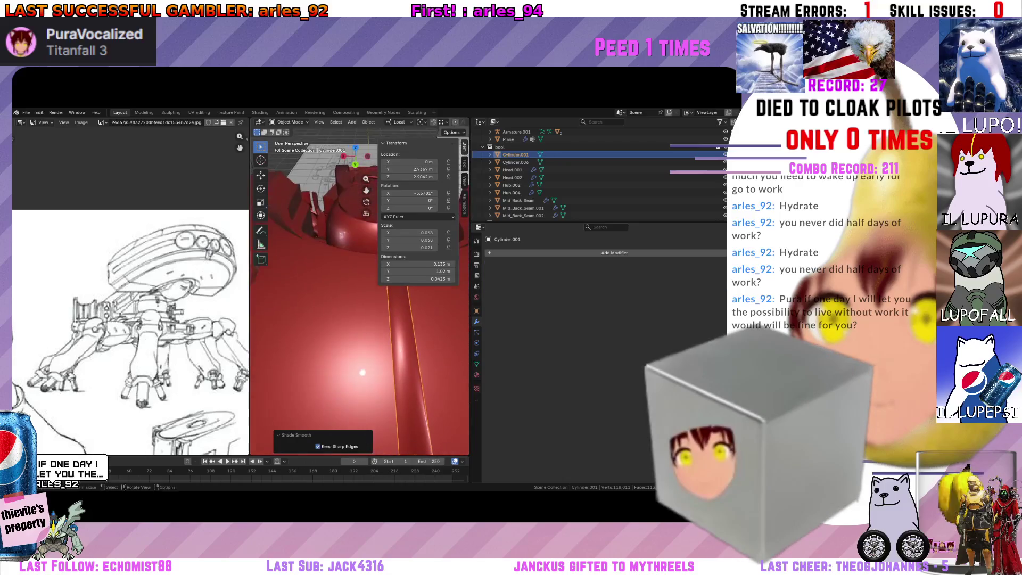
Isolate the strip in Local View and enter Edit Mode on its mesh.
key(slash)
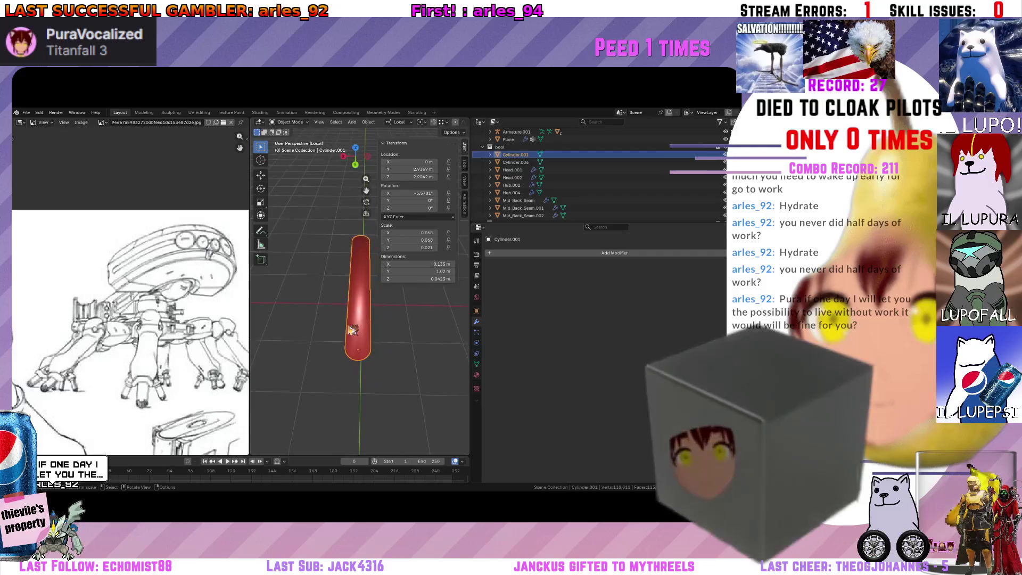
middle_drag(356, 298, 346, 285)
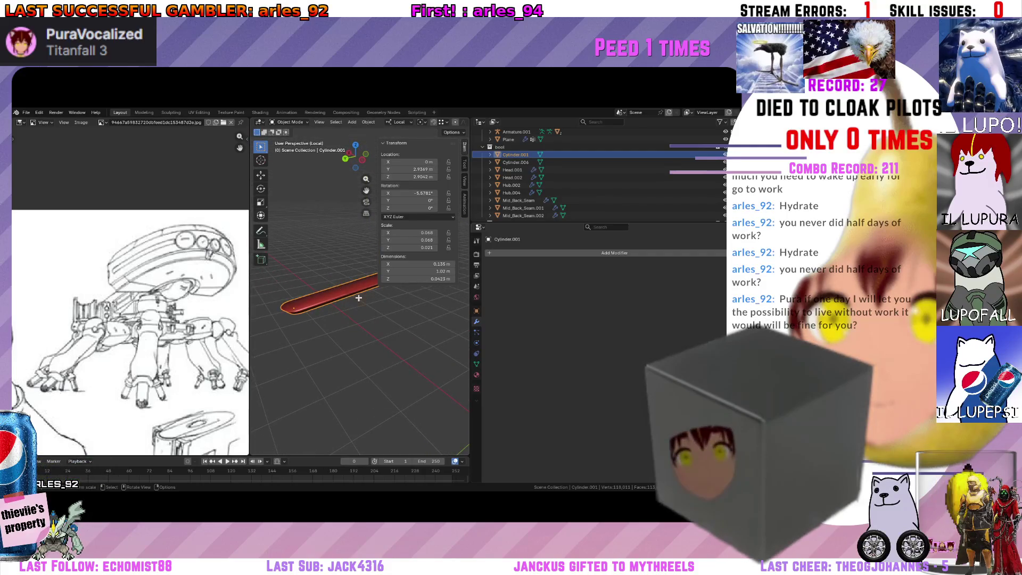
key(Tab)
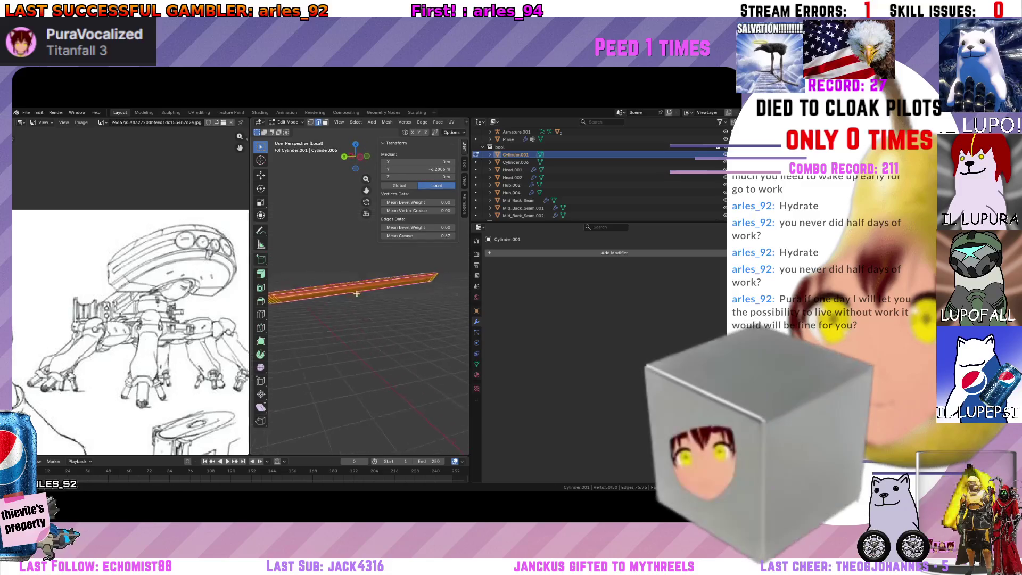
Mark the strip's two long edge loops as sharp.
middle_drag(333, 281, 366, 293)
alt+click(357, 293)
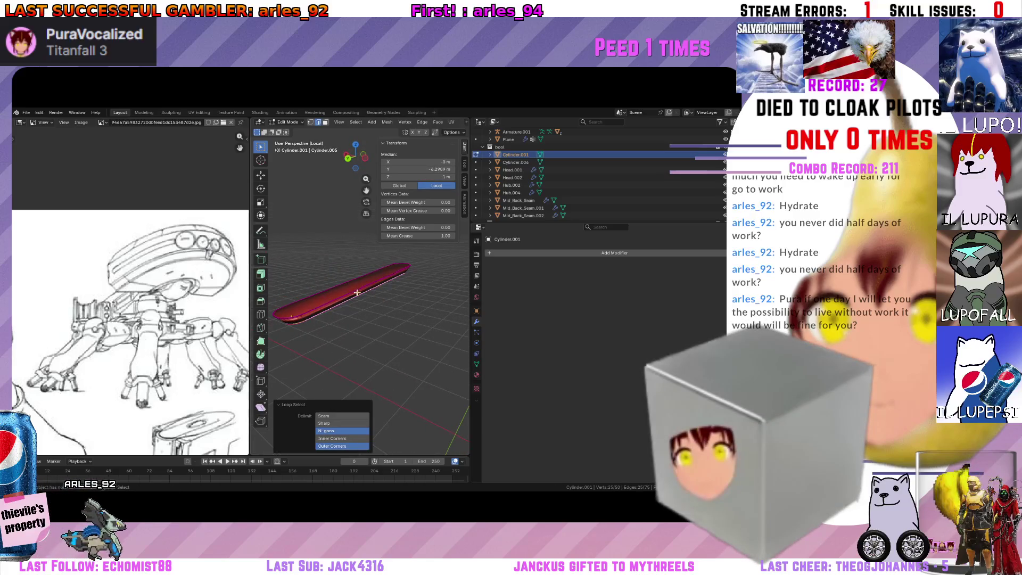
alt+shift+click(357, 293)
right_click(361, 297)
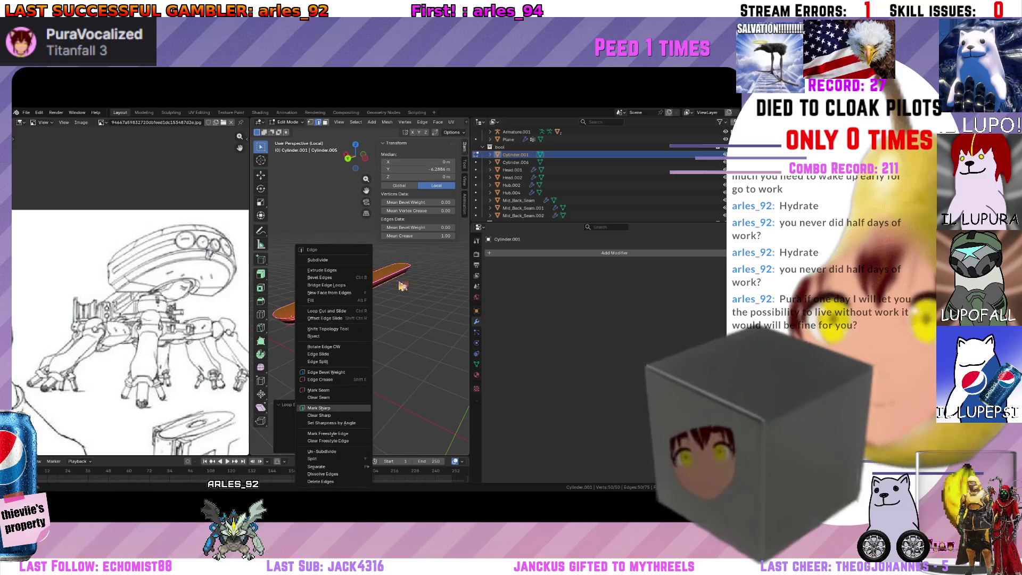
key(Return)
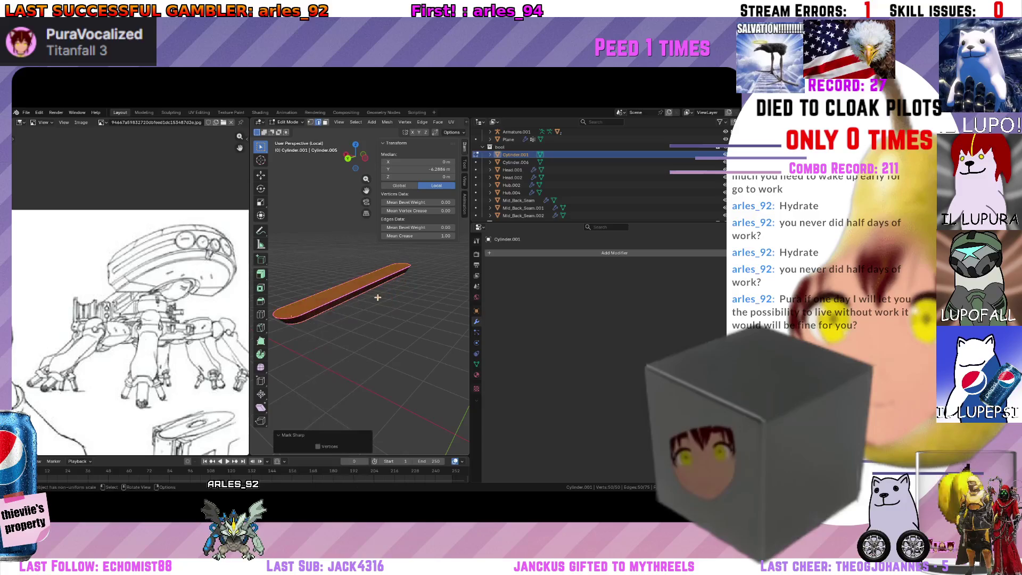
scroll(370, 311, down, 2)
Leave Local View and return to Object Mode with the strip on the red hull.
key(slash)
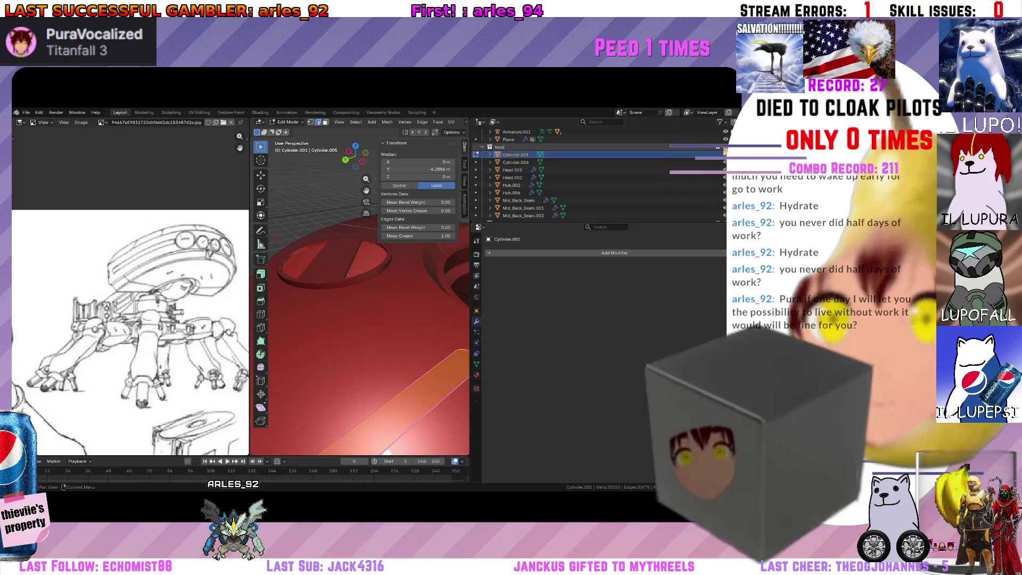
mouse_move(345, 294)
middle_down()
mouse_move(366, 311)
mouse_move(321, 318)
mouse_move(406, 340)
middle_up()
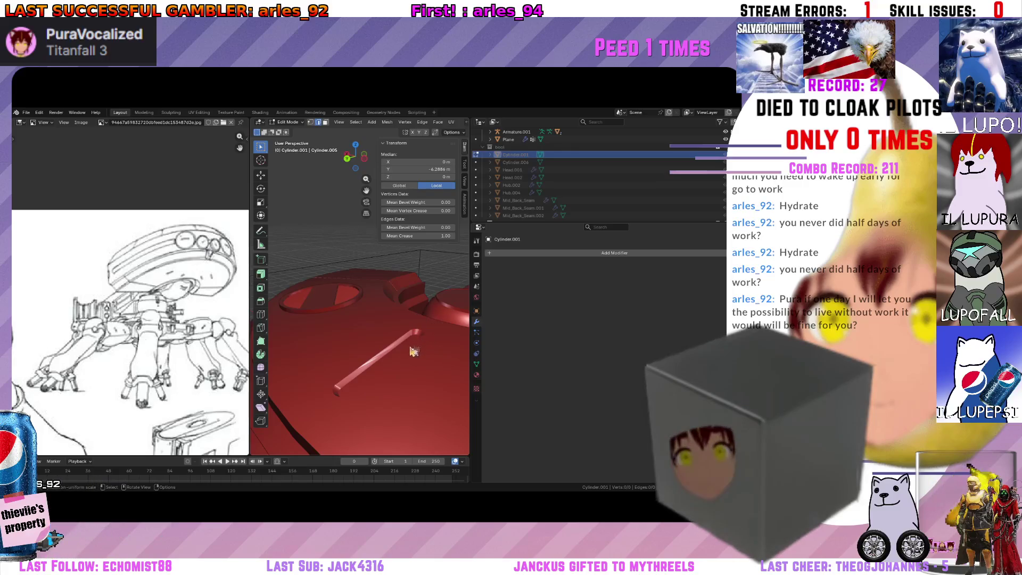
key(Tab)
middle_drag(412, 351, 417, 364)
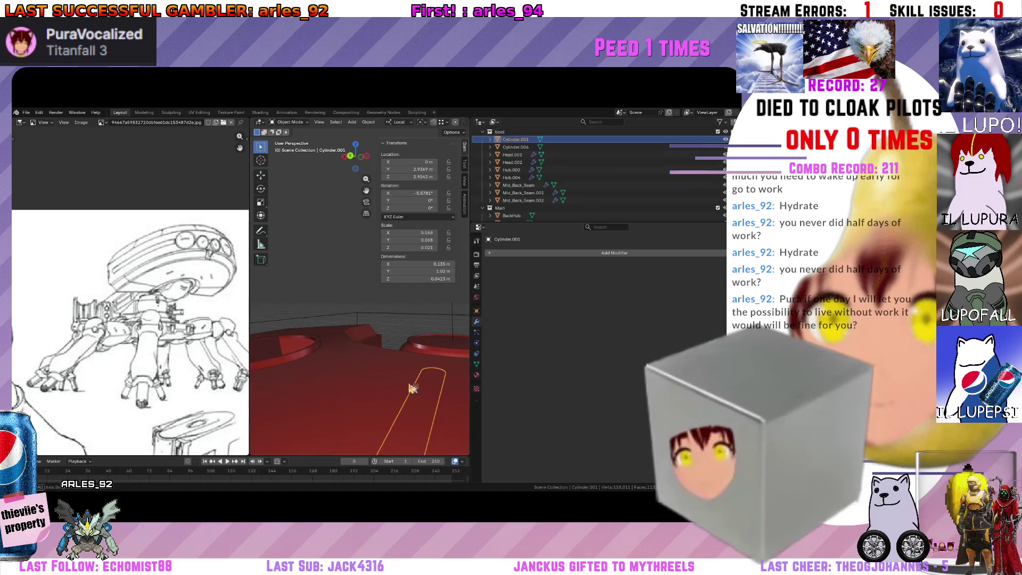
Isolate the second seam bar, edit its mesh and select both edge loops.
key(KP_Divide)
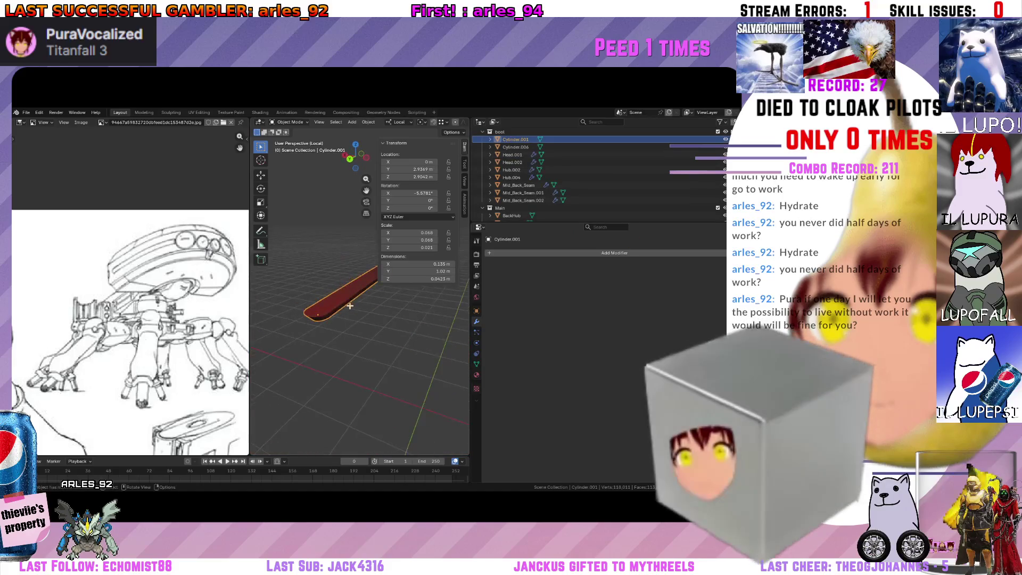
middle_drag(343, 276, 307, 298)
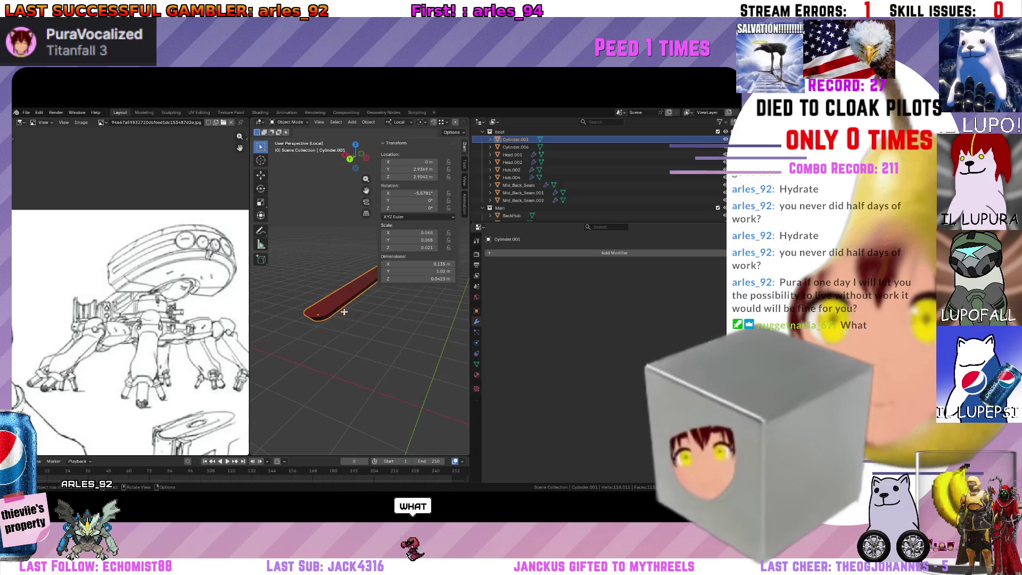
key(Tab)
middle_drag(360, 319, 343, 304)
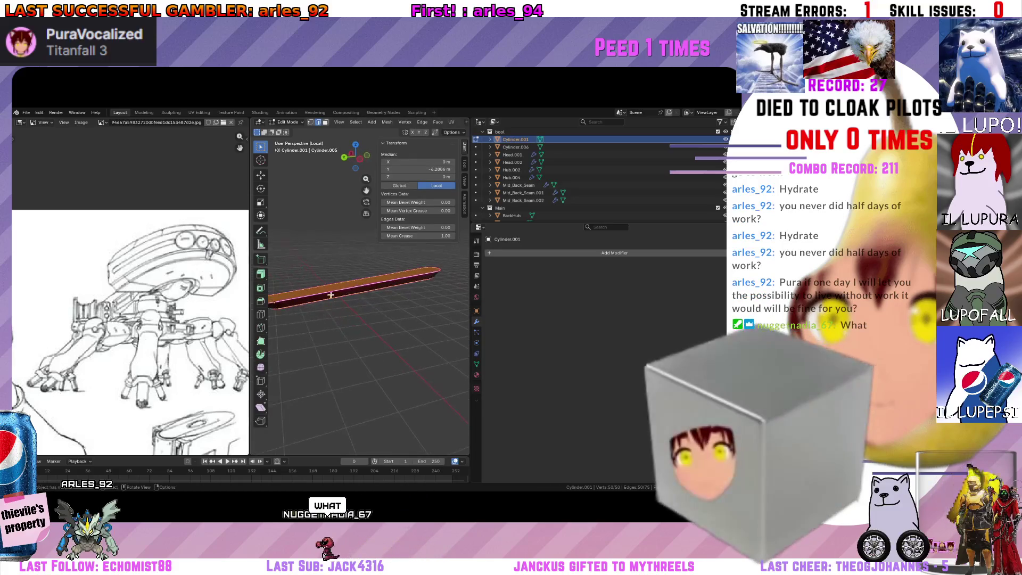
alt+click(328, 293)
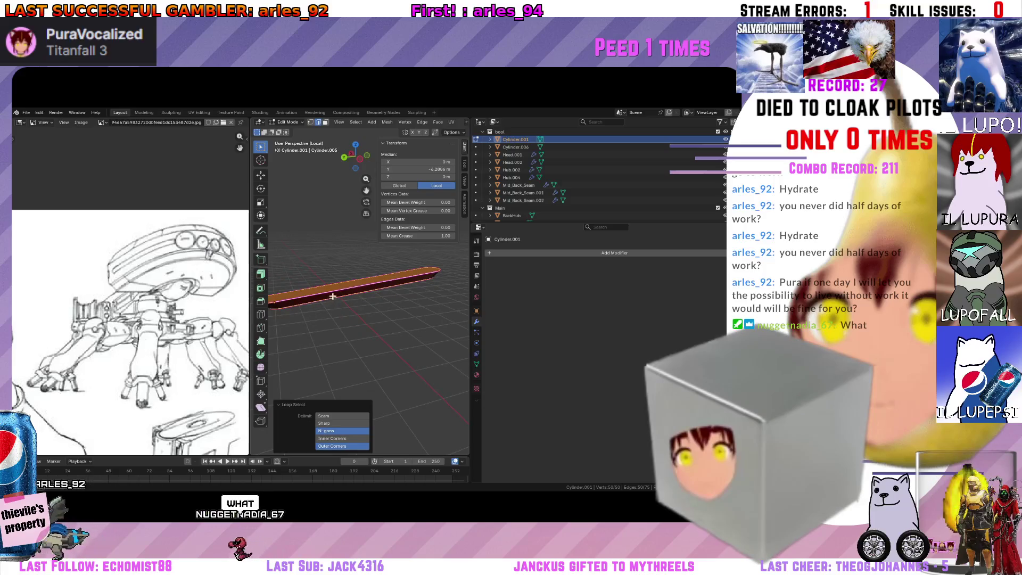
alt+click(333, 296)
Set the selected loops' Mean Crease to 1 and check the creased bar.
key(ctrl+e)
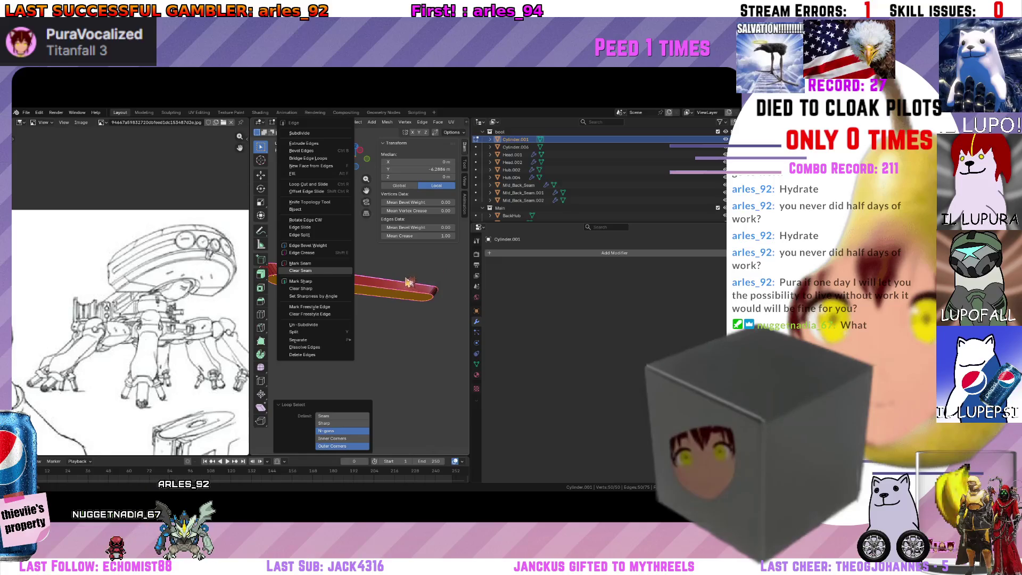
key(Escape)
click(363, 288)
key(ctrl+e)
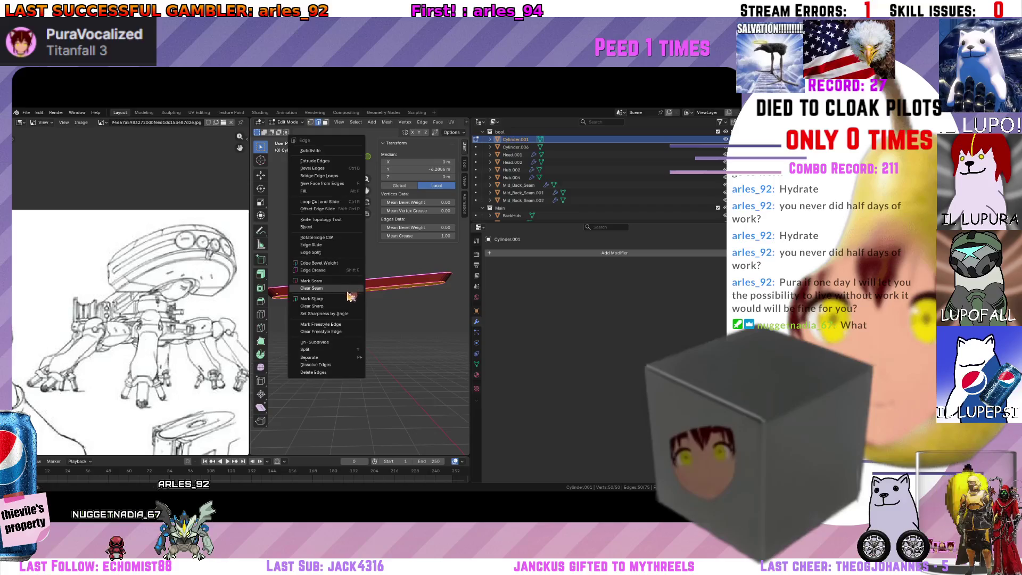
click(437, 236)
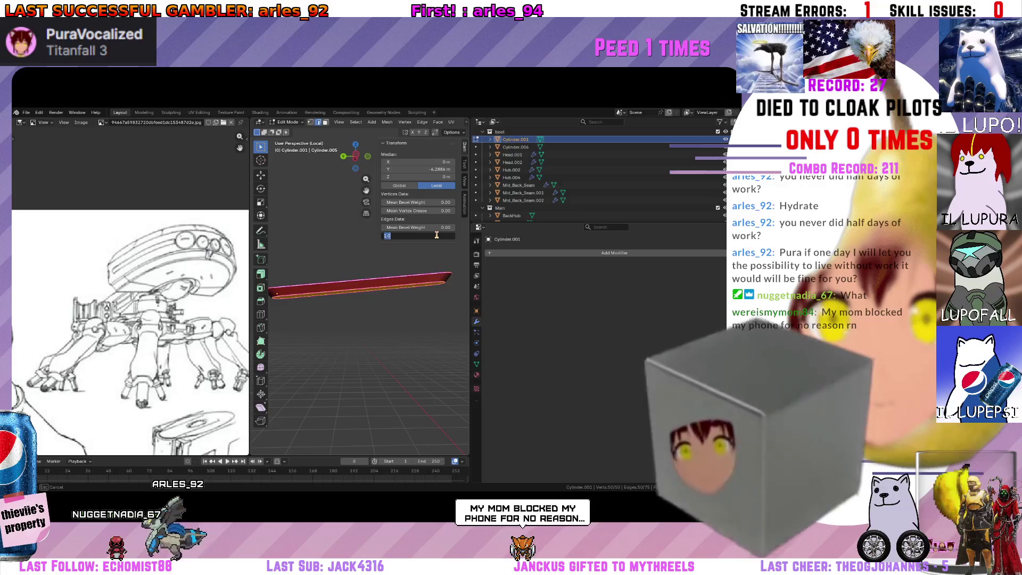
text(1)
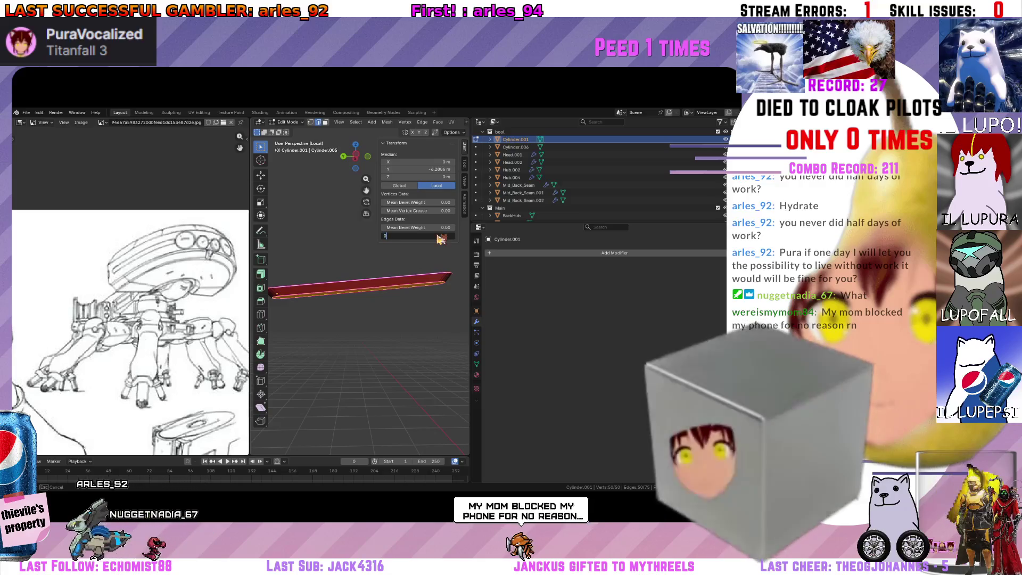
key(Return)
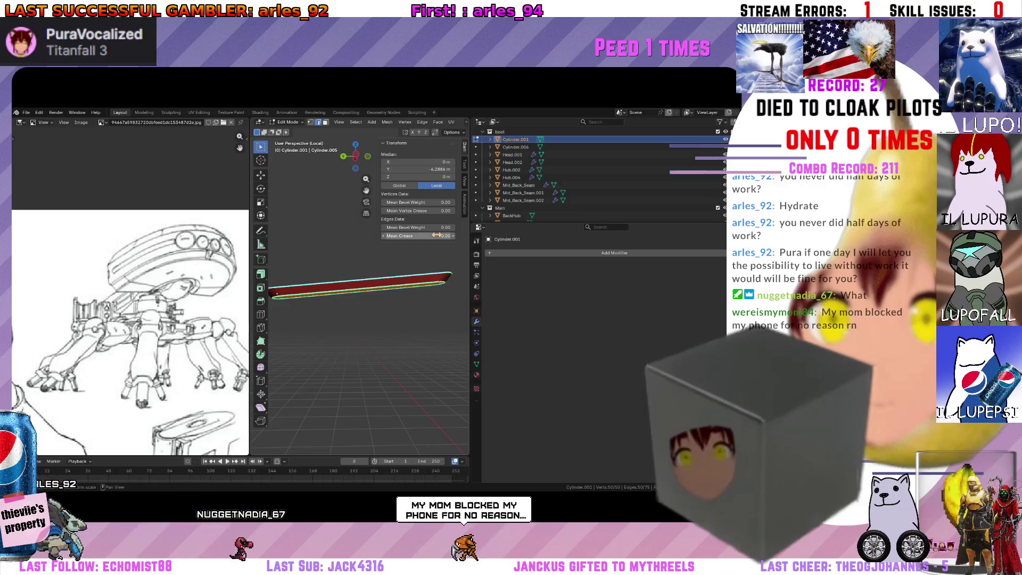
middle_drag(370, 276, 416, 310)
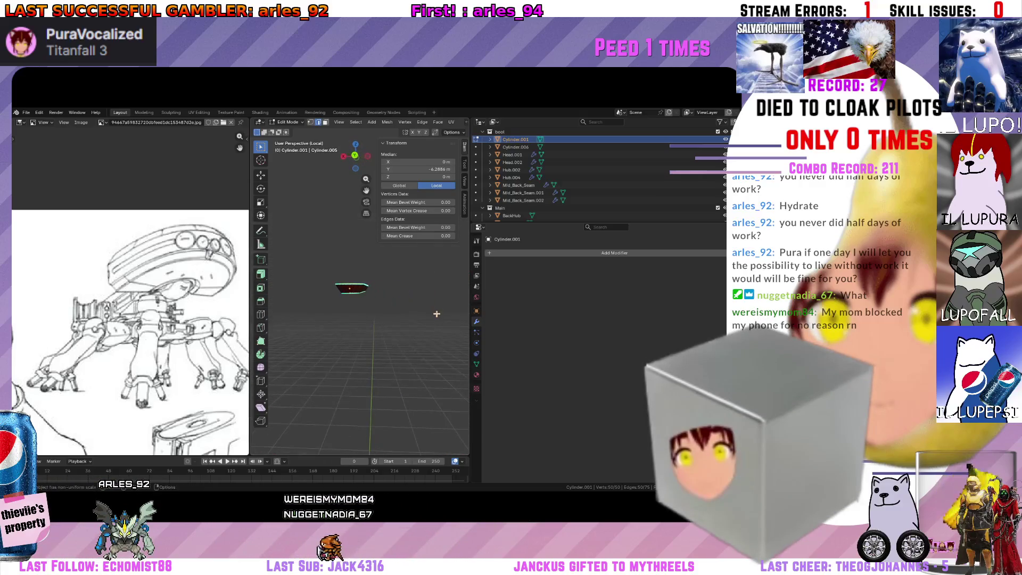
scroll(396, 373, up, 5)
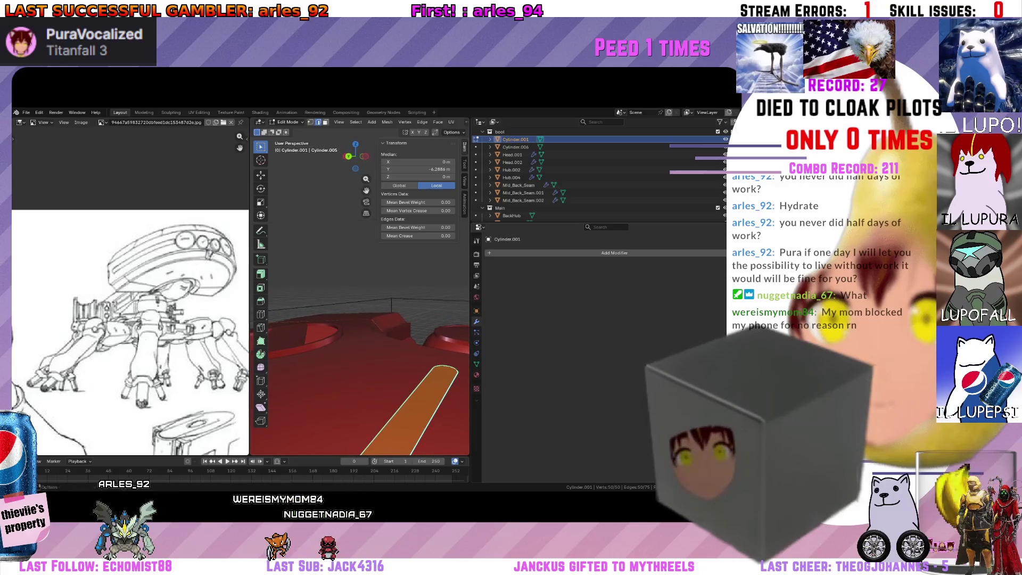
scroll(675, 205, up, 5)
Deselect all, orbit the hull and snap to a straight-down top view of the vent disc.
key(alt+a)
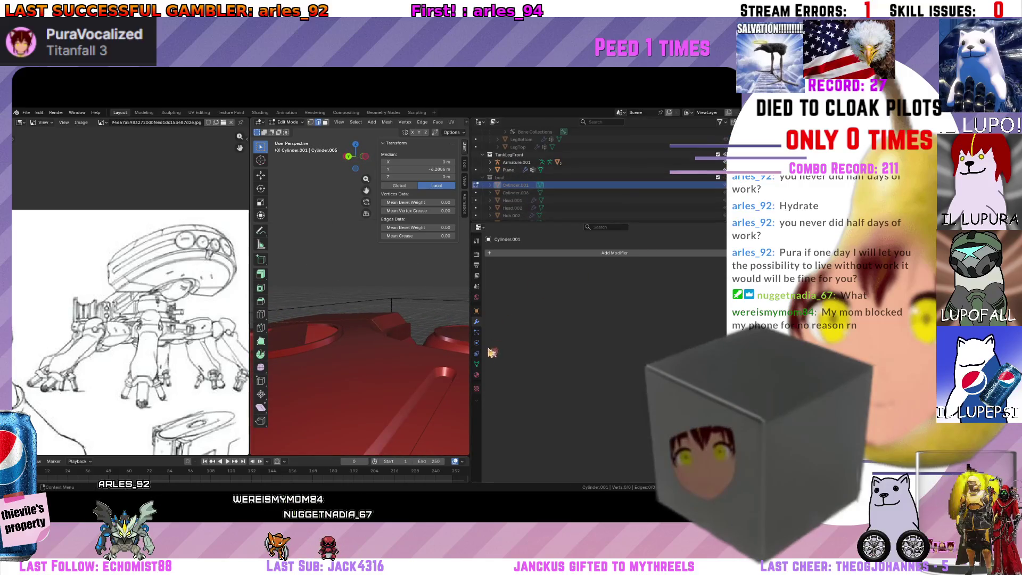
mouse_move(415, 343)
middle_down()
mouse_move(434, 350)
mouse_move(382, 307)
mouse_move(397, 317)
middle_up()
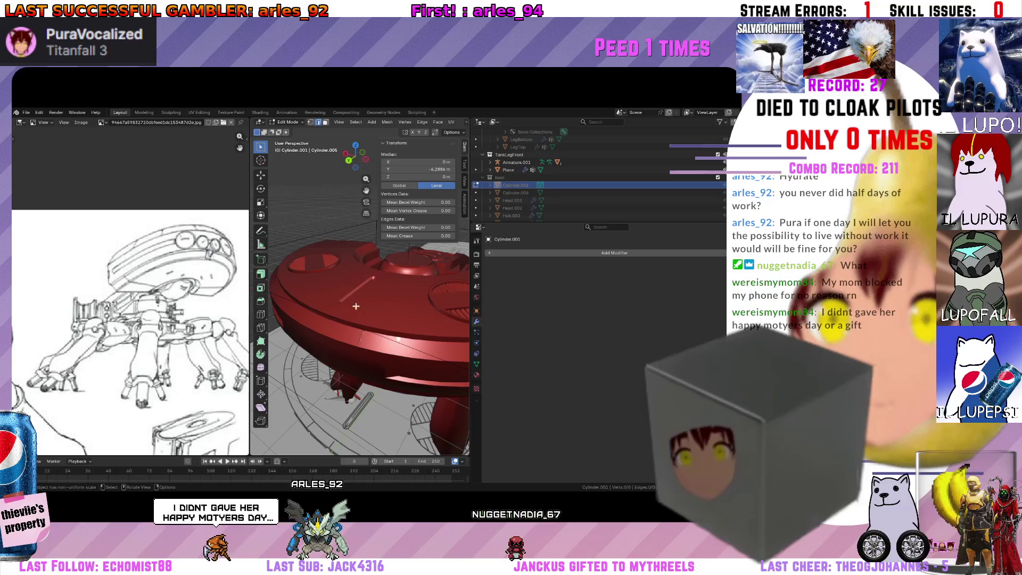
middle_drag(356, 306, 303, 347)
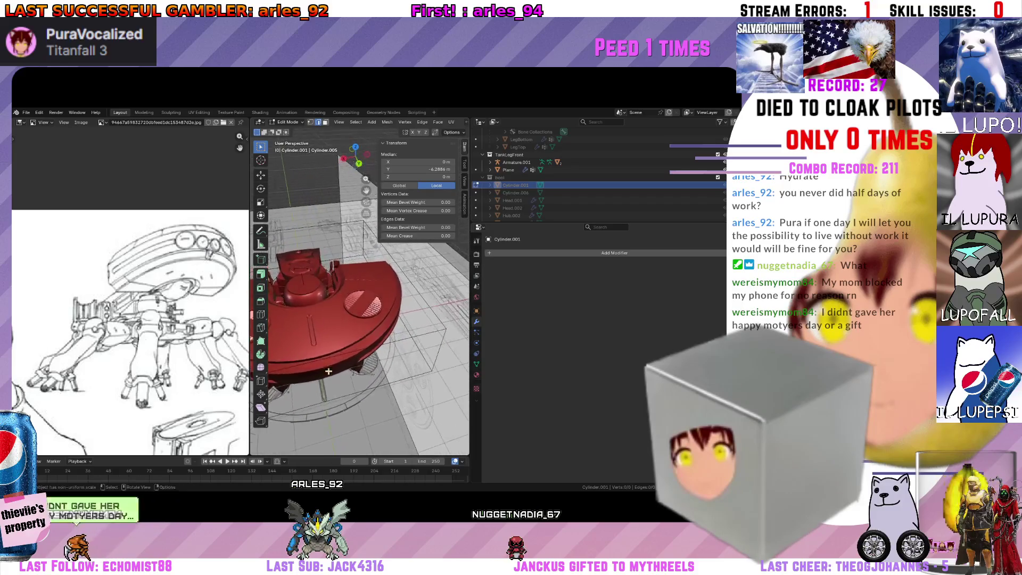
mouse_move(390, 388)
middle_down()
mouse_move(407, 384)
mouse_move(342, 378)
middle_up()
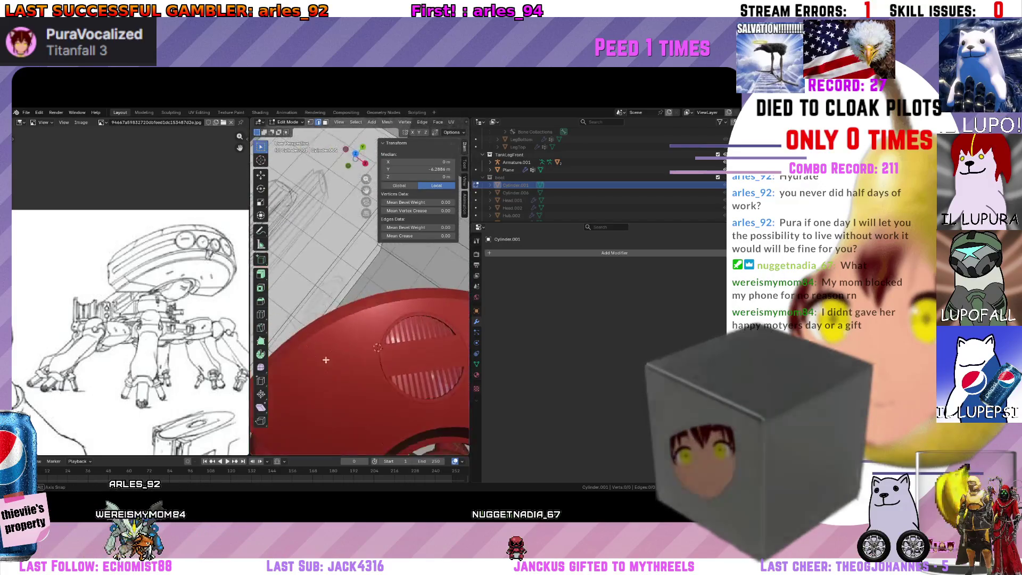
mouse_move(341, 379)
middle_down()
mouse_move(348, 261)
mouse_move(341, 346)
middle_up()
click(356, 156)
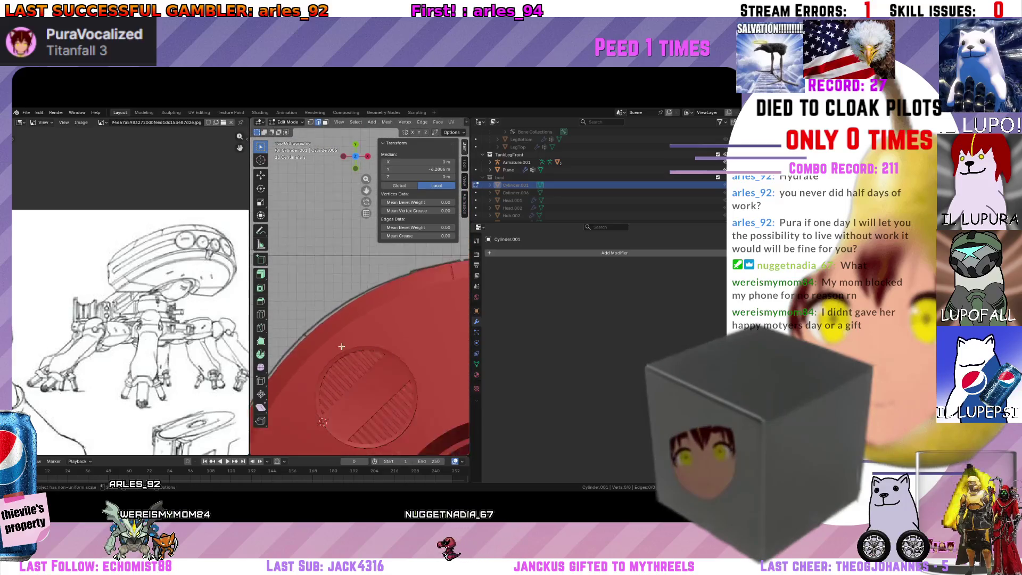
scroll(340, 347, down, 5)
scroll(394, 319, up, 4)
scroll(394, 317, up, 2)
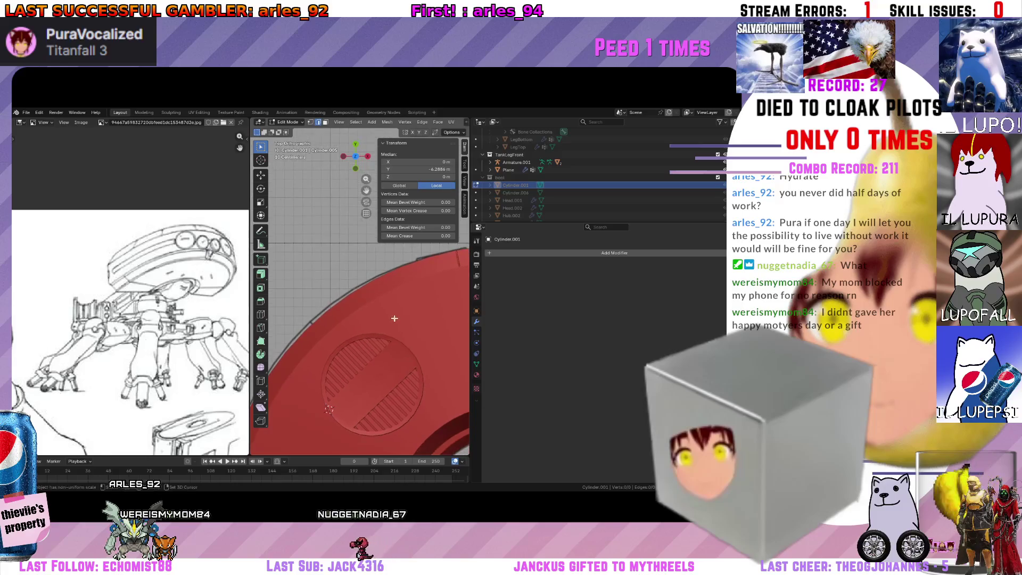
scroll(394, 318, up, 2)
scroll(359, 335, down, 4)
scroll(353, 347, up, 3)
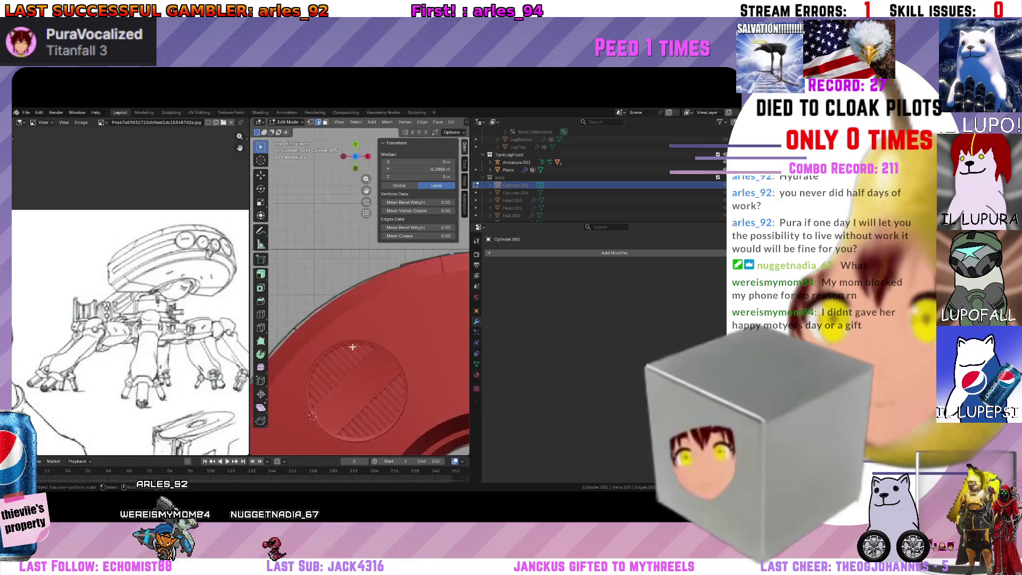
scroll(355, 340, down, 3)
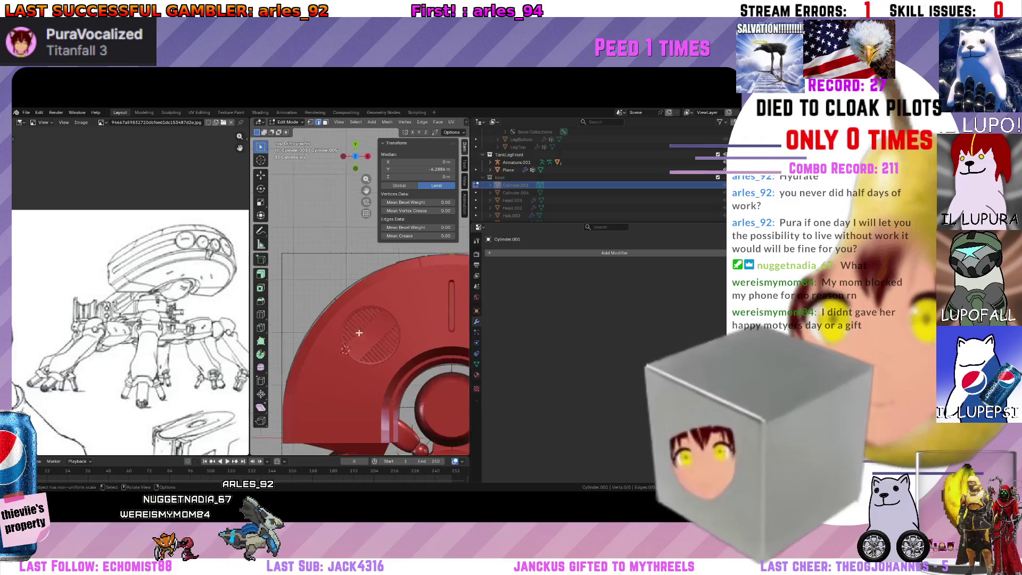
scroll(356, 336, up, 1)
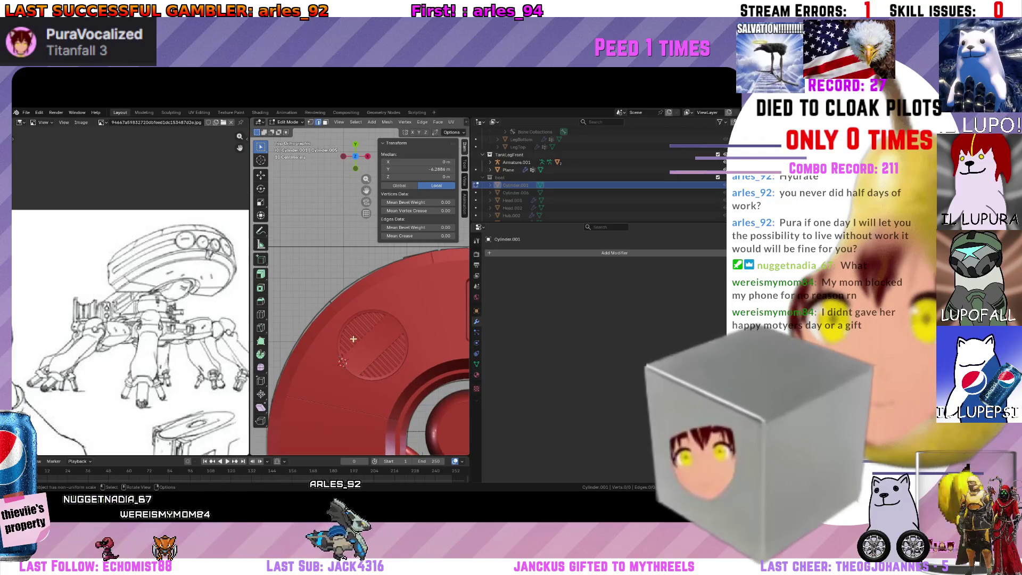
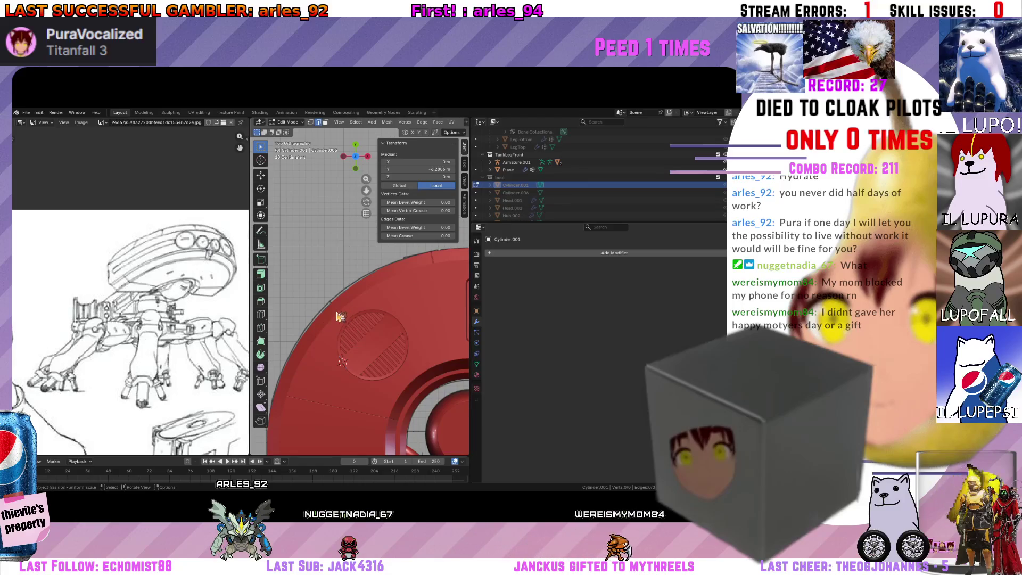
Make the Hub active in object mode and orbit to inspect the rim slot from the side.
key(Tab)
click(340, 317)
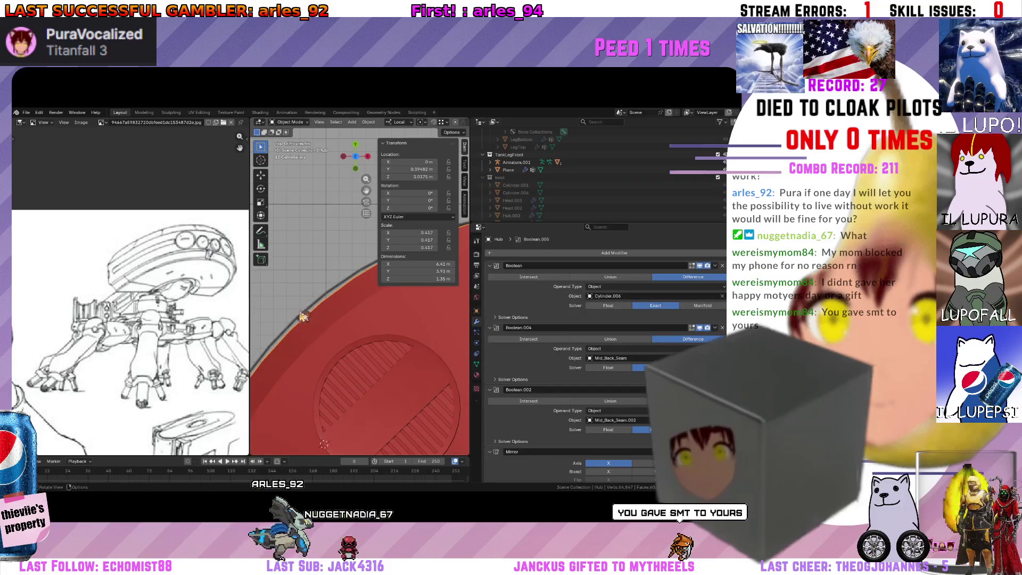
scroll(562, 175, up, 3)
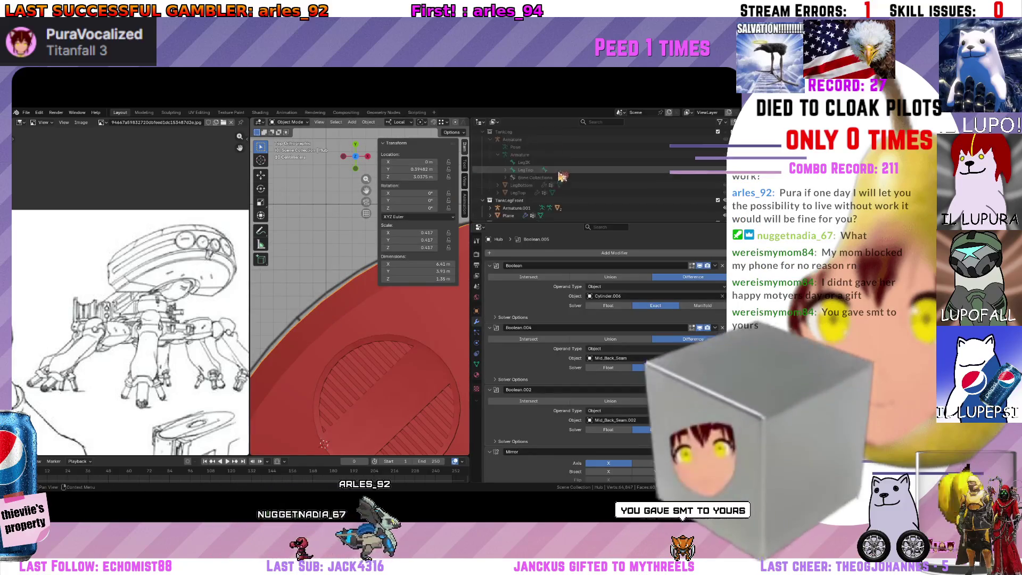
scroll(563, 176, down, 2)
scroll(560, 176, down, 2)
scroll(550, 175, down, 3)
scroll(545, 174, down, 2)
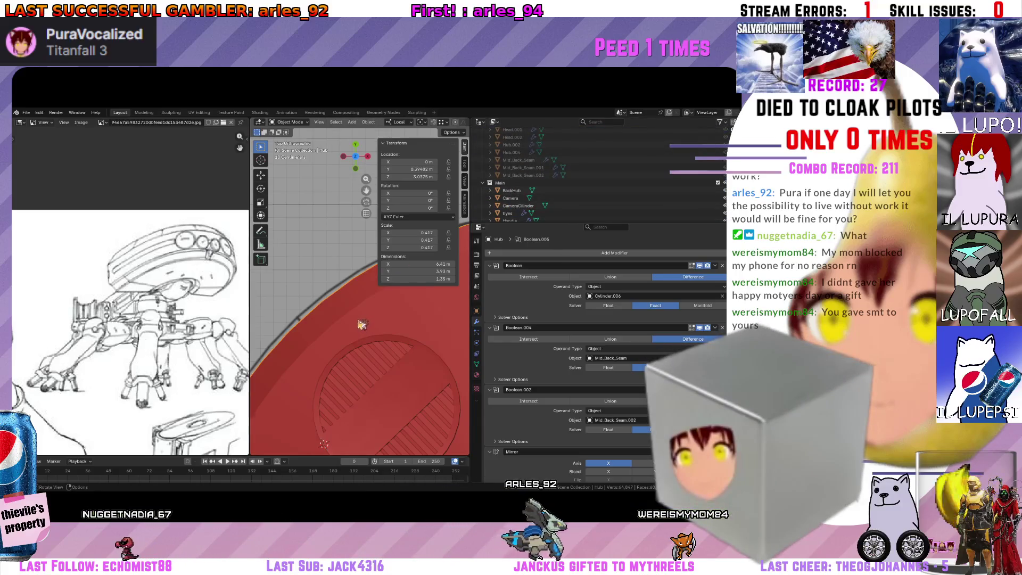
middle_drag(359, 323, 362, 309)
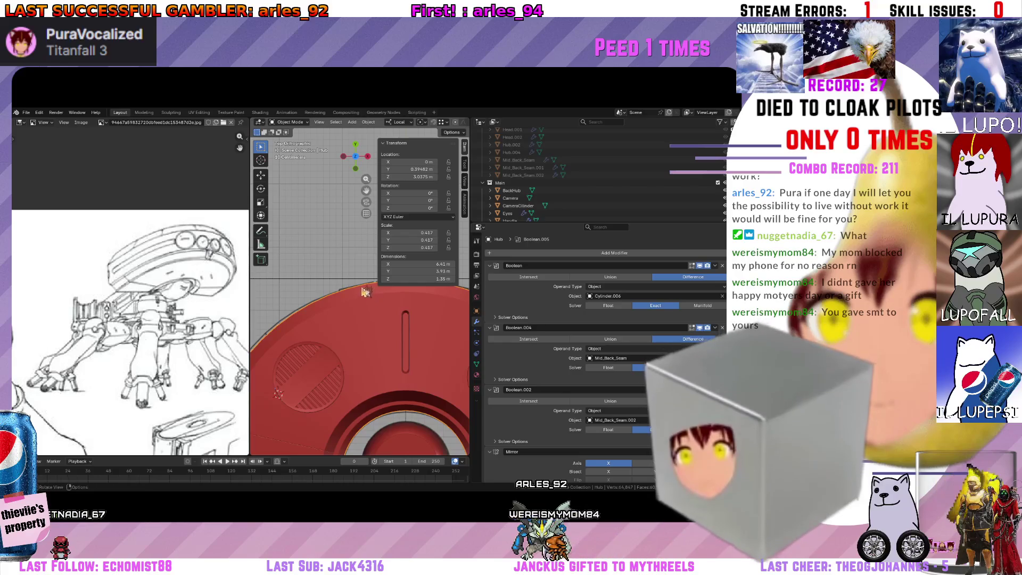
middle_drag(365, 294, 360, 338)
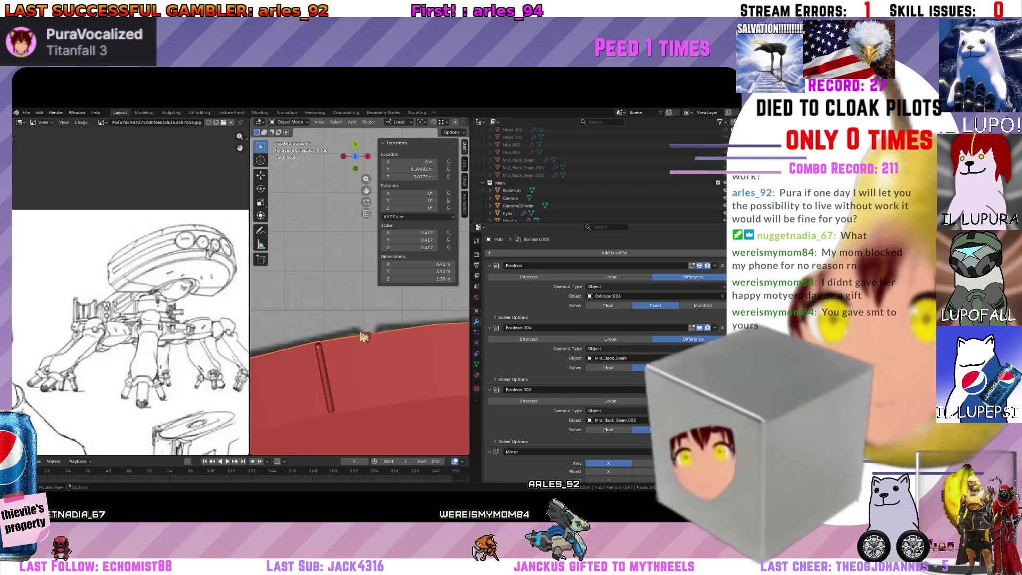
scroll(558, 176, down, 5)
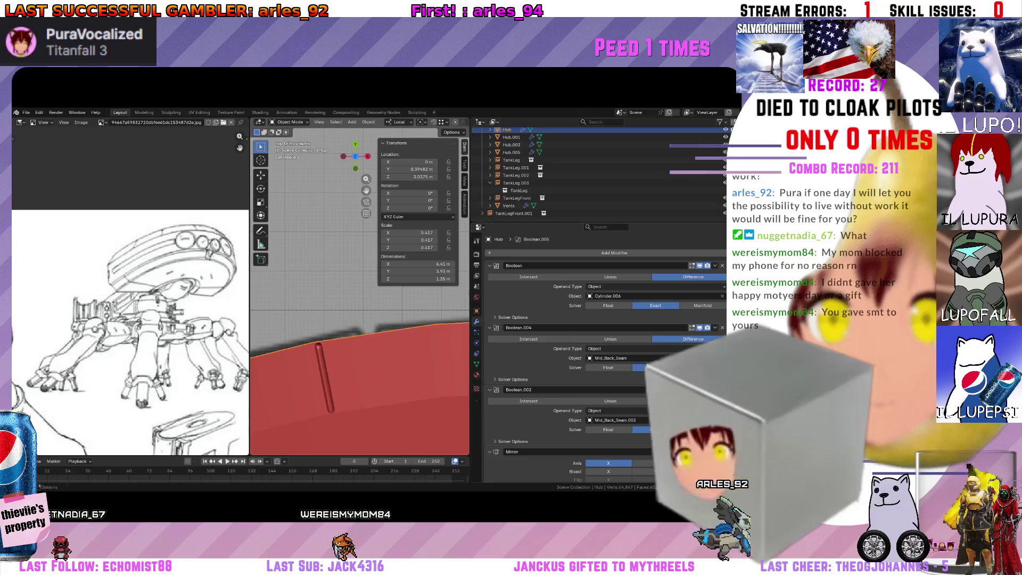
scroll(677, 160, down, 3)
scroll(676, 159, down, 2)
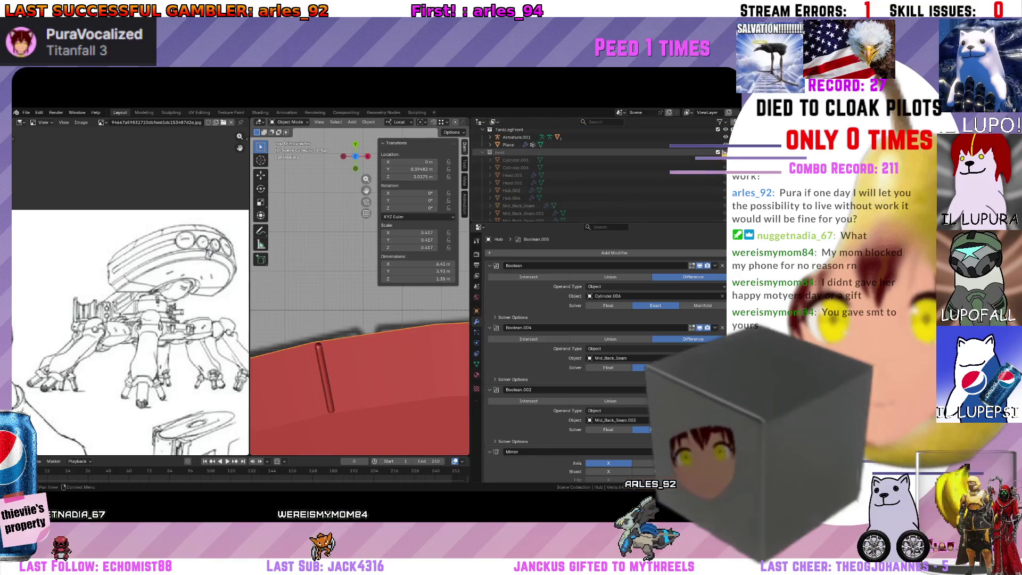
Select the thin Hub.004 peg on the rim and hide it from the viewport.
click(512, 197)
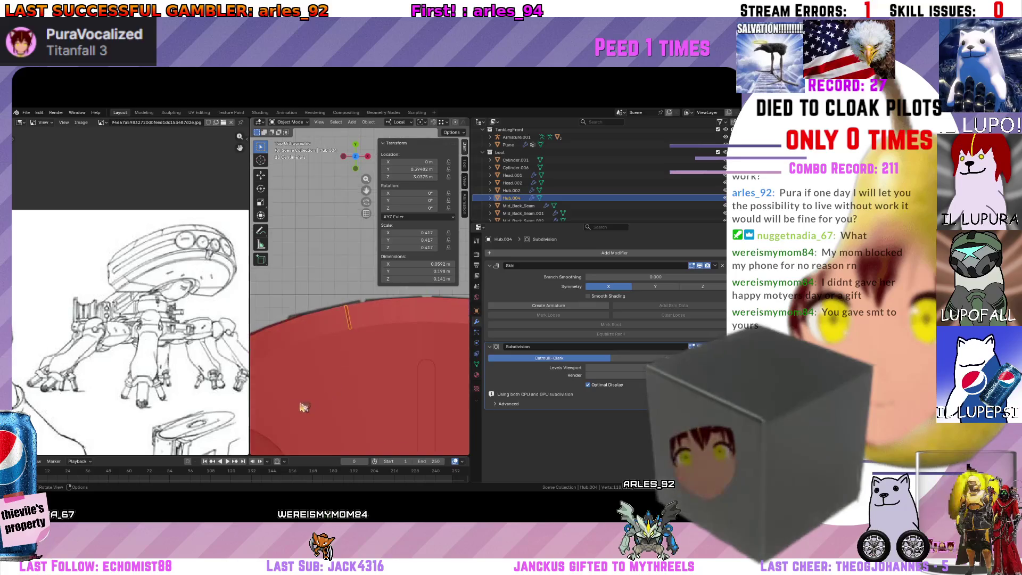
middle_drag(335, 359, 264, 365)
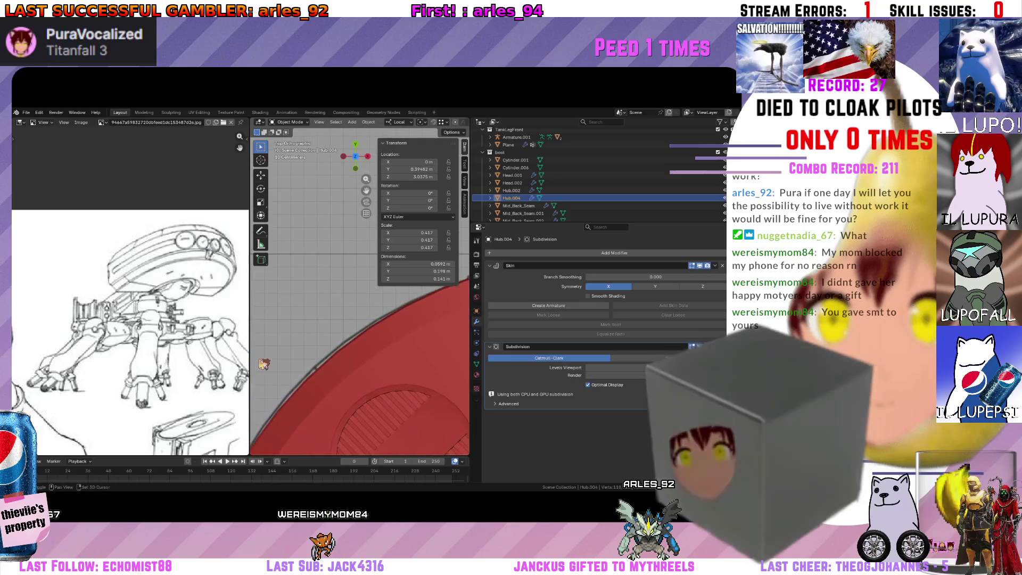
click(336, 382)
middle_drag(330, 381, 437, 330)
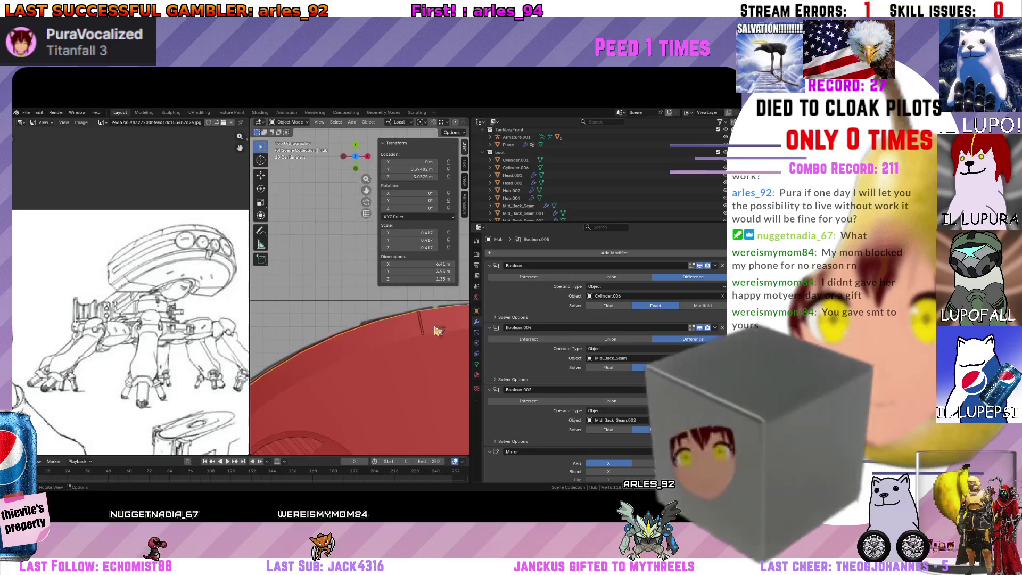
click(424, 329)
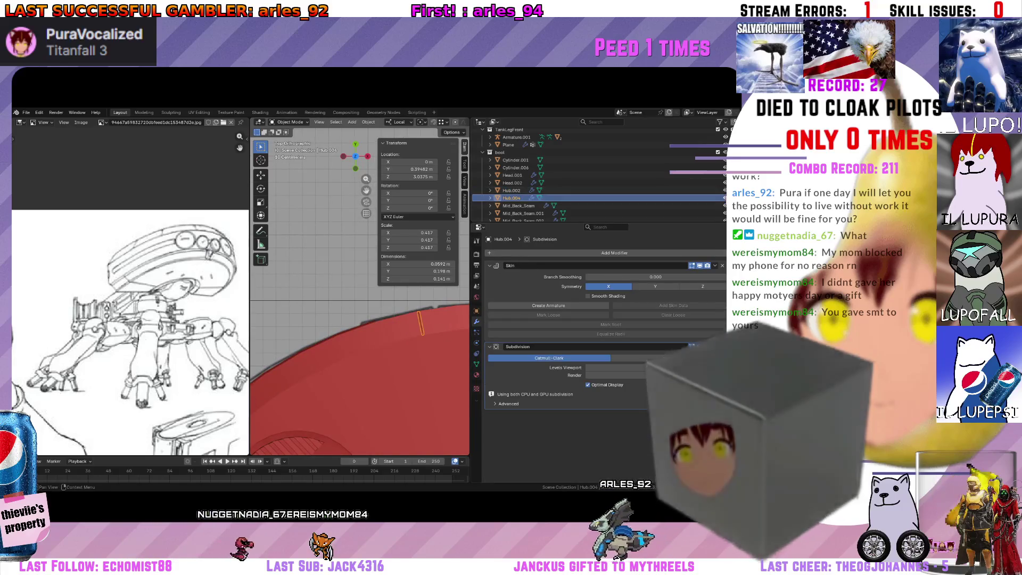
click(718, 198)
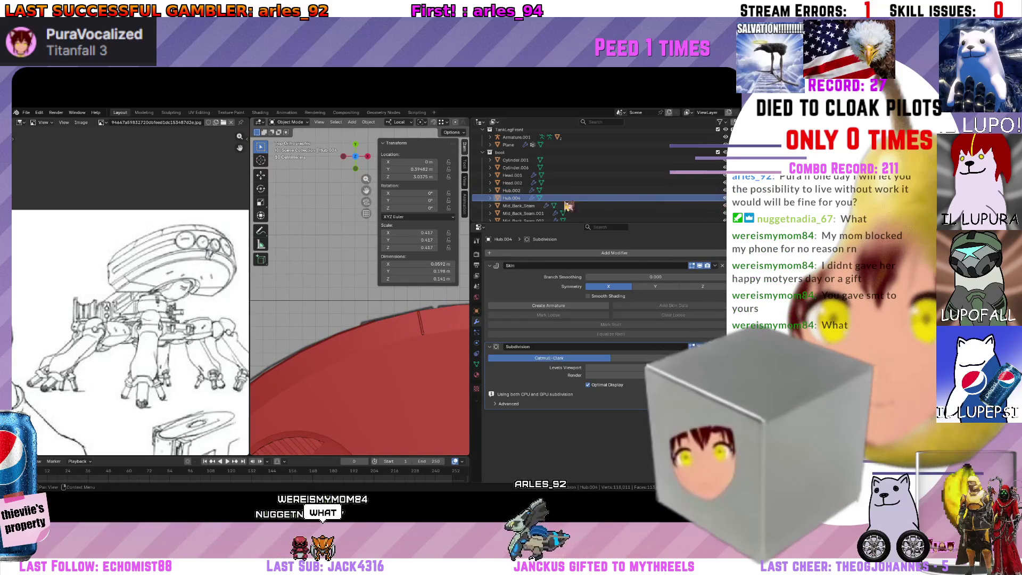
Move the selection to another collection, then view the hub in front orthographic.
key(m)
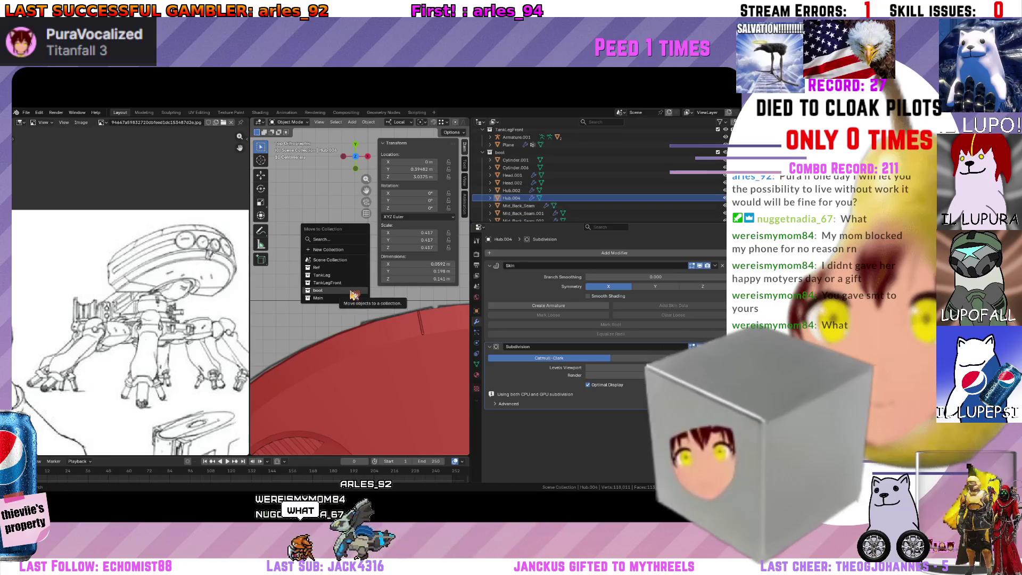
click(350, 291)
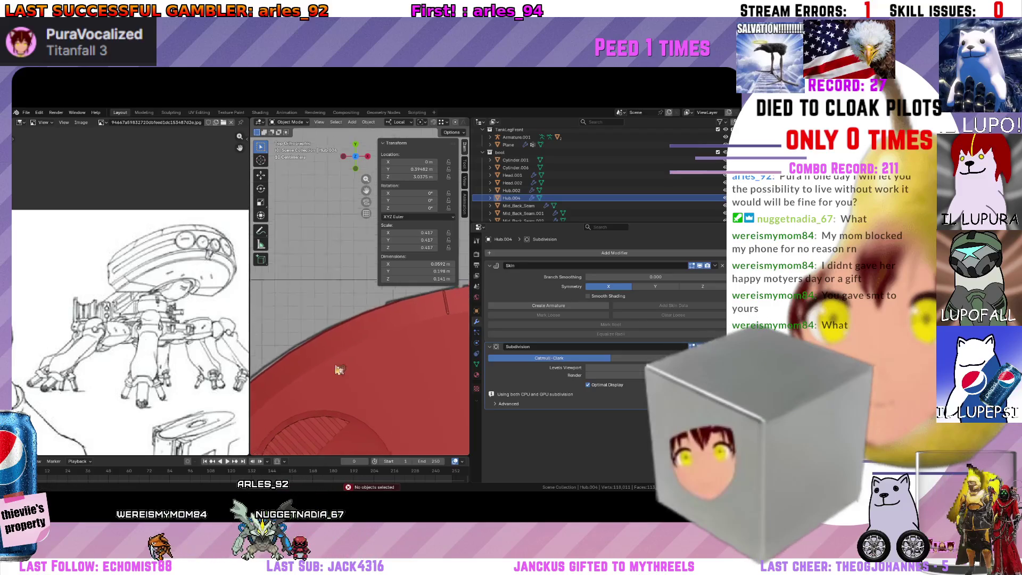
mouse_move(357, 304)
middle_down()
mouse_move(355, 348)
mouse_move(346, 304)
mouse_move(323, 372)
mouse_move(396, 301)
mouse_move(382, 354)
mouse_move(278, 310)
mouse_move(410, 352)
middle_up()
key(KP_1)
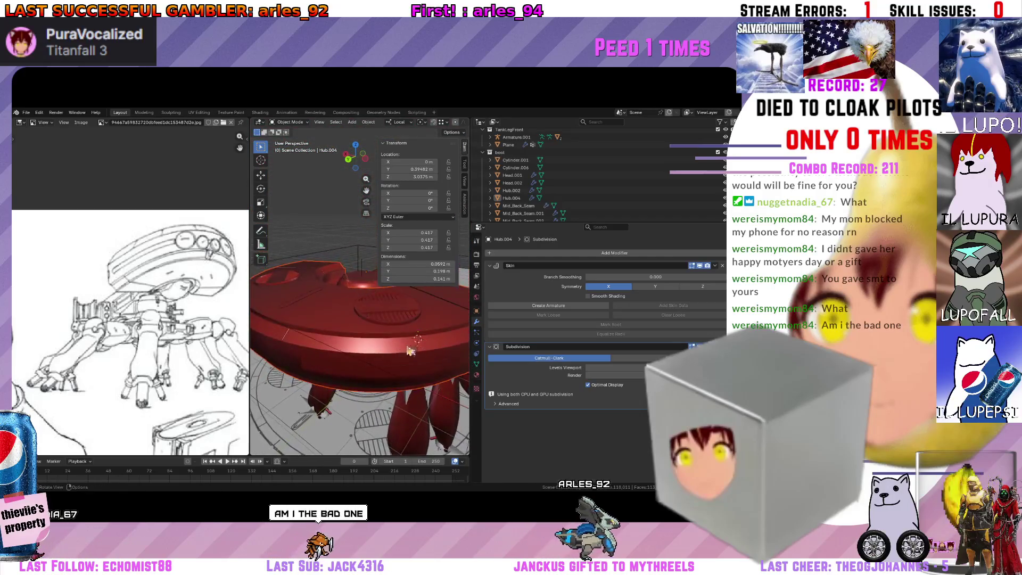
Step through Hub.001 and Hub.003 to select the Hub.005 peg, viewing it from below the hub.
key(s)
middle_drag(390, 346, 336, 334)
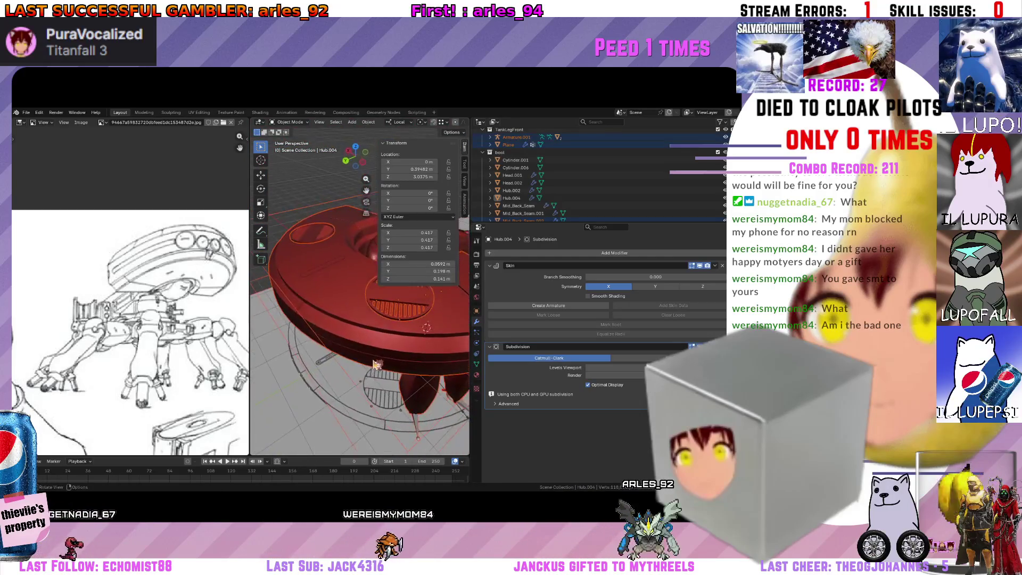
scroll(560, 183, down, 2)
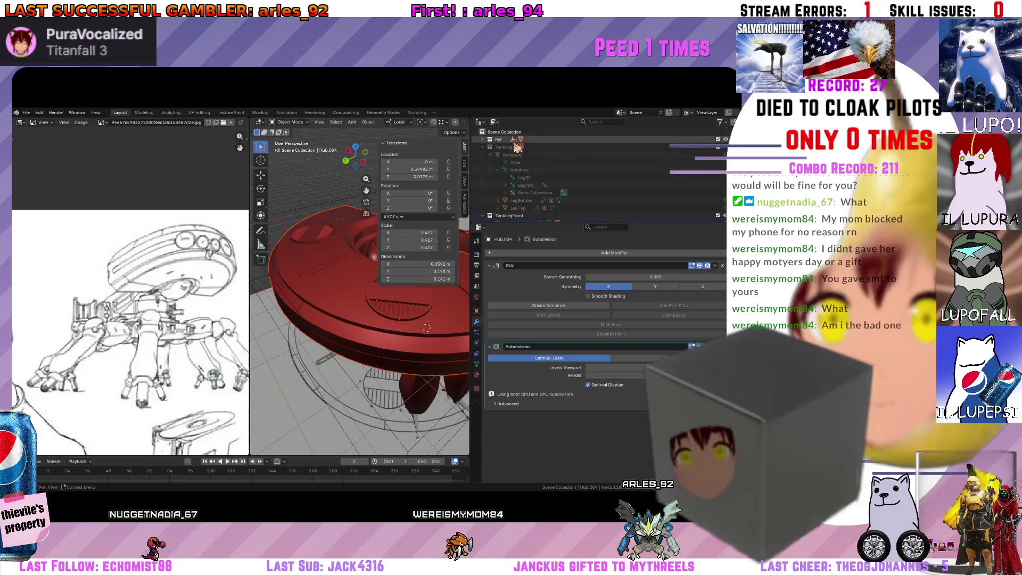
scroll(520, 205, down, 2)
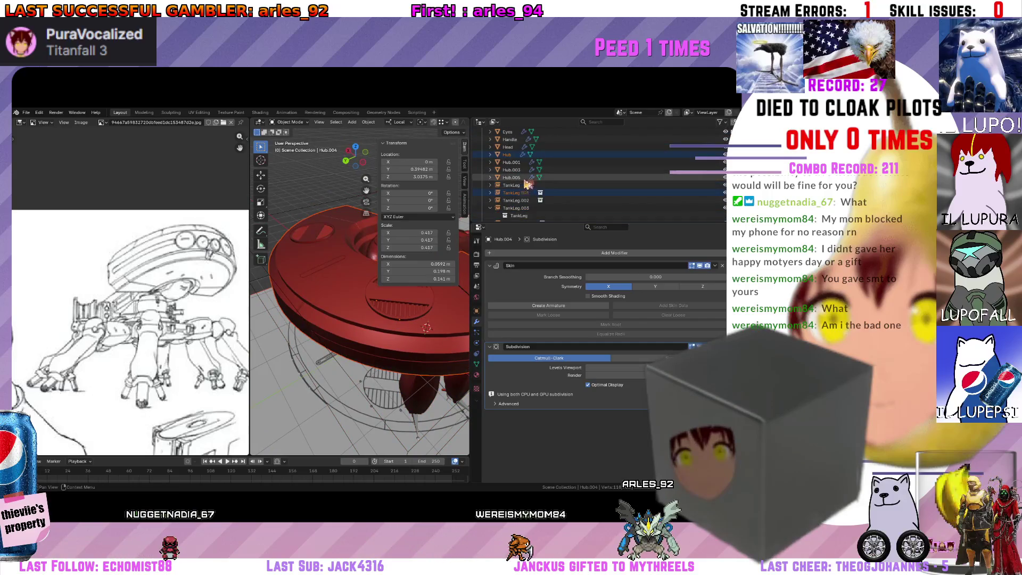
scroll(517, 164, up, 2)
click(515, 192)
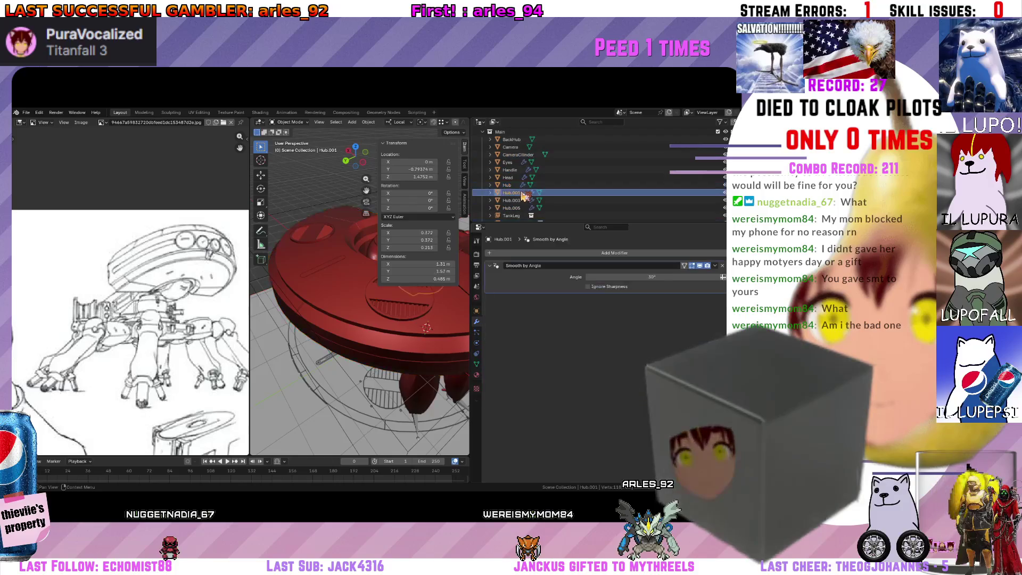
middle_drag(421, 314, 423, 328)
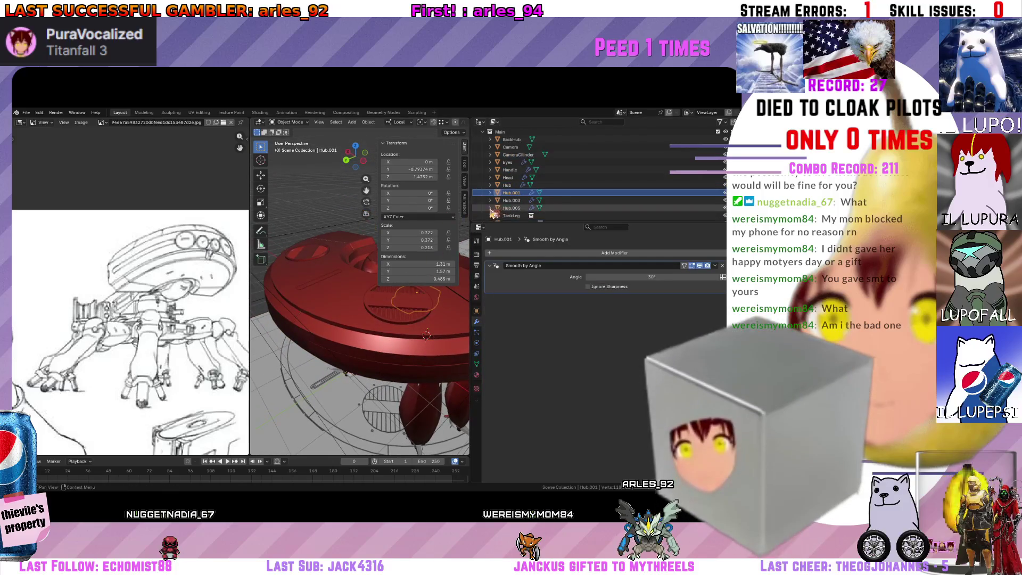
click(513, 199)
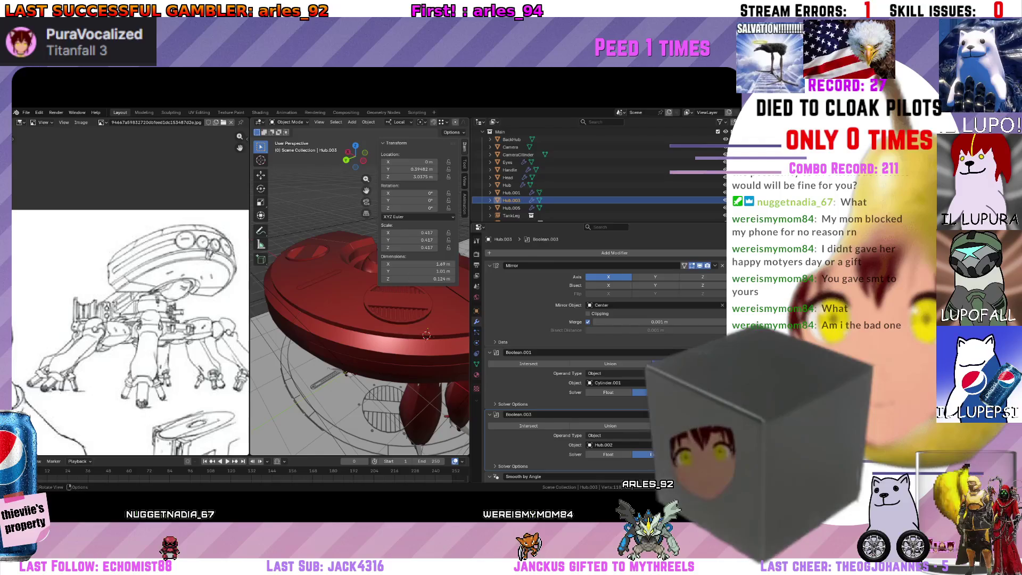
mouse_move(379, 288)
middle_down()
mouse_move(355, 239)
mouse_move(349, 316)
middle_up()
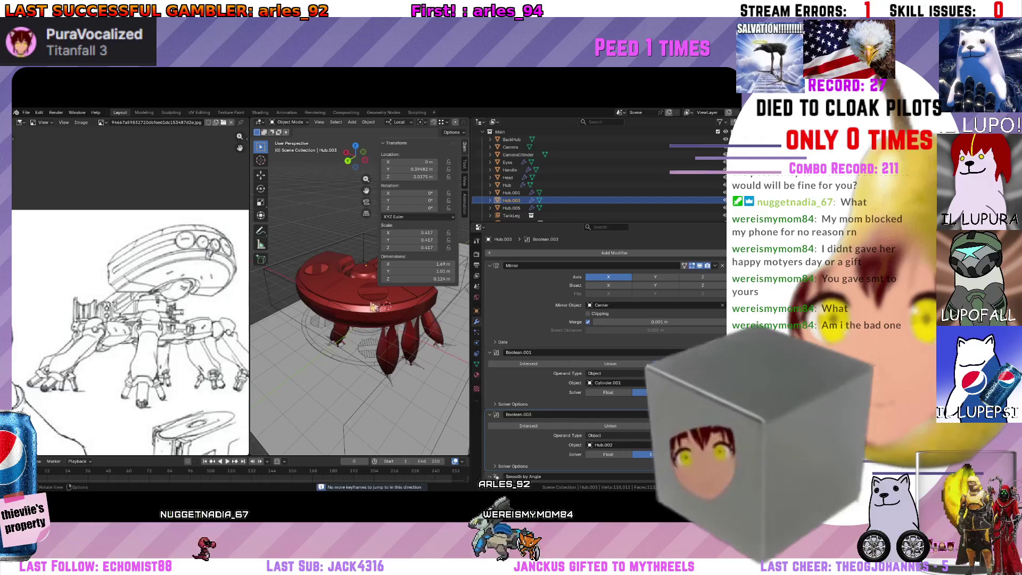
click(521, 207)
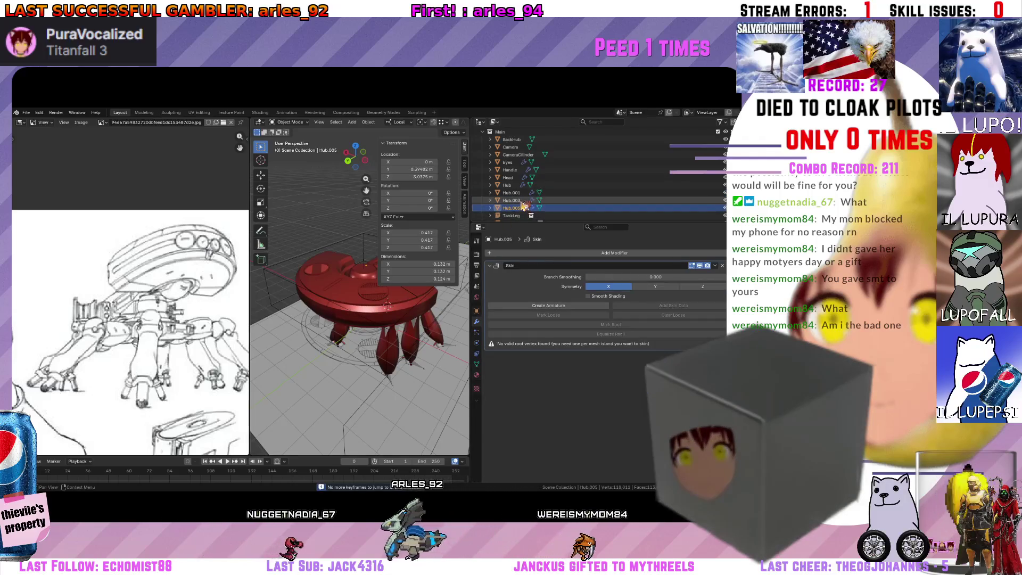
middle_drag(375, 263, 342, 303)
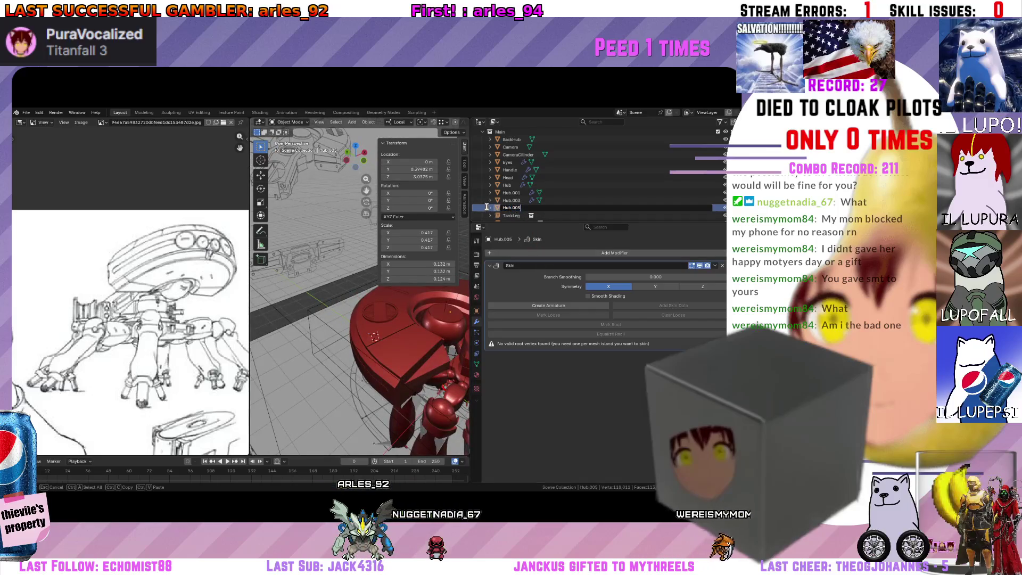
Show Hub.005's mesh data, enter edit mode and select all of the peg's vertices.
click(540, 209)
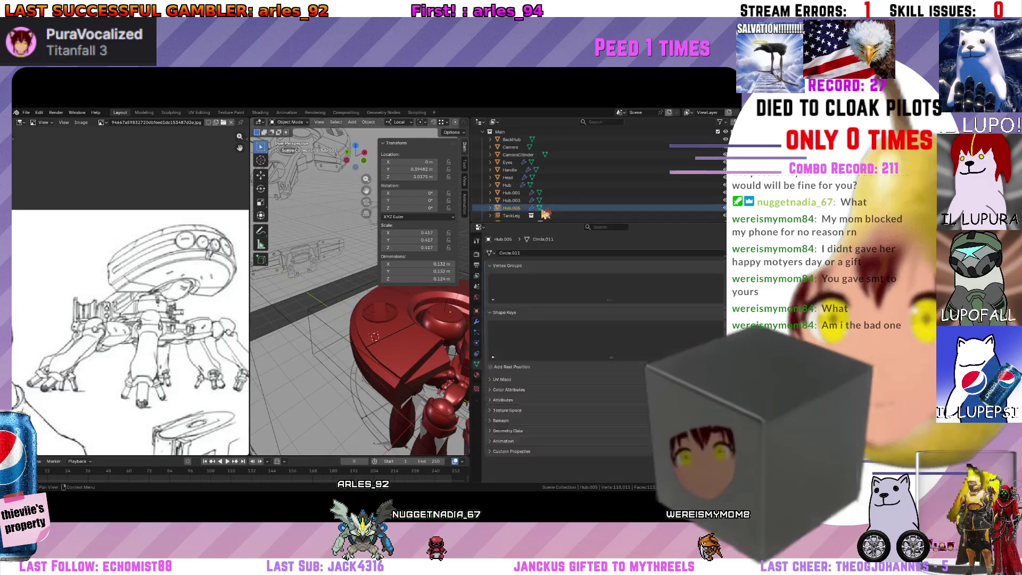
mouse_move(376, 320)
middle_down()
mouse_move(409, 323)
mouse_move(332, 309)
mouse_move(392, 317)
mouse_move(370, 308)
middle_up()
key(Tab)
key(a)
key(KP_Decimal)
scroll(392, 316, up, 3)
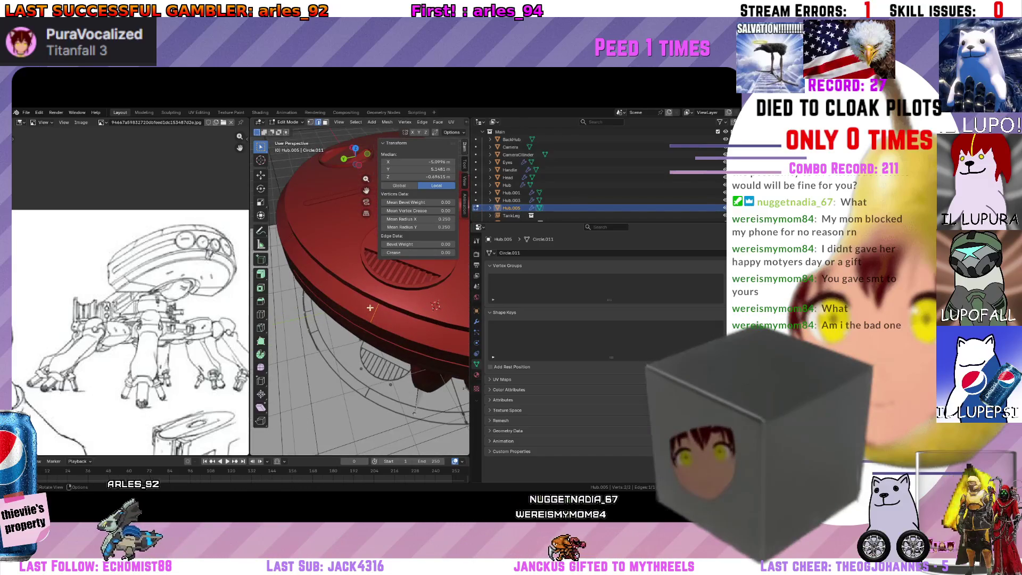
scroll(436, 305, up, 2)
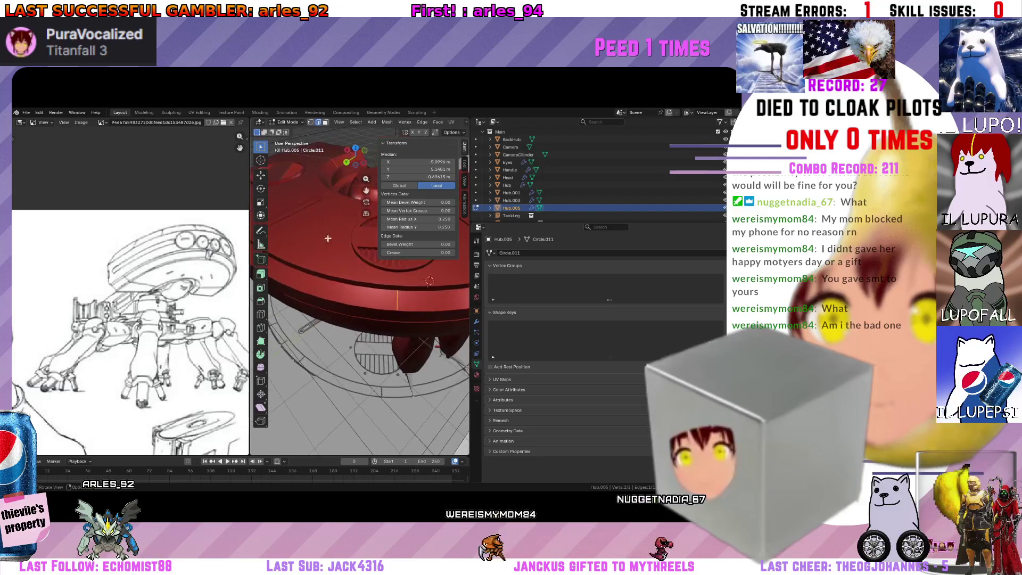
scroll(435, 305, down, 4)
Bring up Hub.005's modifier stack and the Add Modifier list.
mouse_move(435, 305)
middle_down()
mouse_move(375, 308)
mouse_move(359, 332)
mouse_move(364, 273)
middle_up()
scroll(368, 315, down, 3)
scroll(368, 315, up, 3)
scroll(364, 294, up, 3)
scroll(364, 286, down, 3)
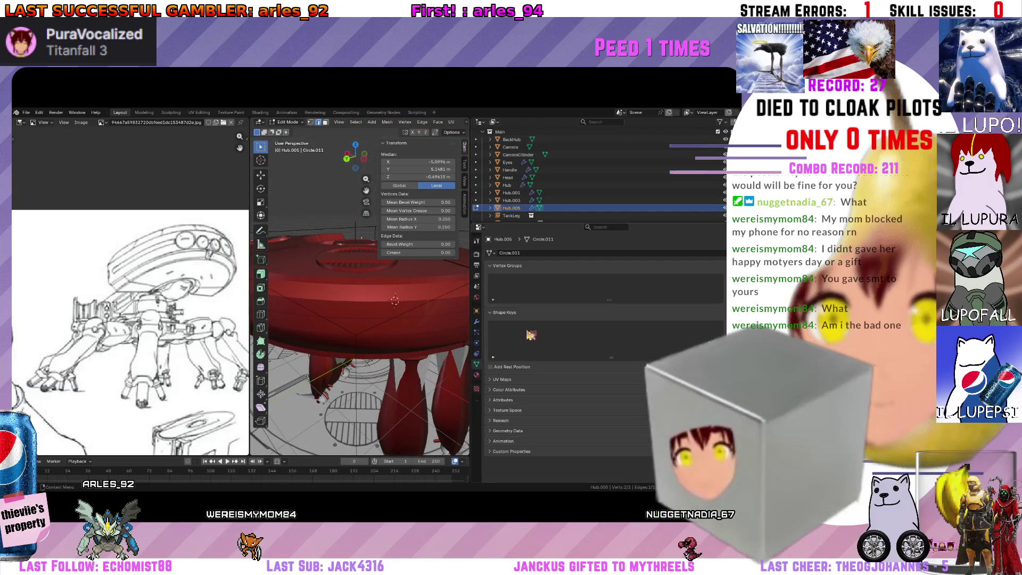
click(477, 321)
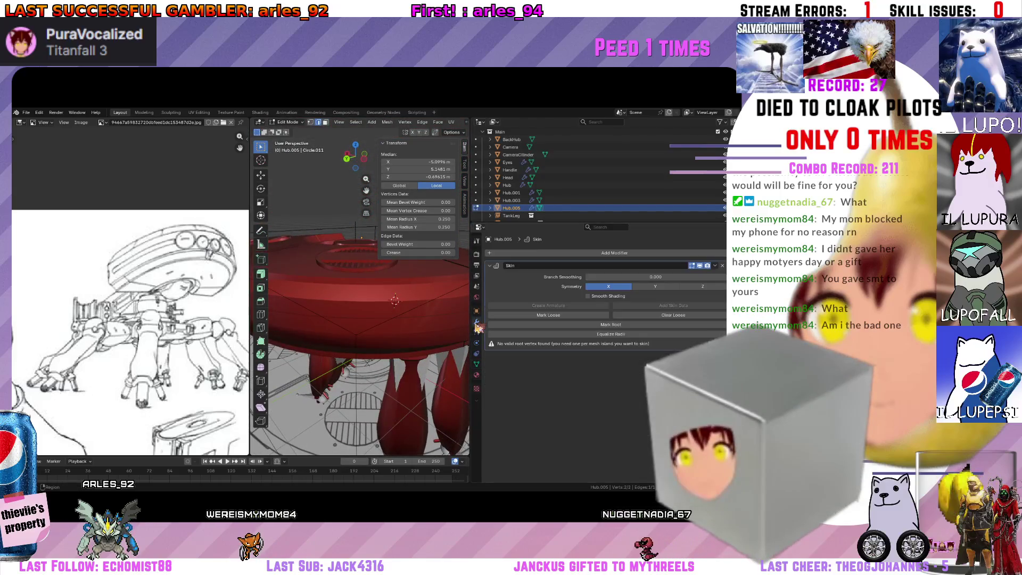
click(611, 254)
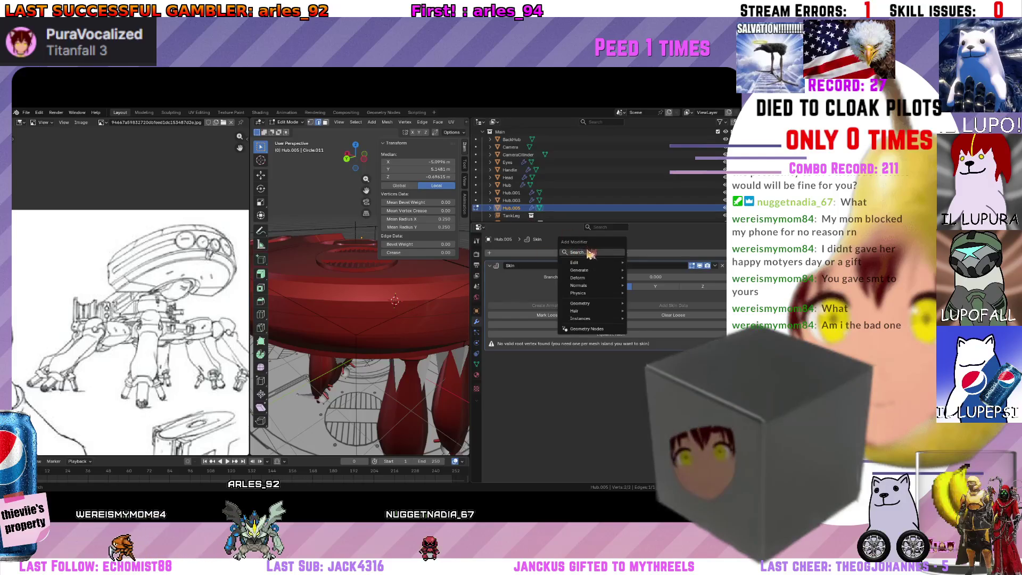
Replace the peg's Skin modifier with a fresh Skin plus a Subdivision Surface modifier.
click(589, 253)
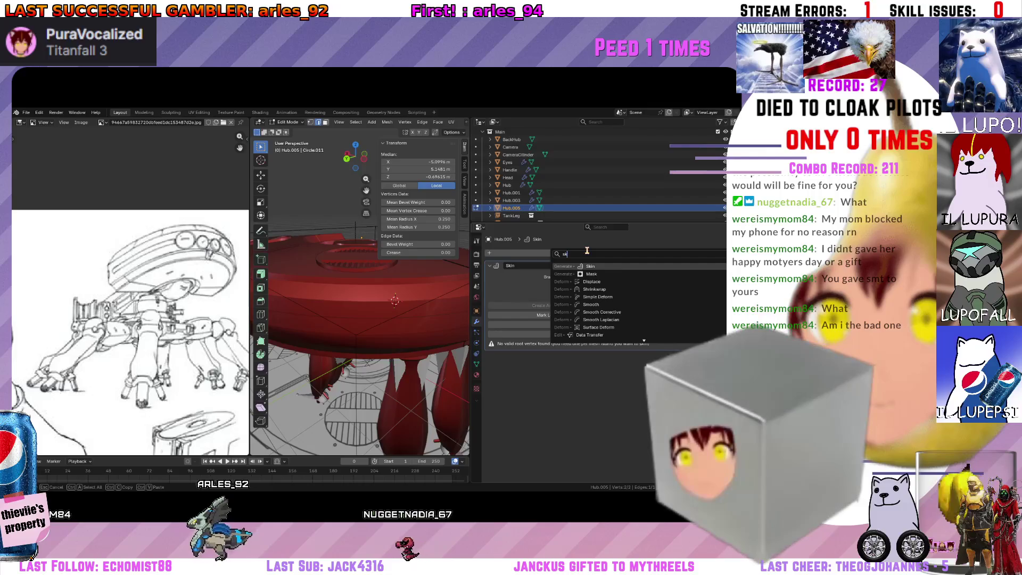
key(Escape)
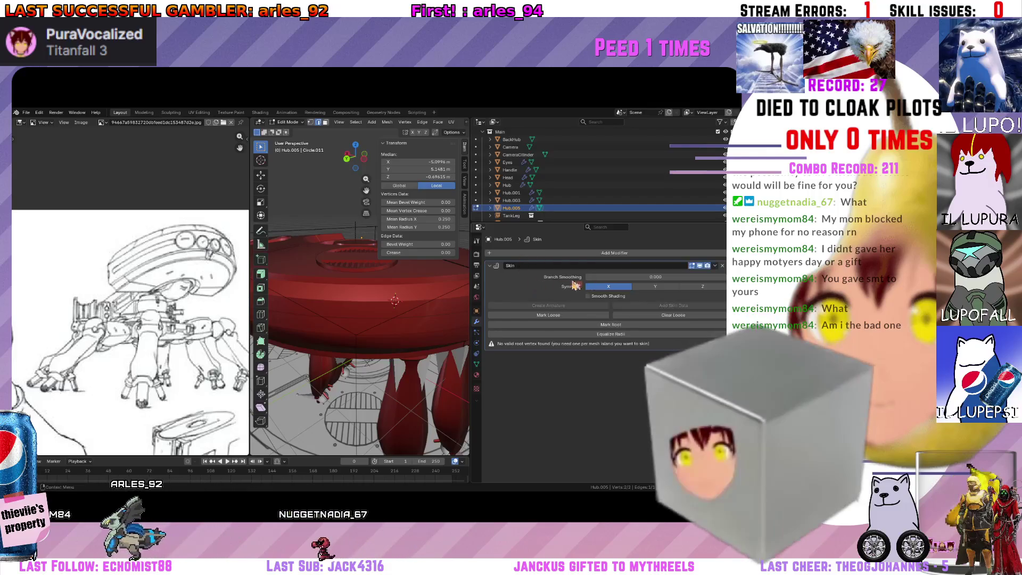
key(ctrl+x)
click(678, 254)
text(skin)
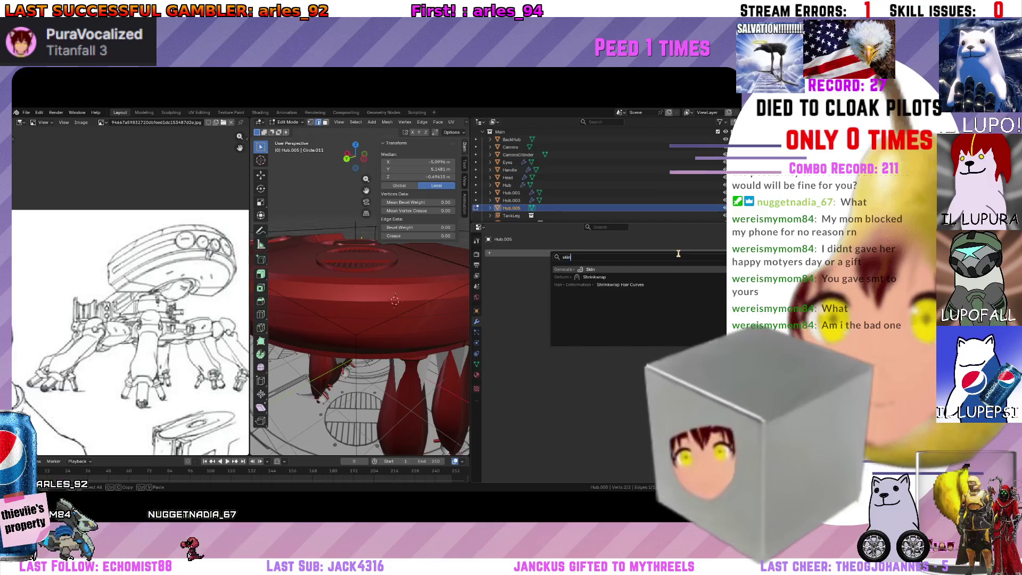
key(Down)
key(Return)
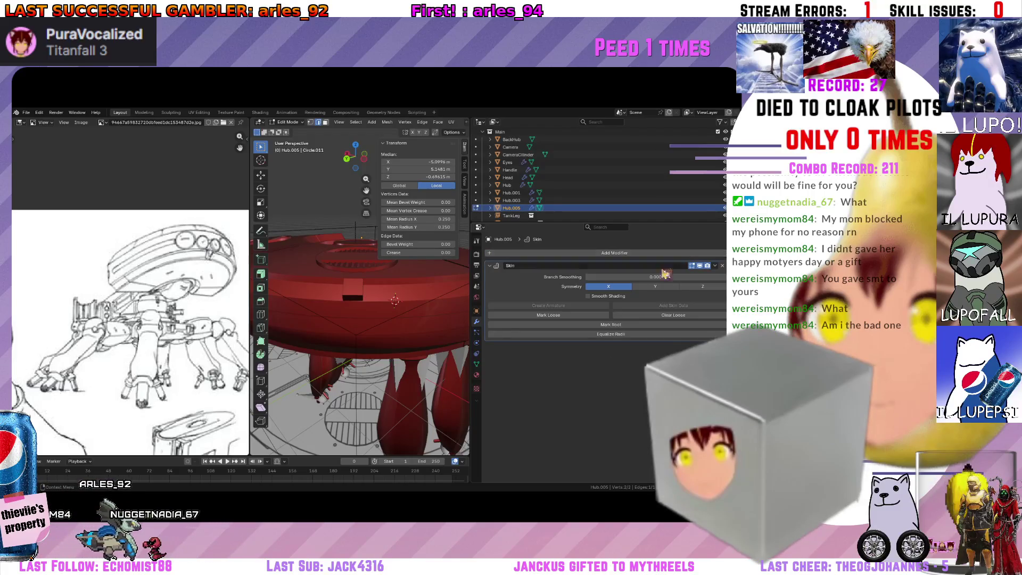
click(630, 265)
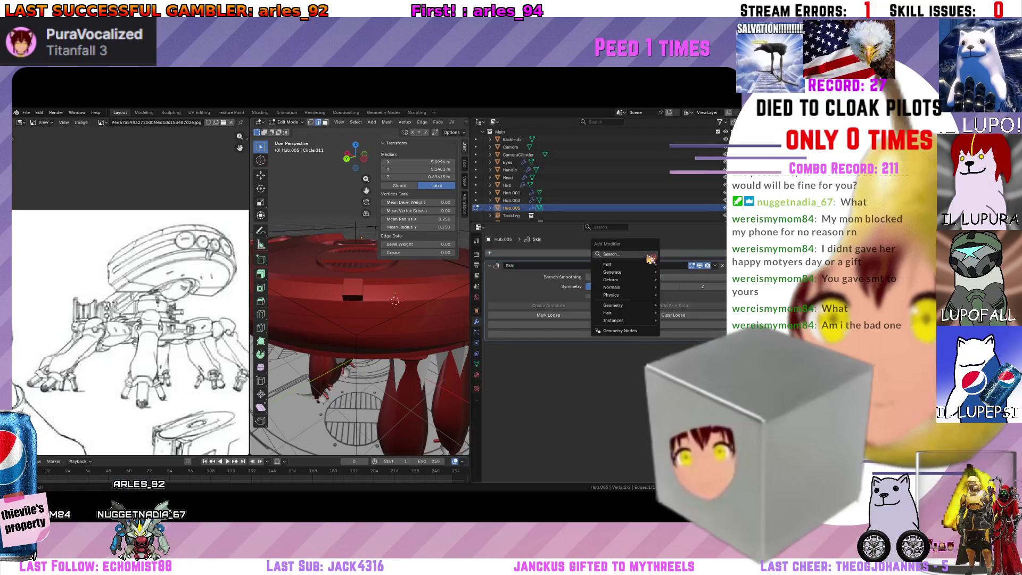
text(sub)
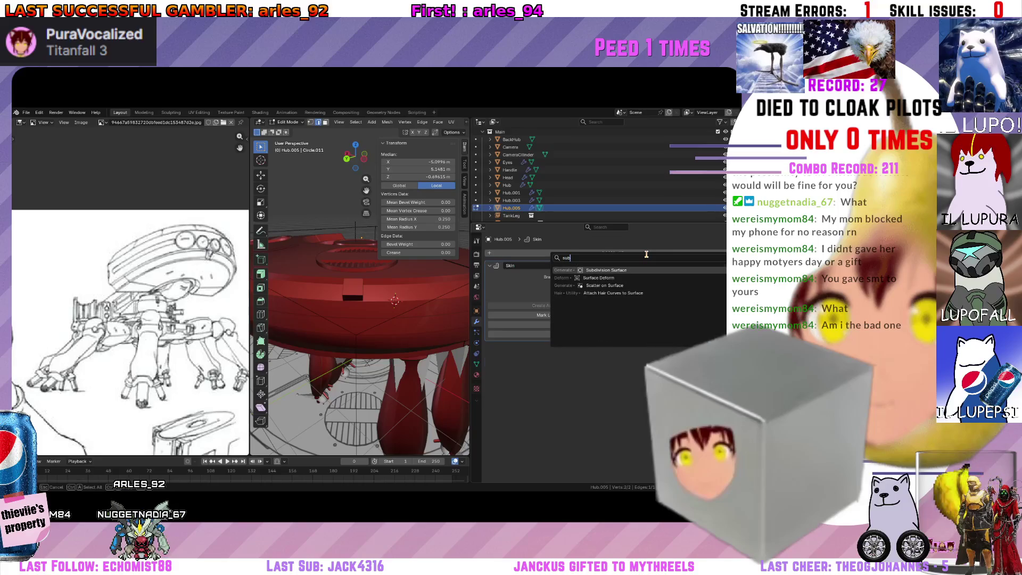
key(Return)
Resize the peg's skin radius to a slimmer thickness and leave edit mode.
mouse_move(359, 304)
middle_down()
mouse_move(356, 326)
mouse_move(401, 313)
middle_up()
key(s)
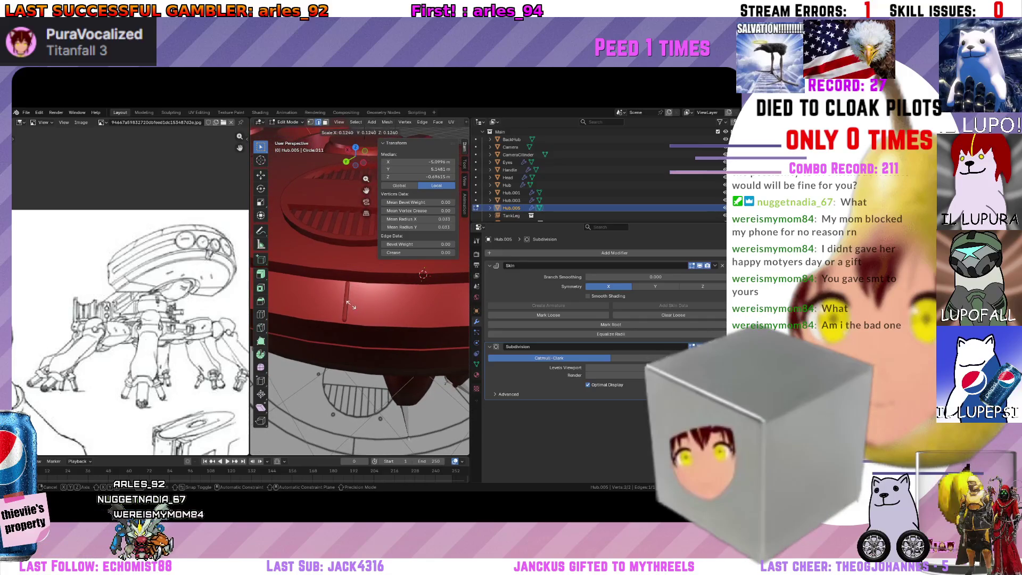
click(349, 304)
mouse_move(352, 307)
middle_down()
mouse_move(427, 332)
mouse_move(311, 338)
mouse_move(338, 301)
middle_up()
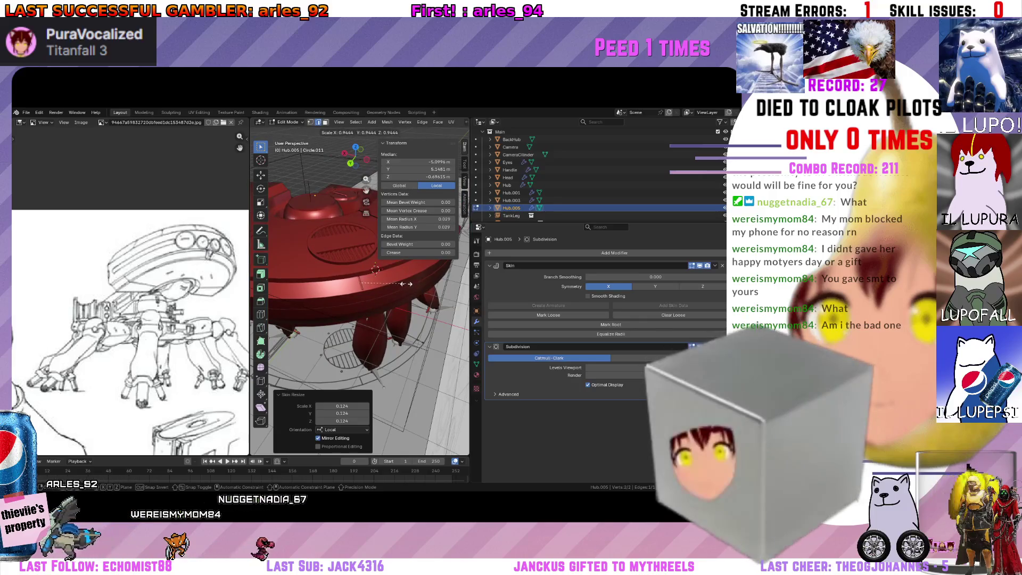
mouse_move(408, 284)
middle_down()
mouse_move(368, 325)
mouse_move(354, 316)
middle_up()
key(m)
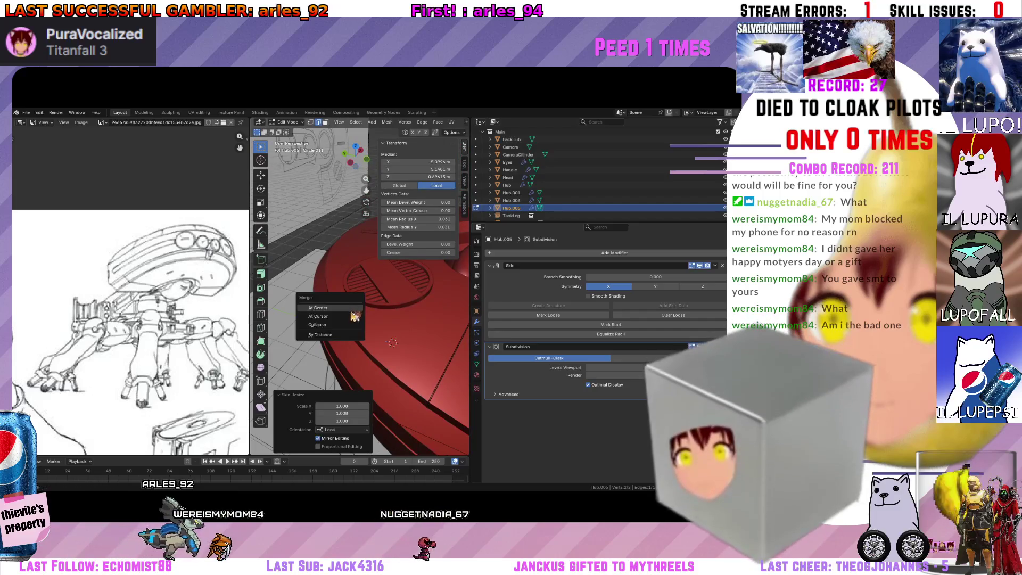
key(Tab)
Move the Hub.005 peg into the bool collection and add a Boolean modifier to the red Hub.
middle_drag(355, 275, 349, 313)
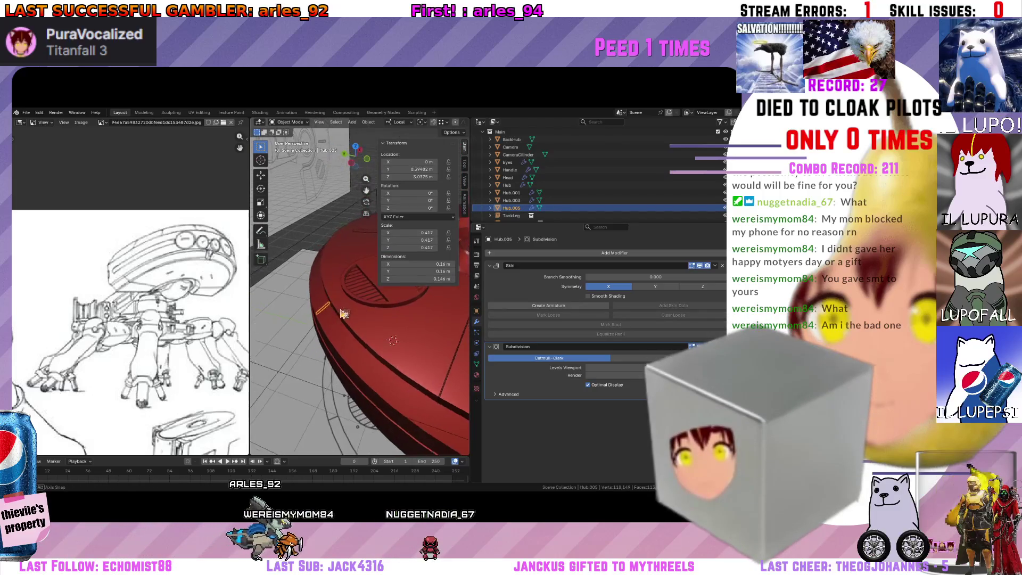
key(m)
middle_drag(349, 314, 340, 303)
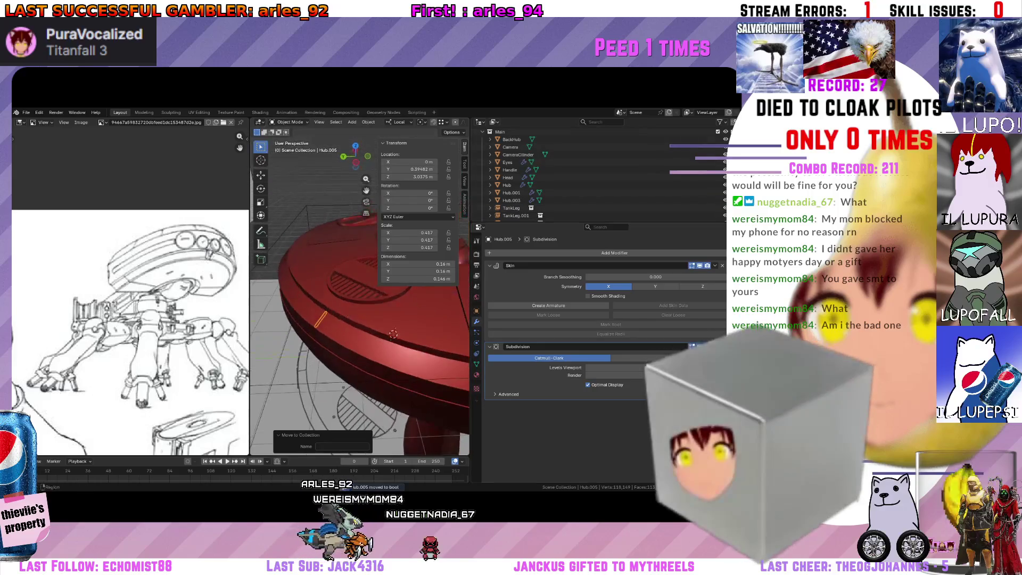
click(559, 199)
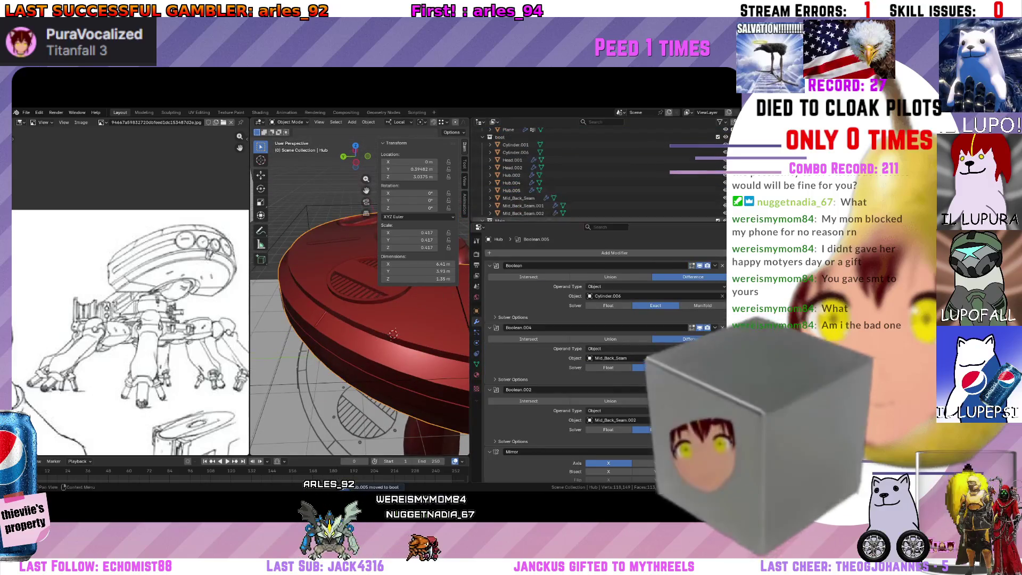
click(588, 254)
text(boo)
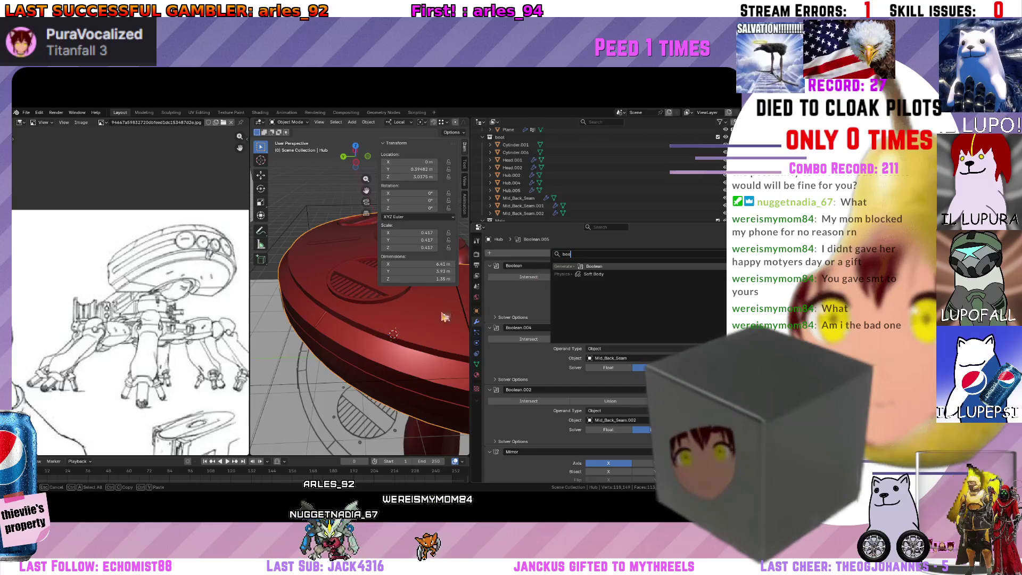
key(Return)
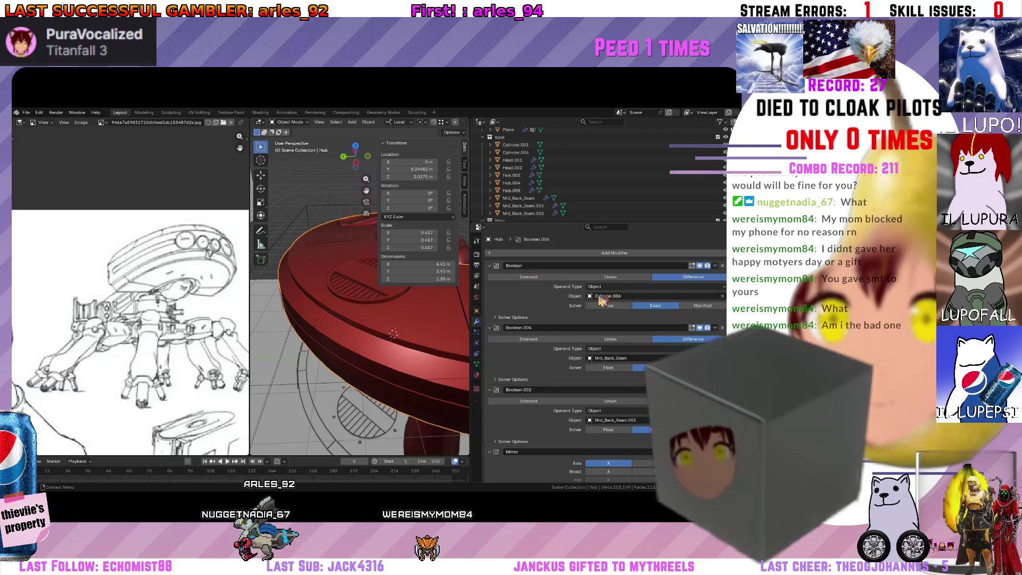
scroll(572, 399, down, 5)
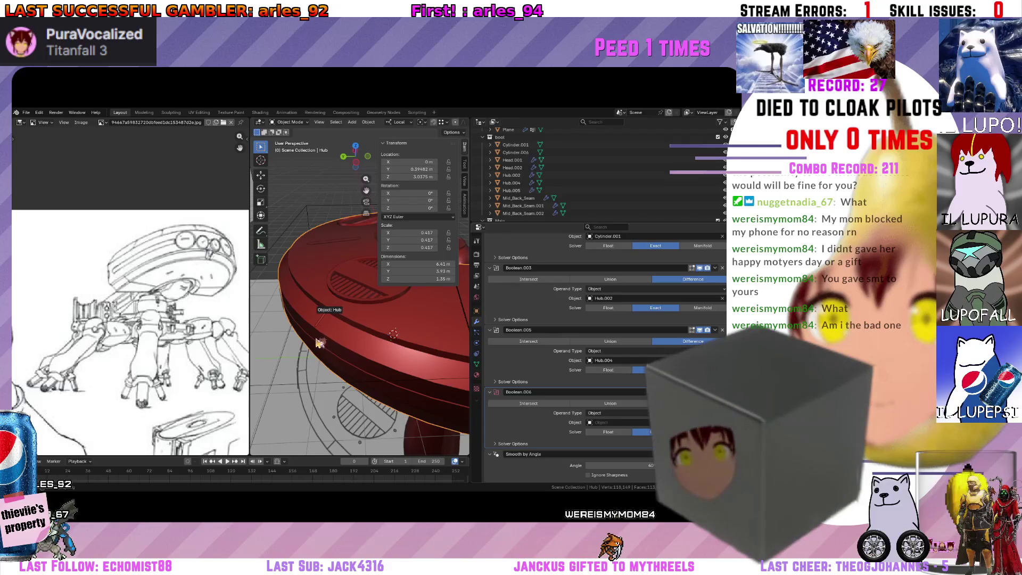
scroll(318, 342, up, 3)
scroll(327, 343, up, 2)
scroll(335, 336, up, 2)
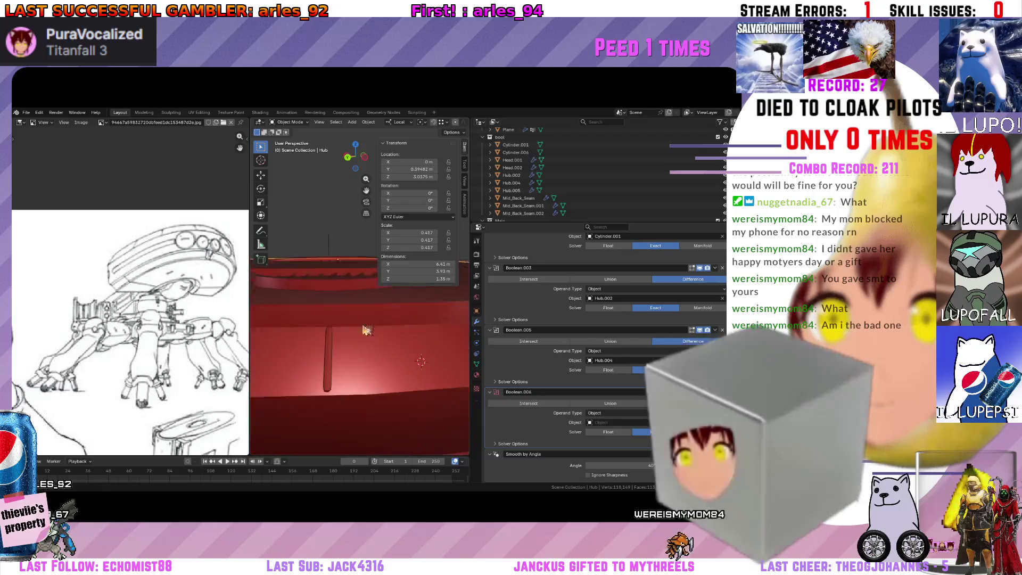
scroll(343, 328, up, 2)
scroll(351, 317, up, 2)
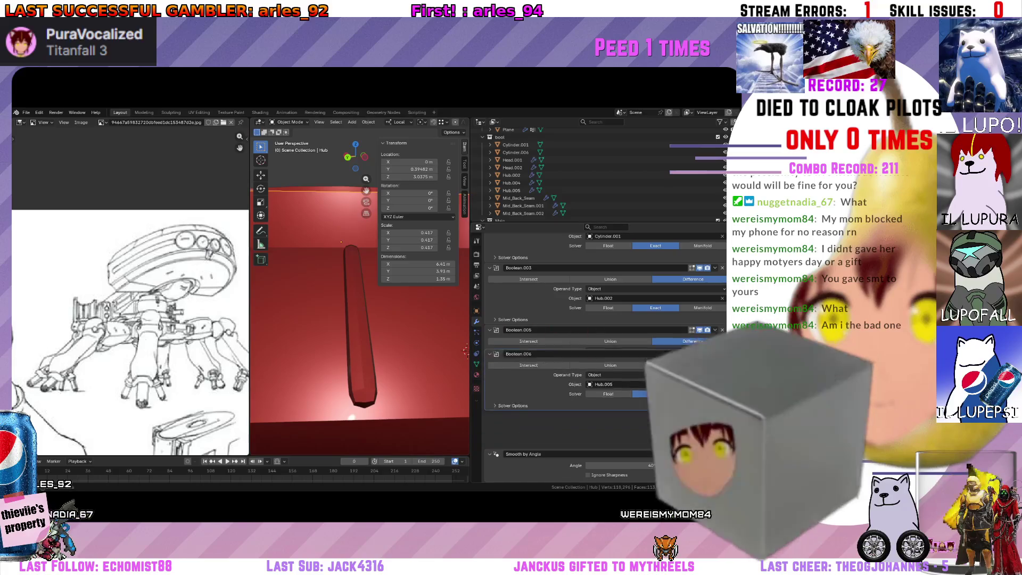
scroll(607, 351, down, 5)
scroll(607, 352, down, 5)
scroll(714, 329, up, 2)
scroll(714, 329, up, 3)
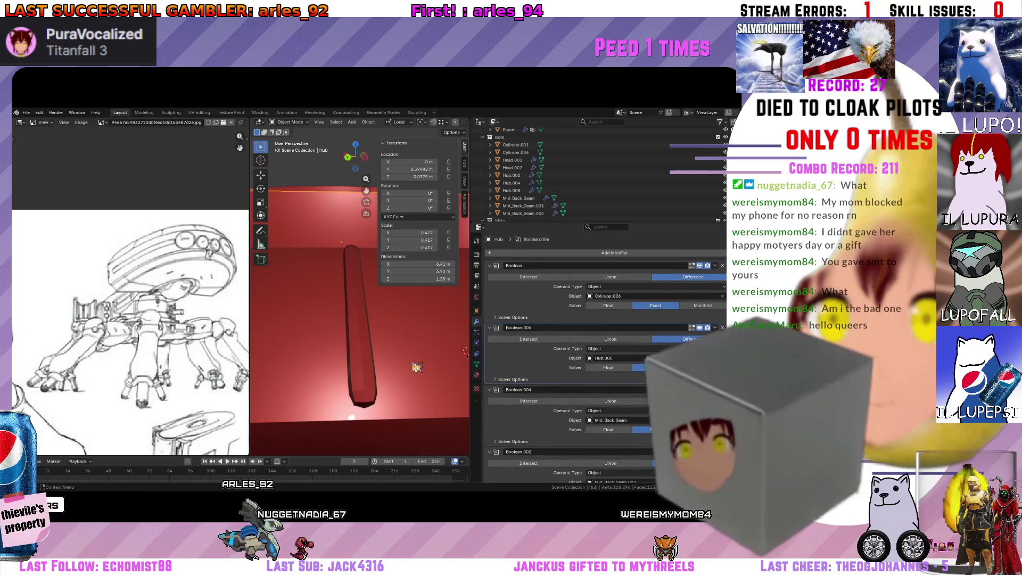
scroll(415, 366, down, 5)
Clear the peg selection, widen the 3D view area and view the cut hub top-down.
middle_drag(415, 366, 356, 354)
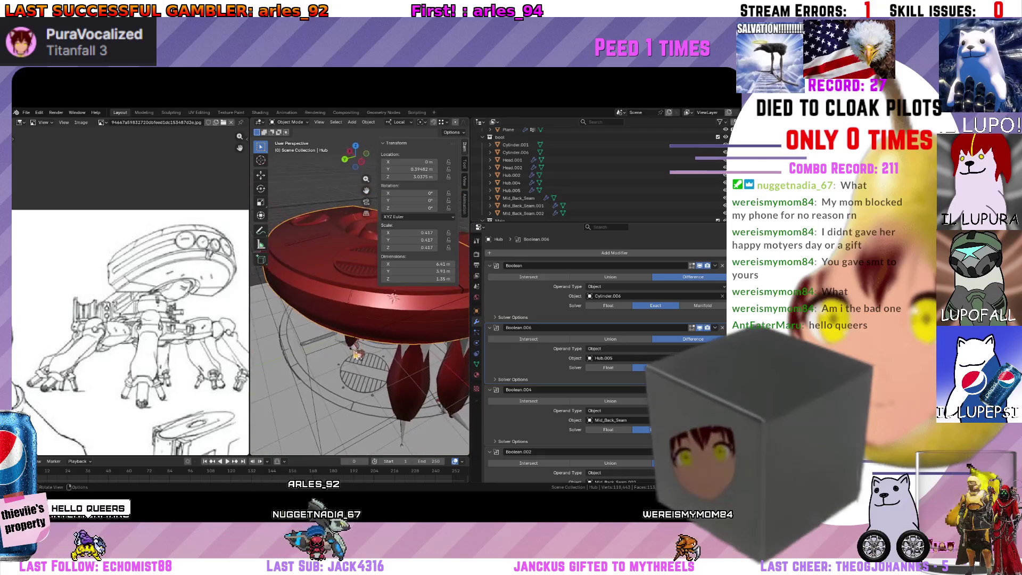
click(354, 300)
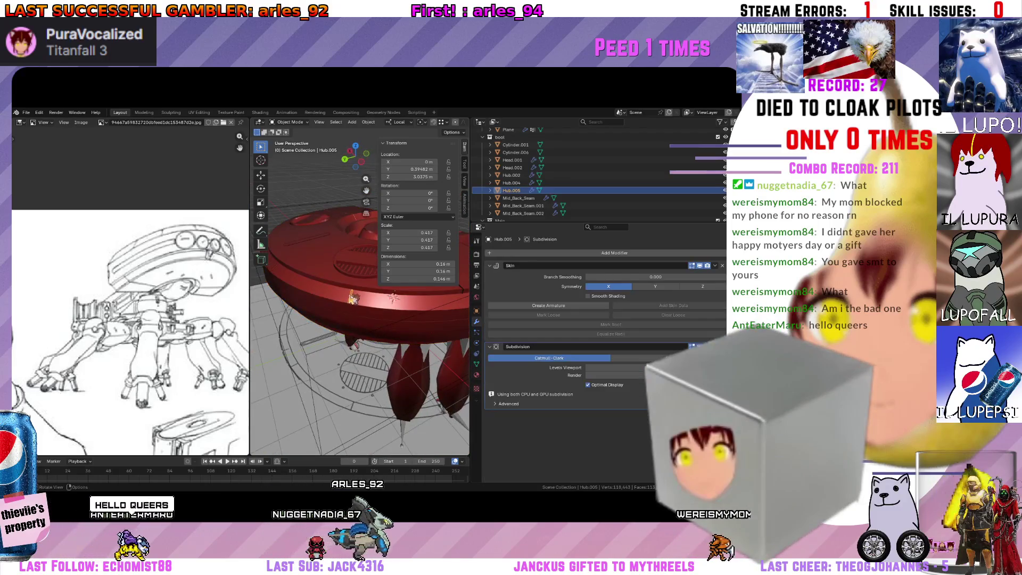
click(391, 298)
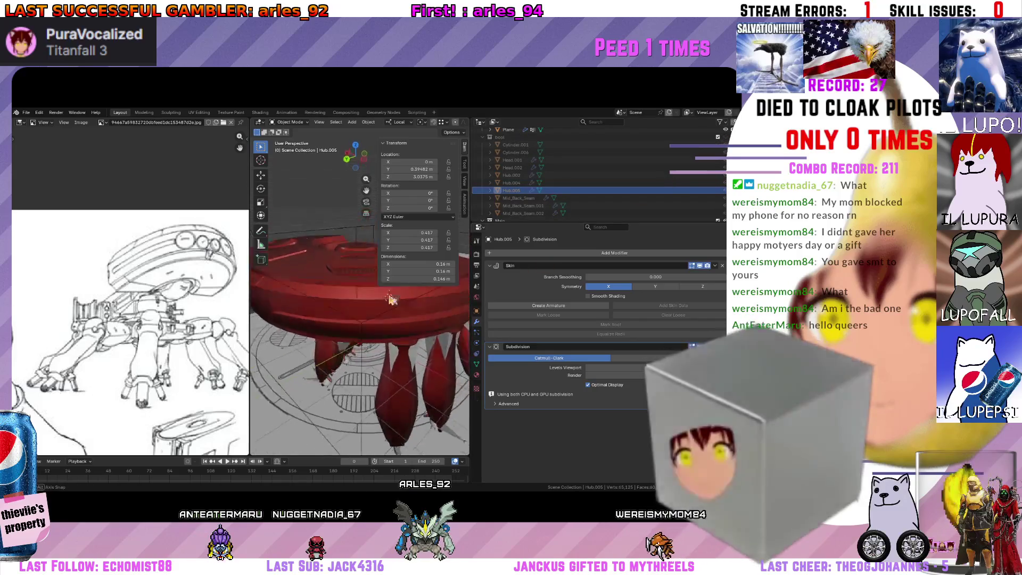
scroll(446, 302, down, 3)
mouse_move(446, 302)
middle_down()
mouse_move(403, 334)
mouse_move(345, 311)
middle_up()
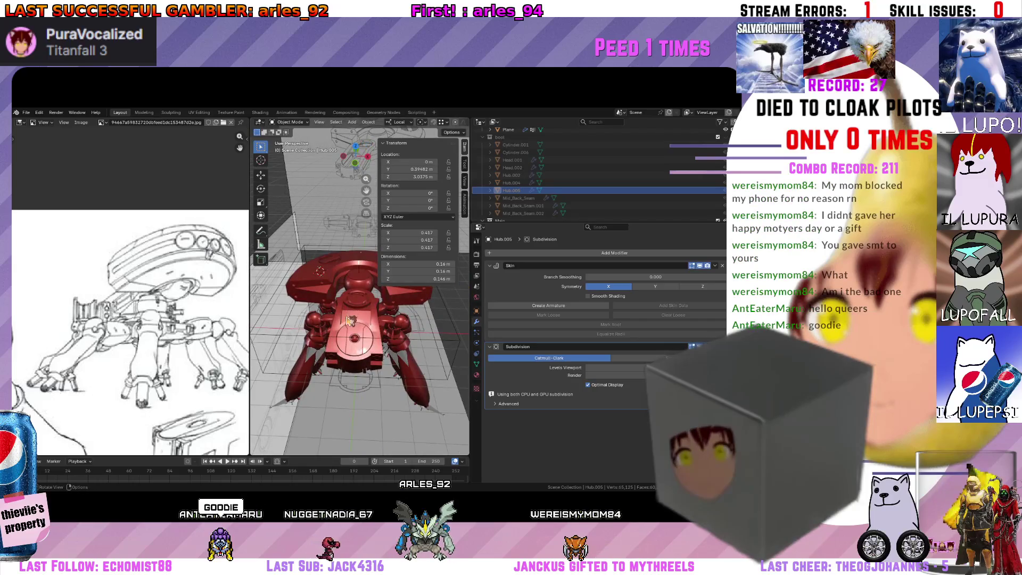
drag(472, 324, 594, 327)
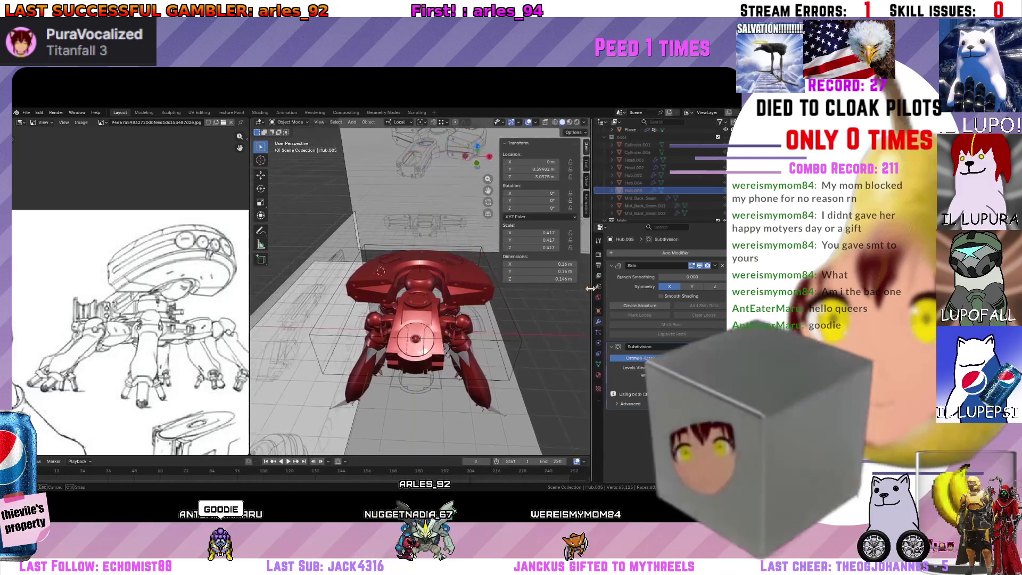
scroll(541, 333, up, 2)
mouse_move(542, 333)
middle_down()
mouse_move(432, 312)
mouse_move(415, 330)
mouse_move(423, 379)
middle_up()
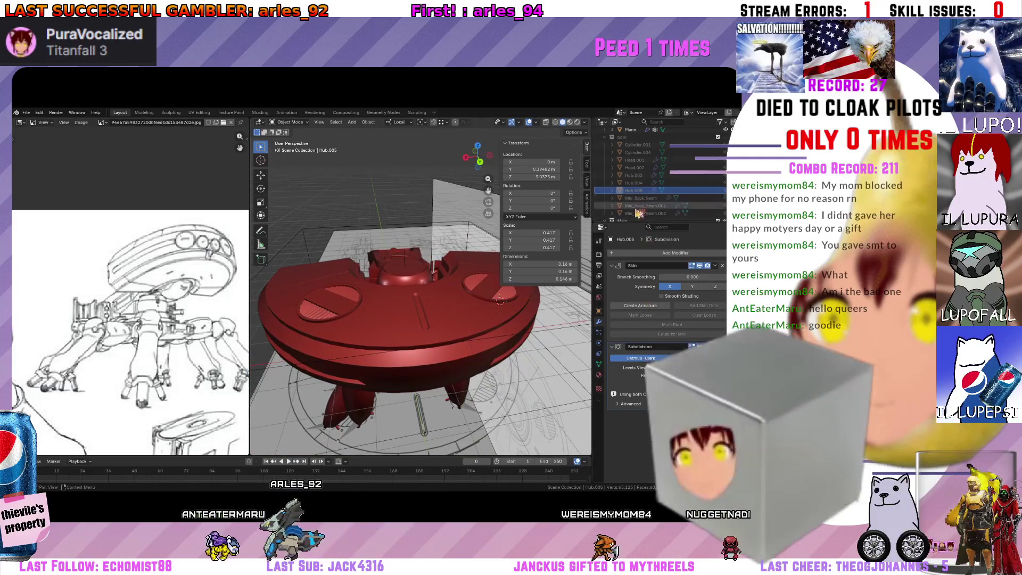
click(427, 321)
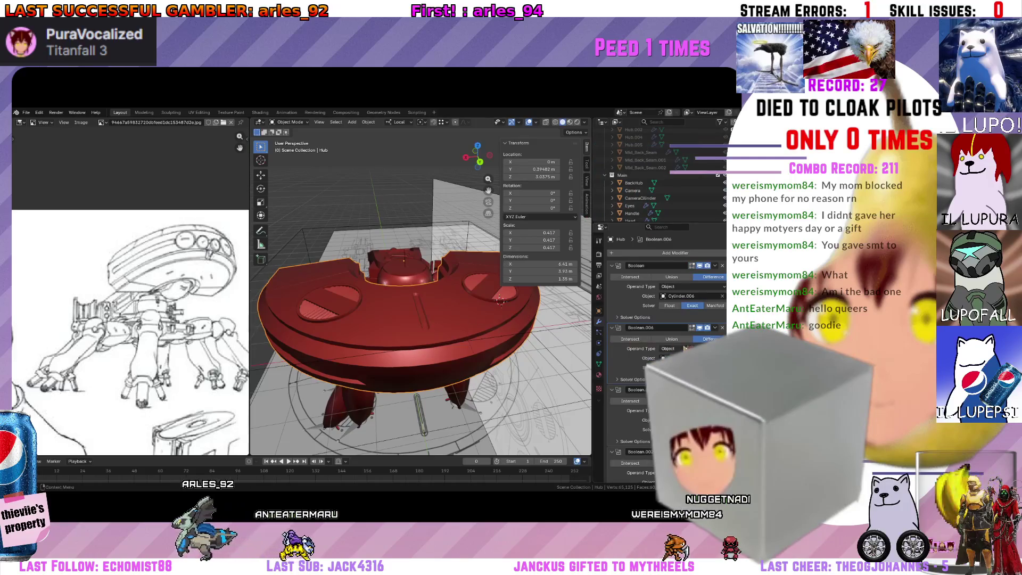
scroll(633, 355, down, 3)
scroll(634, 354, down, 2)
scroll(634, 354, down, 2)
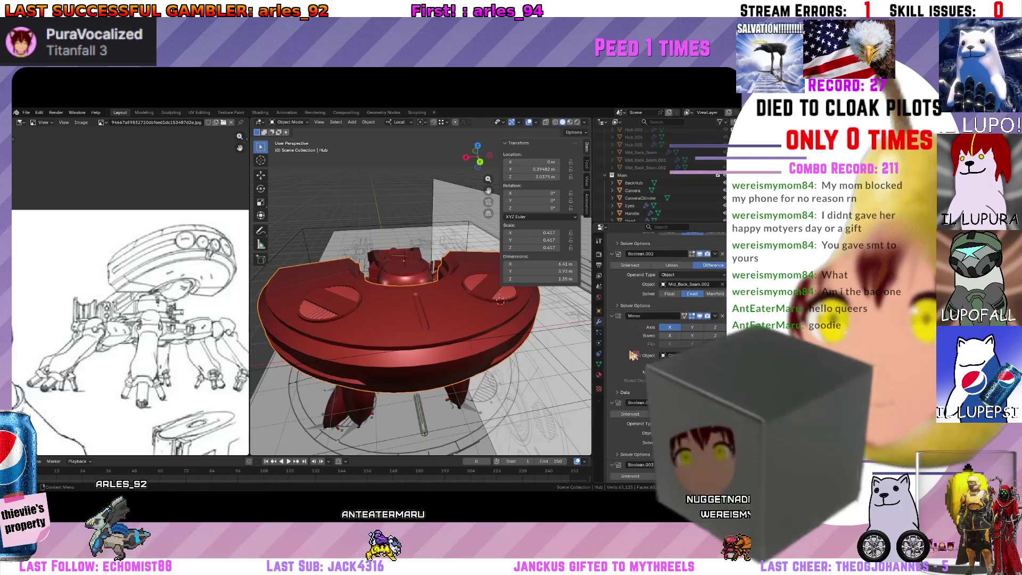
scroll(644, 316, down, 2)
scroll(647, 328, down, 2)
scroll(651, 339, down, 1)
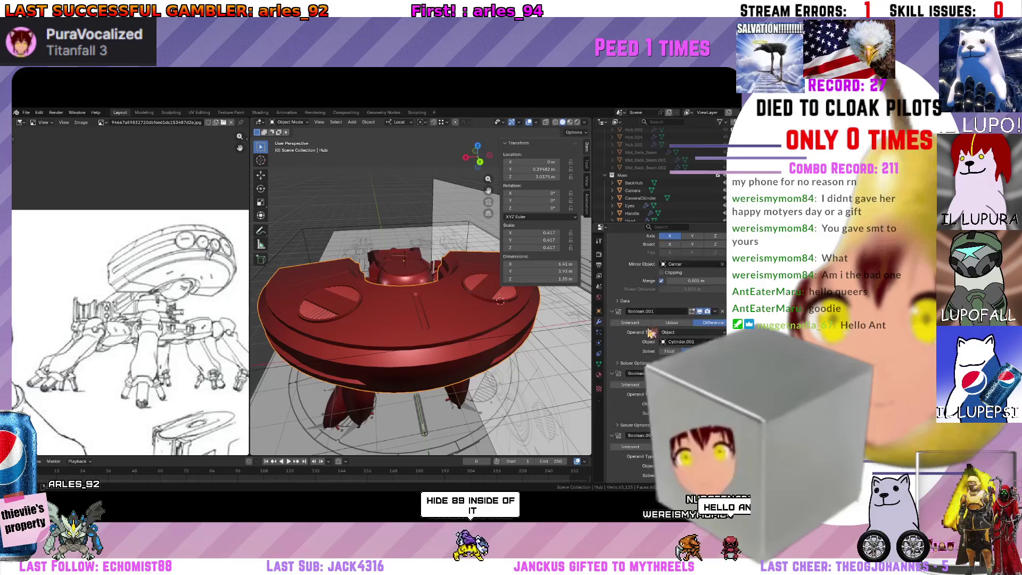
scroll(654, 351, down, 1)
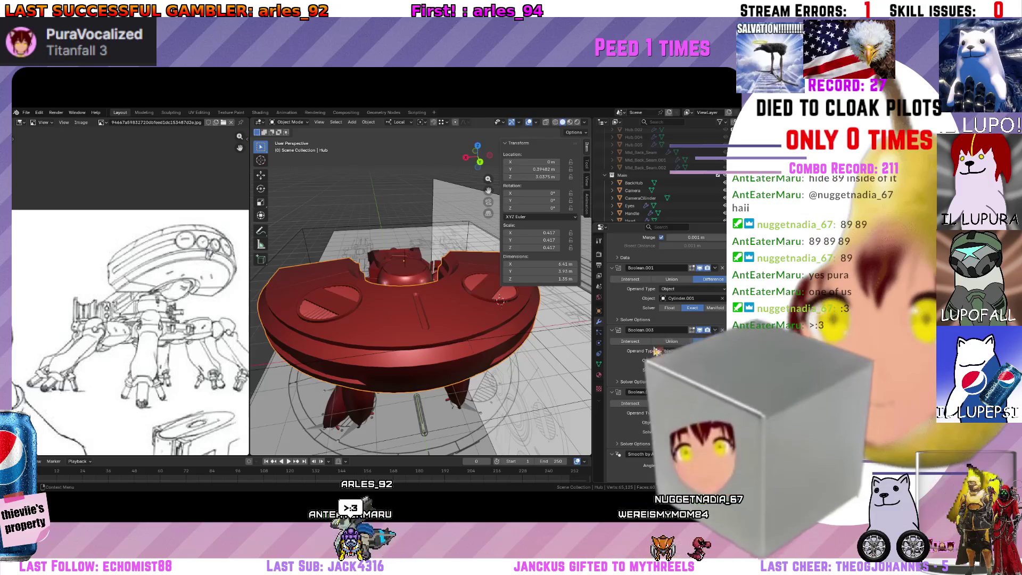
mouse_move(459, 332)
middle_down()
mouse_move(462, 319)
mouse_move(432, 331)
middle_up()
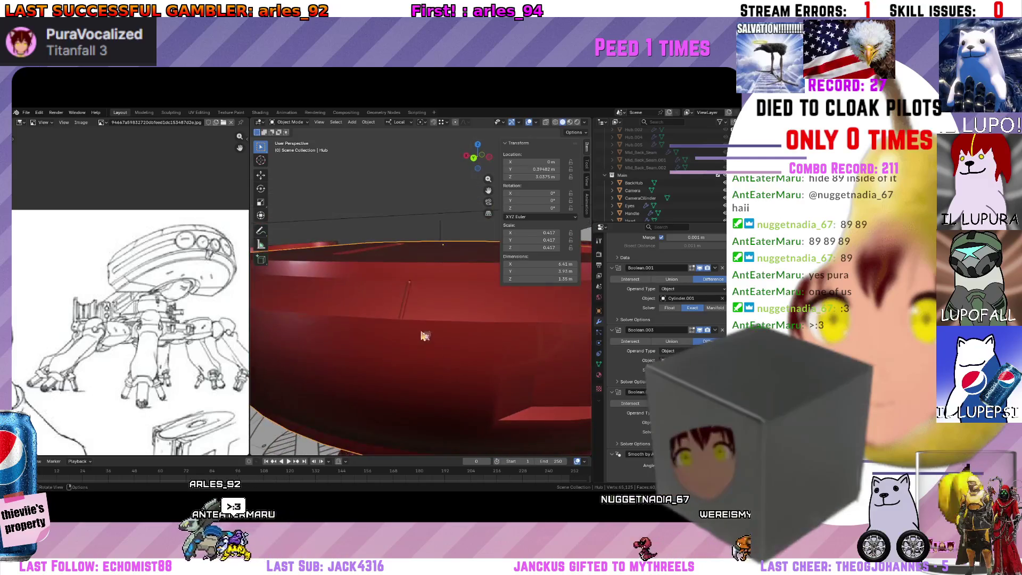
scroll(662, 193, down, 5)
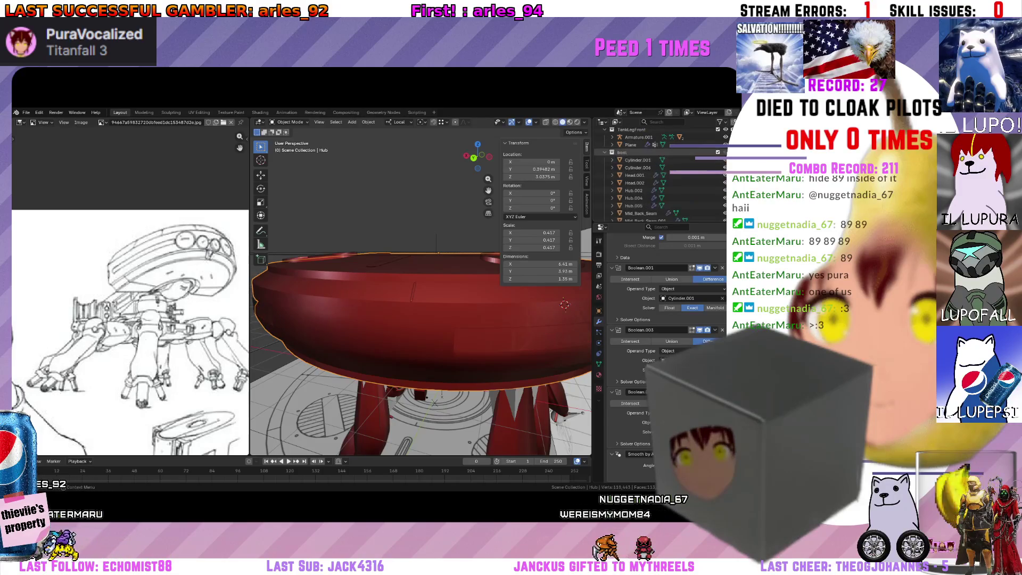
click(416, 300)
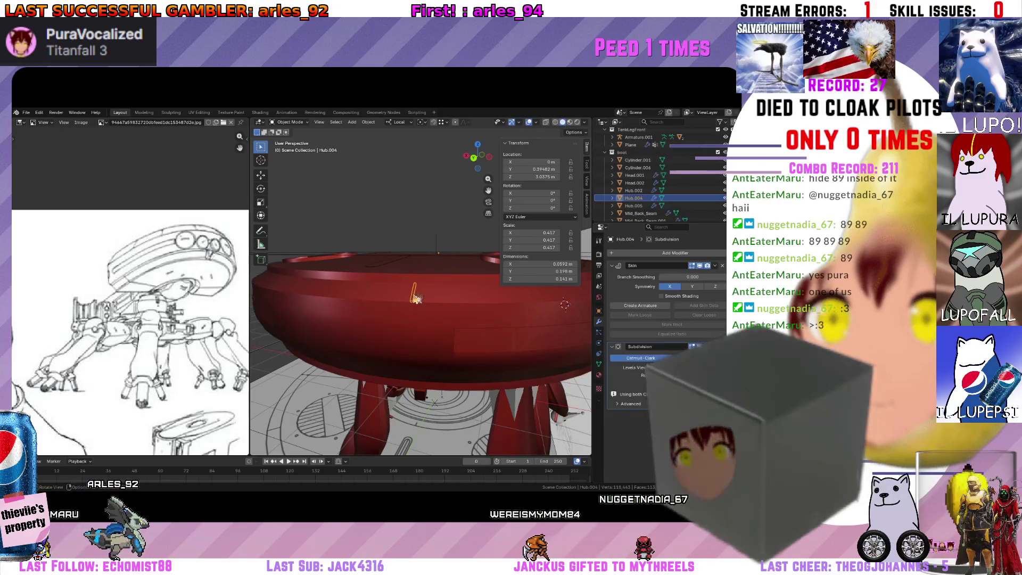
click(457, 294)
scroll(675, 303, down, 3)
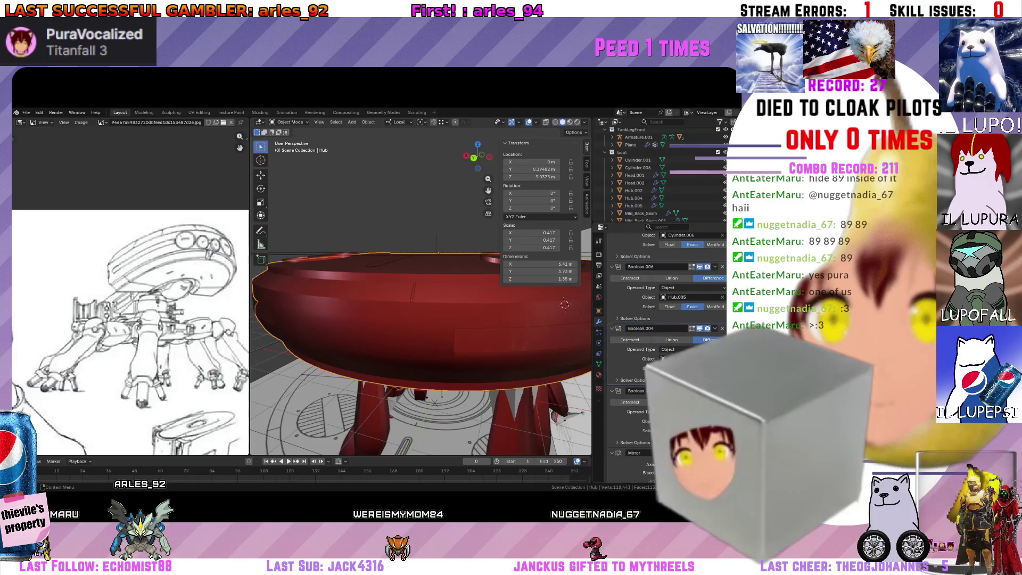
key(ctrl+a)
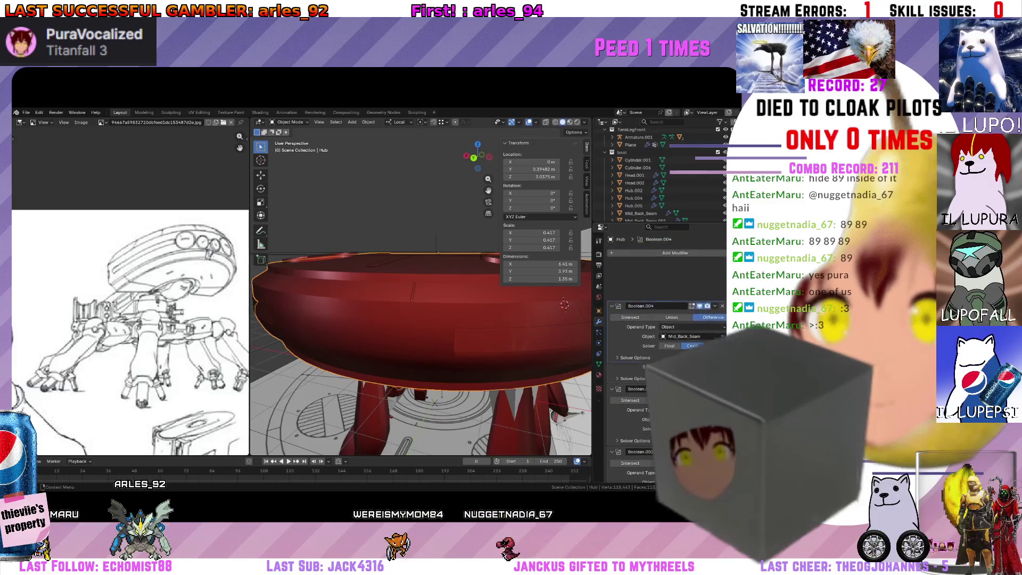
key(ctrl+z)
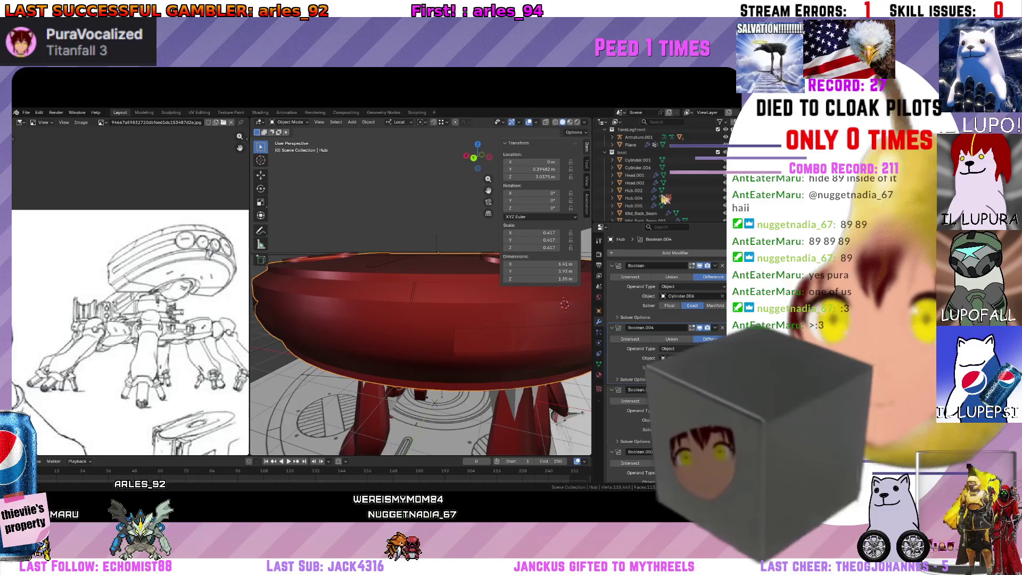
middle_drag(563, 303, 536, 287)
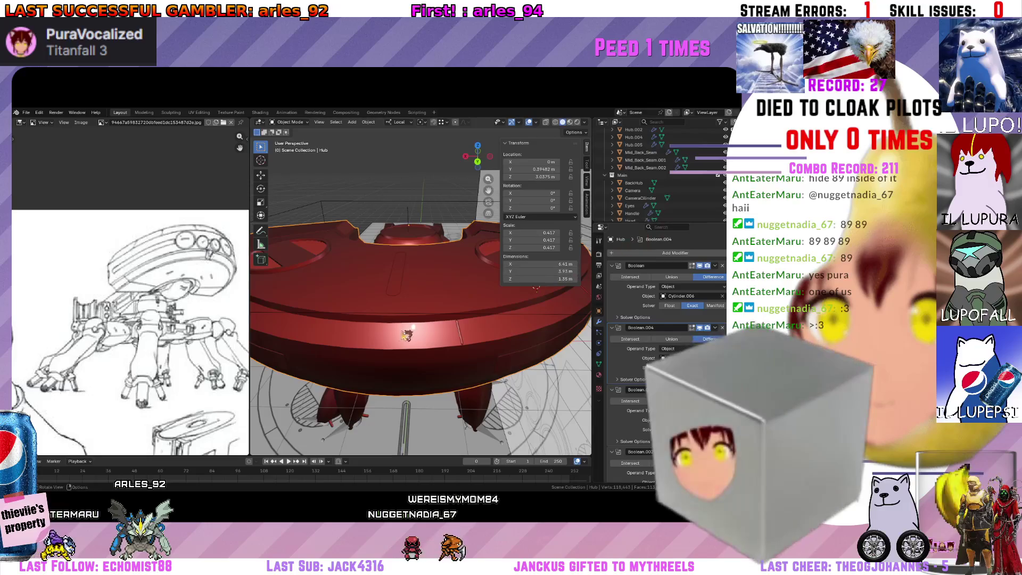
mouse_move(431, 328)
middle_down()
mouse_move(377, 343)
mouse_move(415, 319)
middle_up()
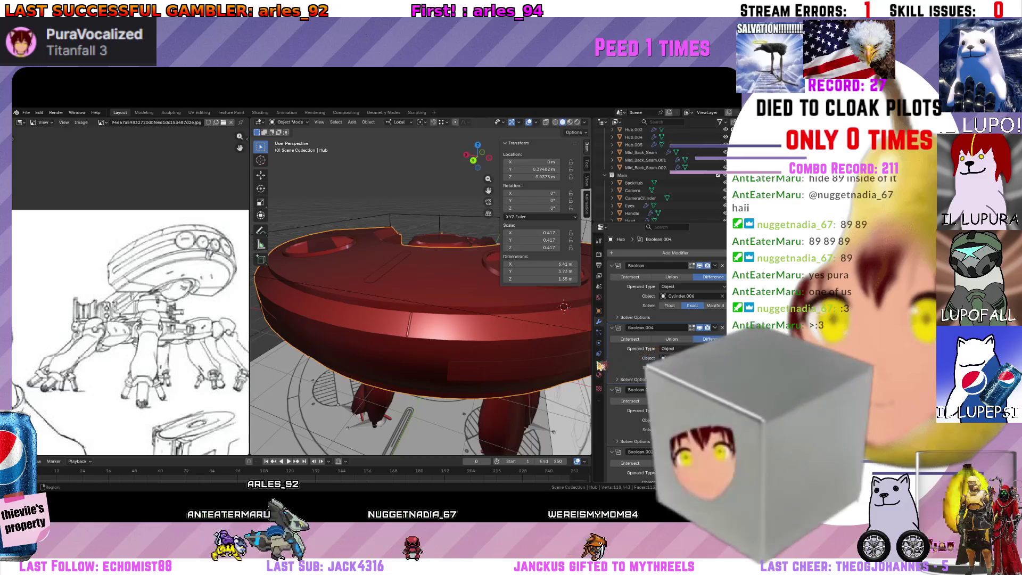
mouse_move(518, 335)
middle_down()
mouse_move(468, 354)
mouse_move(479, 319)
middle_up()
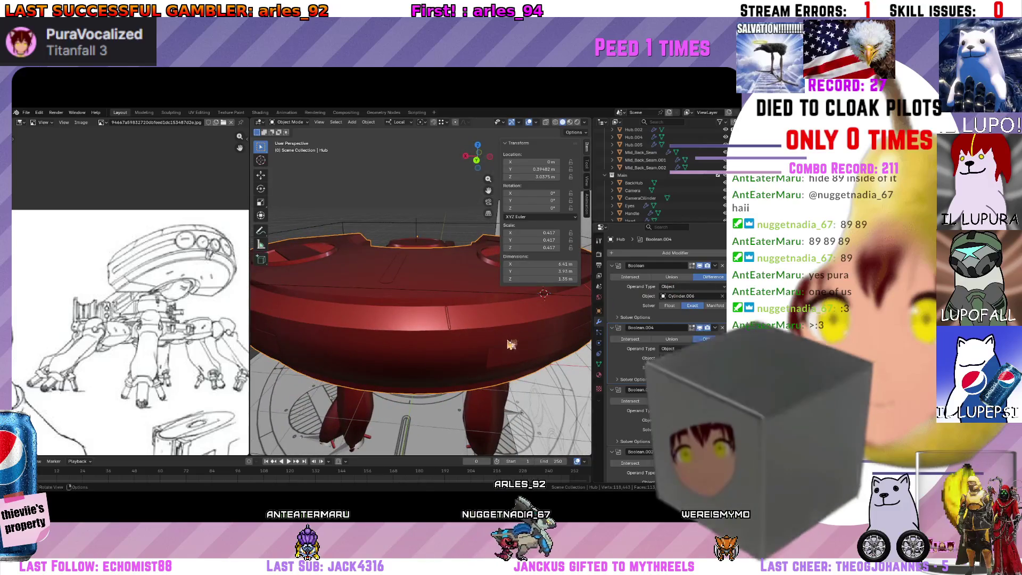
mouse_move(551, 344)
middle_down()
mouse_move(520, 368)
mouse_move(489, 339)
middle_up()
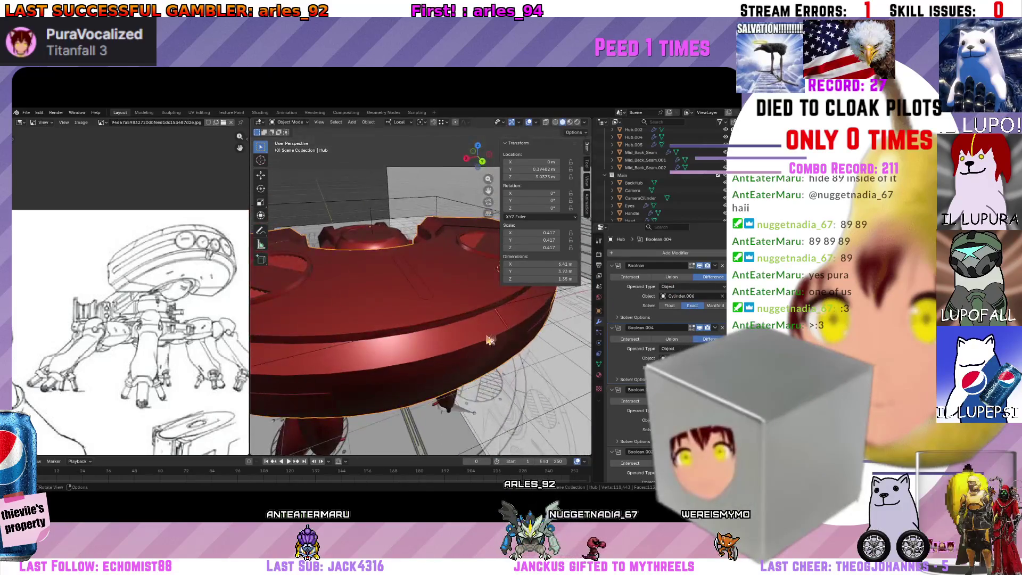
click(511, 328)
scroll(508, 320, up, 3)
scroll(505, 312, up, 3)
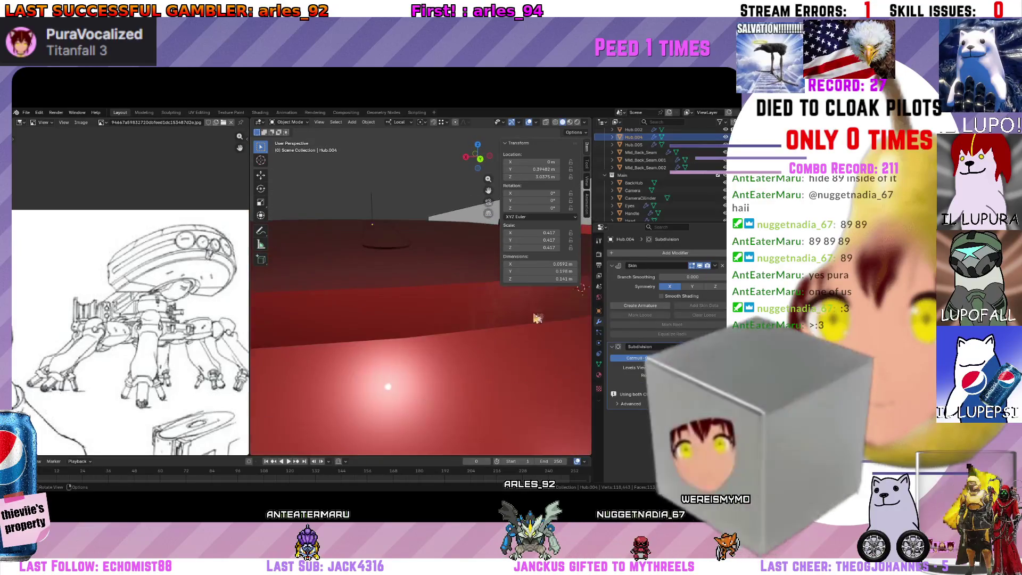
mouse_move(504, 312)
middle_down()
mouse_move(476, 309)
mouse_move(520, 287)
middle_up()
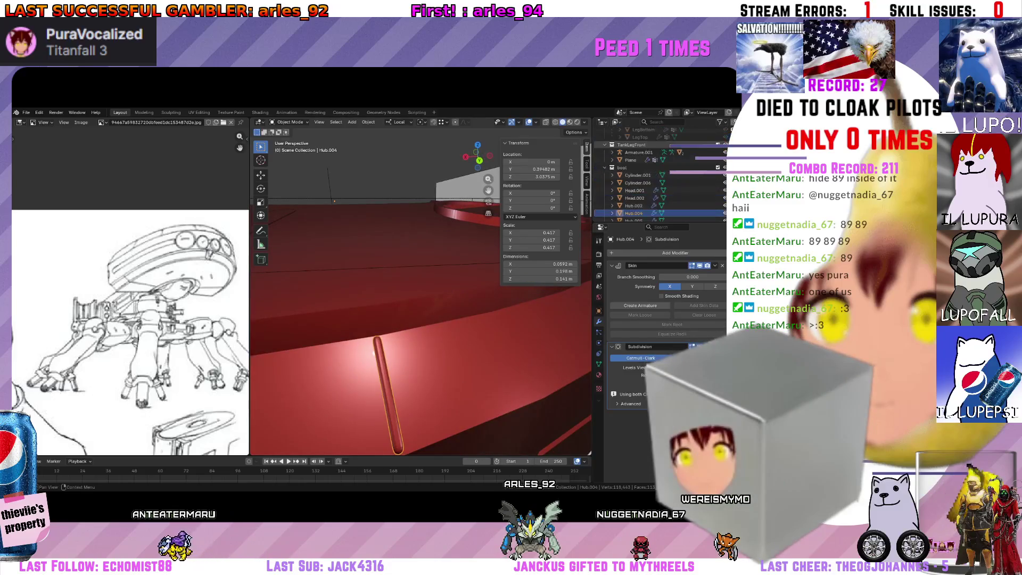
scroll(431, 332, down, 5)
scroll(432, 333, down, 2)
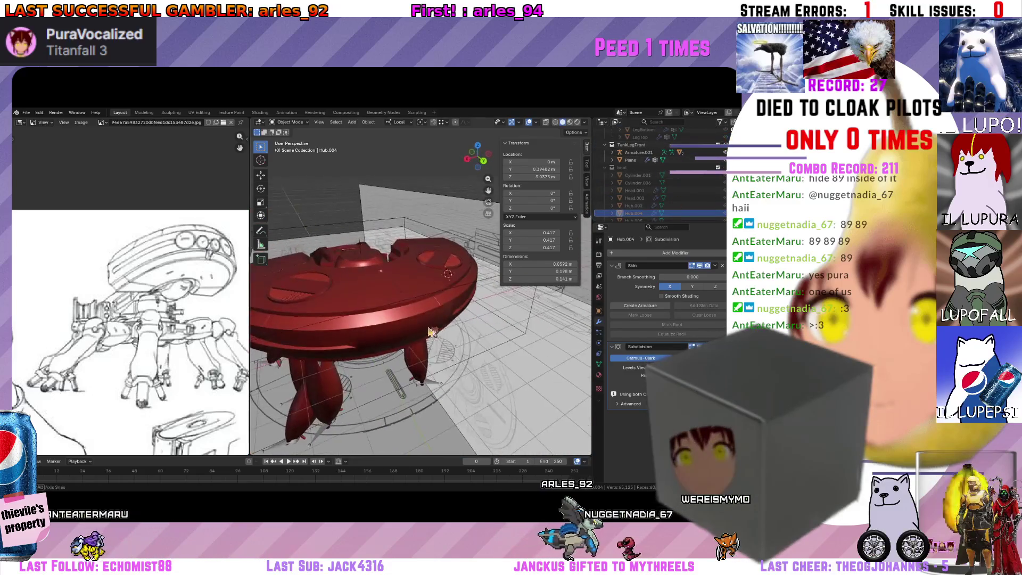
middle_drag(431, 332, 399, 362)
scroll(415, 344, up, 3)
key(Tab)
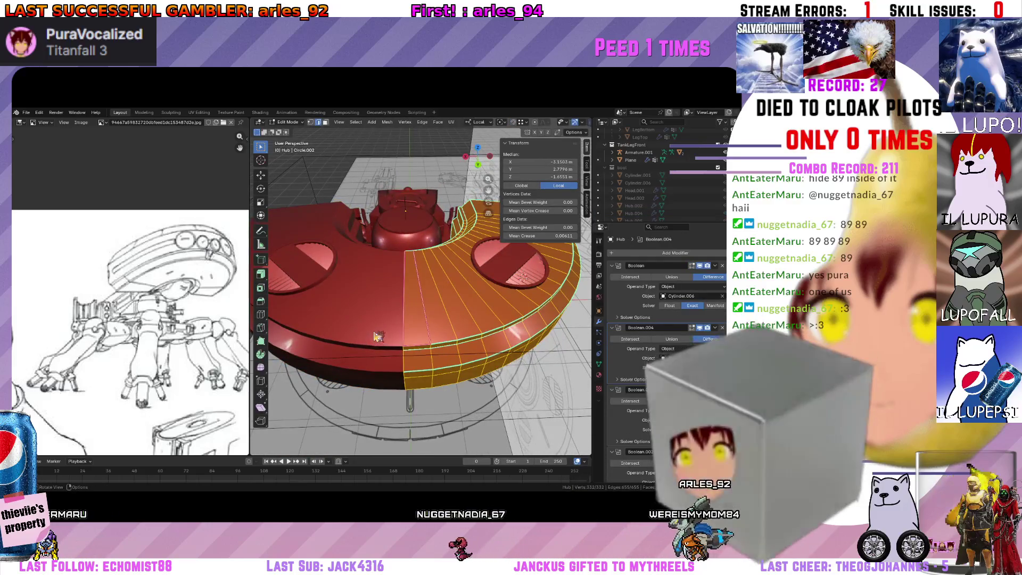
key(Tab)
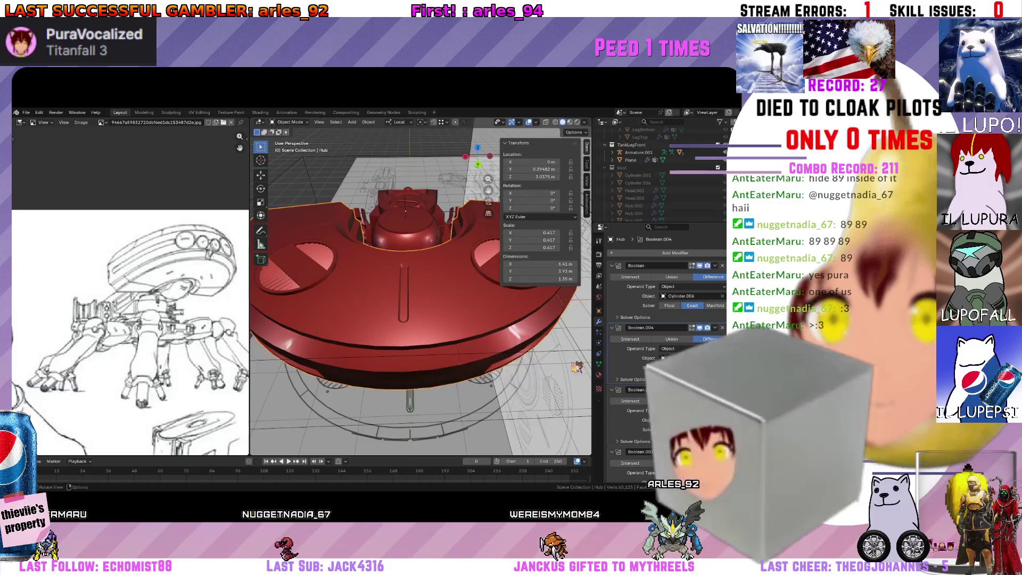
scroll(663, 335, down, 3)
scroll(663, 336, down, 2)
scroll(663, 343, down, 1)
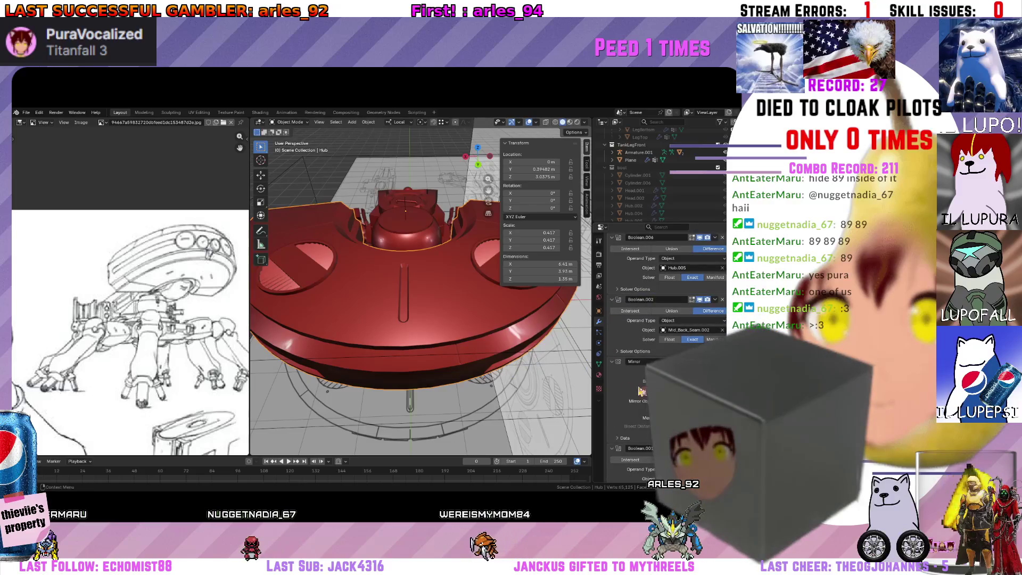
scroll(641, 392, up, 4)
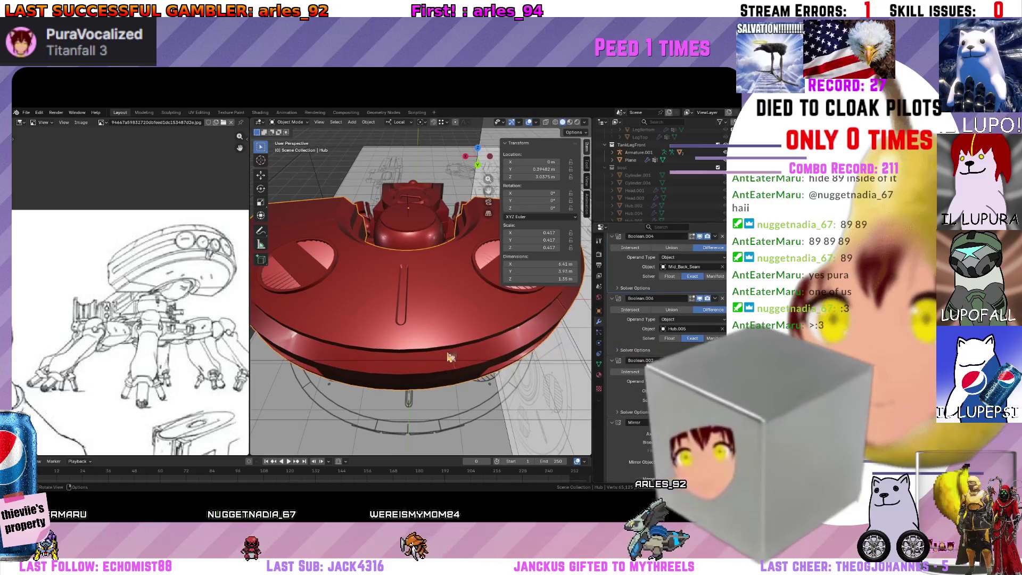
scroll(662, 343, down, 4)
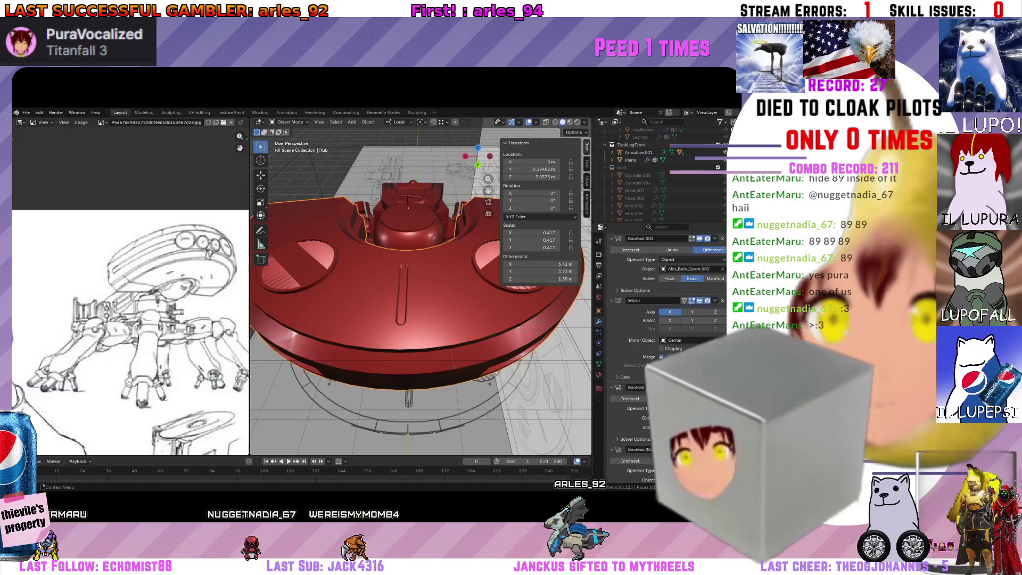
scroll(664, 344, up, 1)
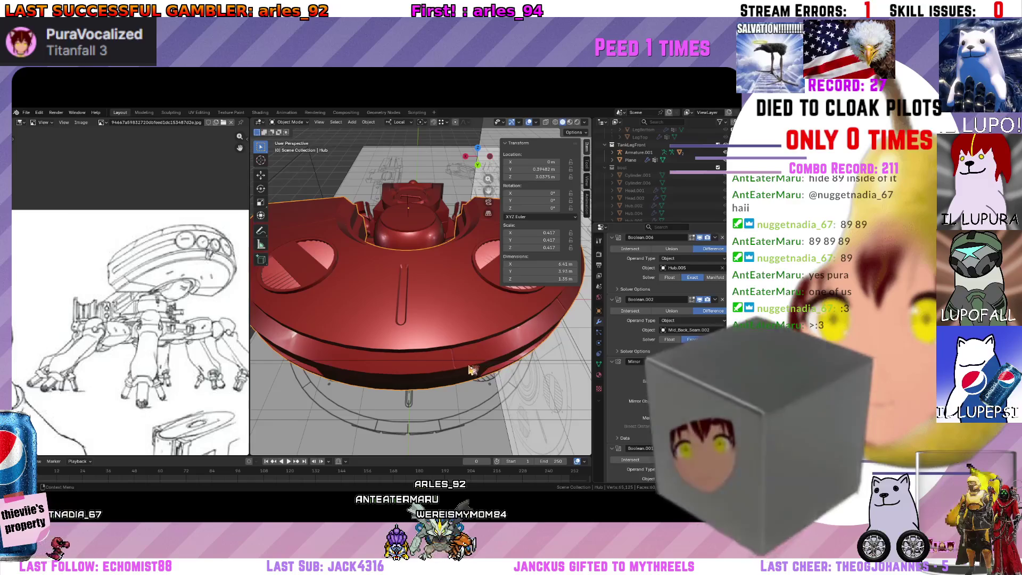
mouse_move(431, 342)
middle_down()
mouse_move(468, 331)
mouse_move(595, 358)
middle_up()
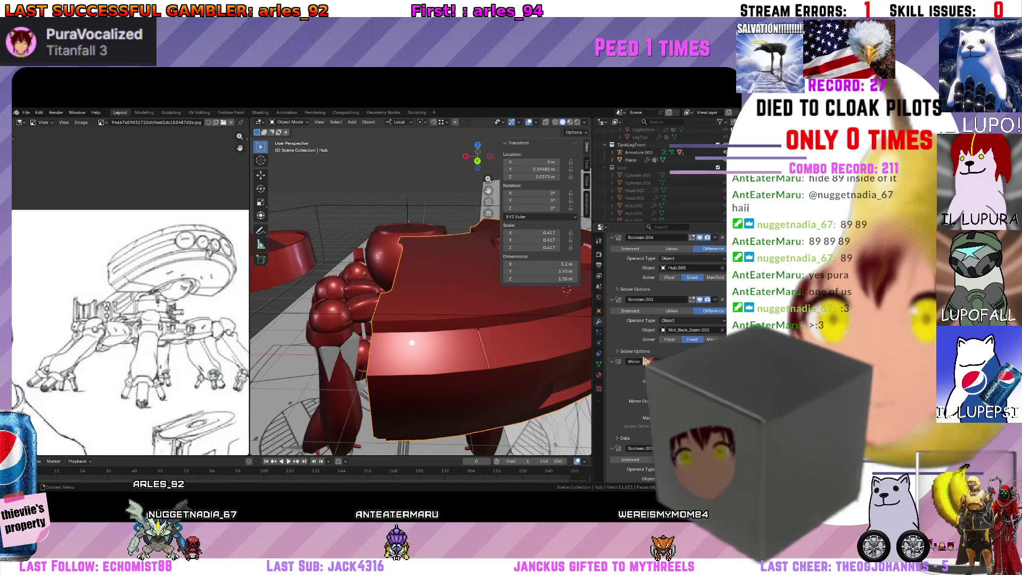
middle_drag(559, 352, 519, 304)
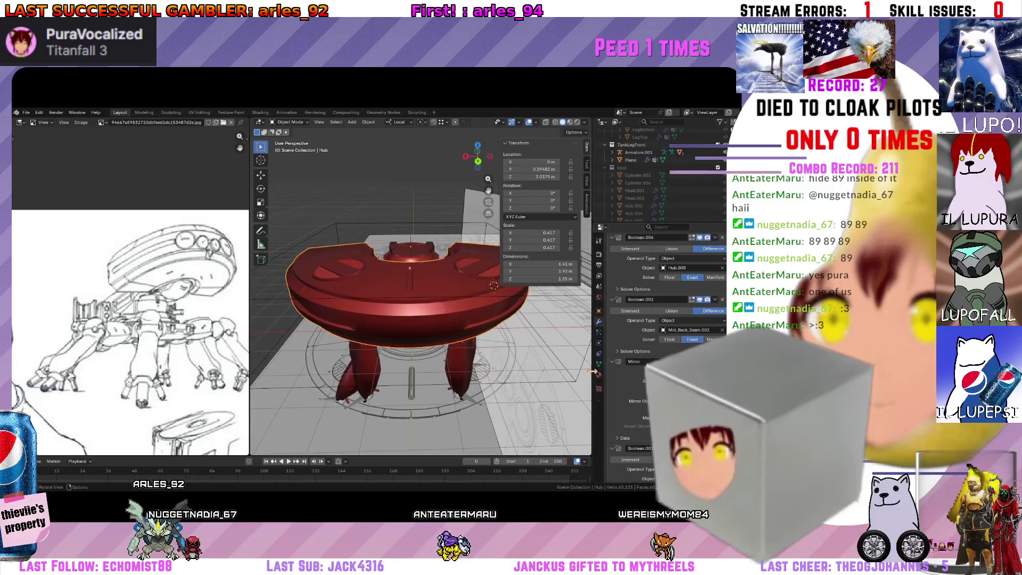
scroll(640, 383, down, 5)
scroll(641, 383, down, 3)
scroll(641, 384, down, 2)
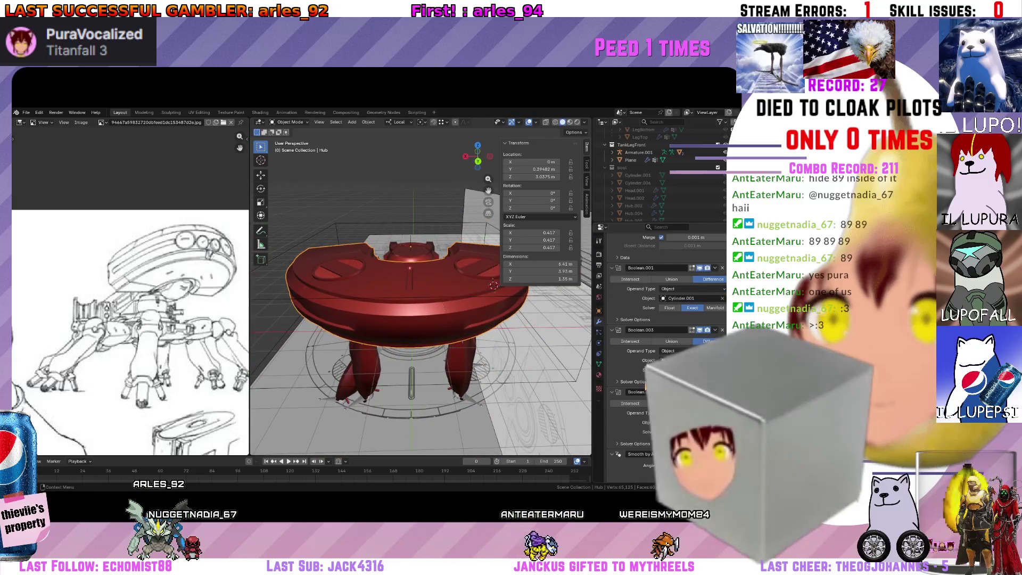
scroll(641, 384, up, 3)
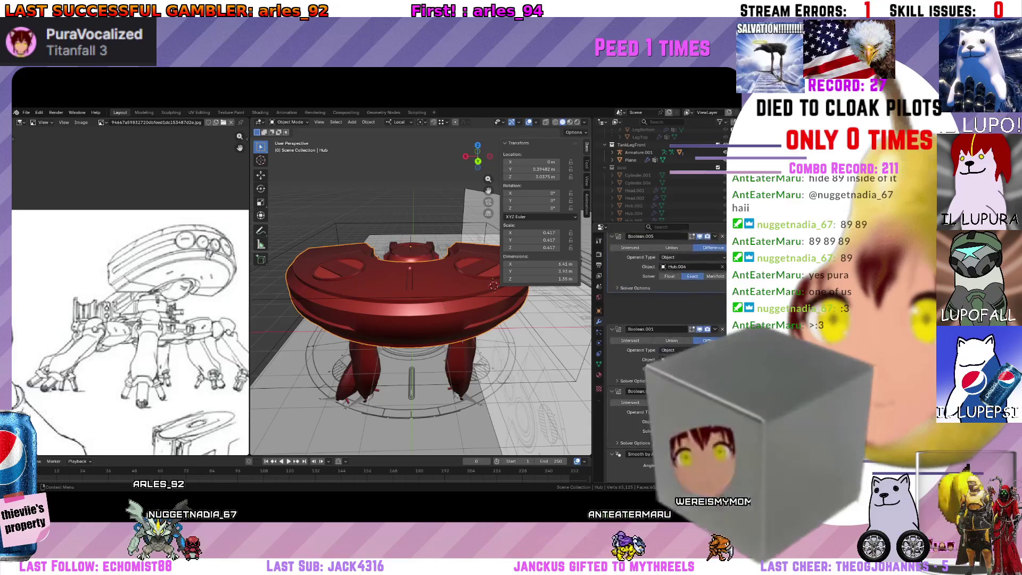
scroll(641, 384, up, 3)
scroll(685, 297, up, 2)
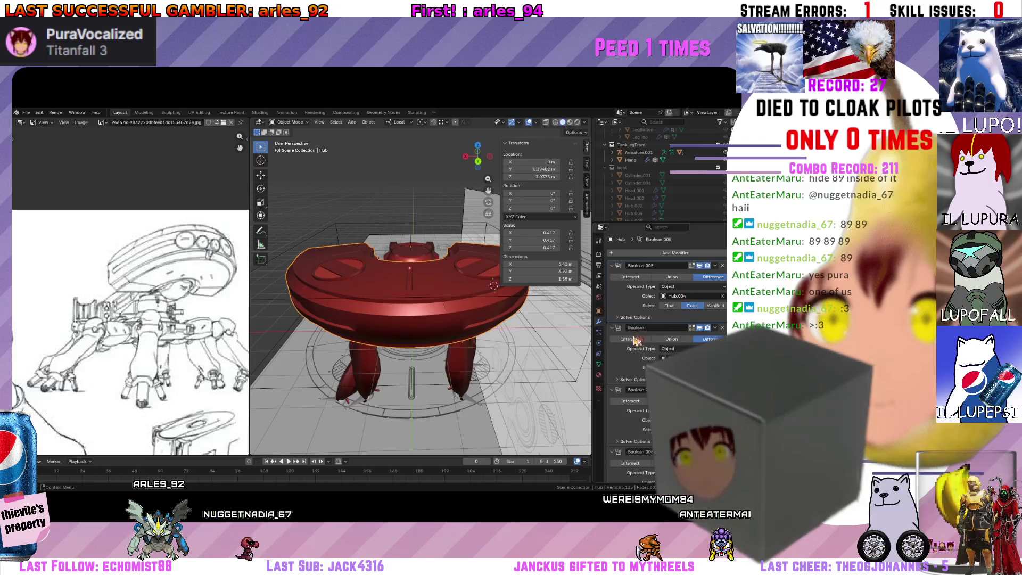
scroll(461, 316, up, 3)
scroll(462, 315, down, 4)
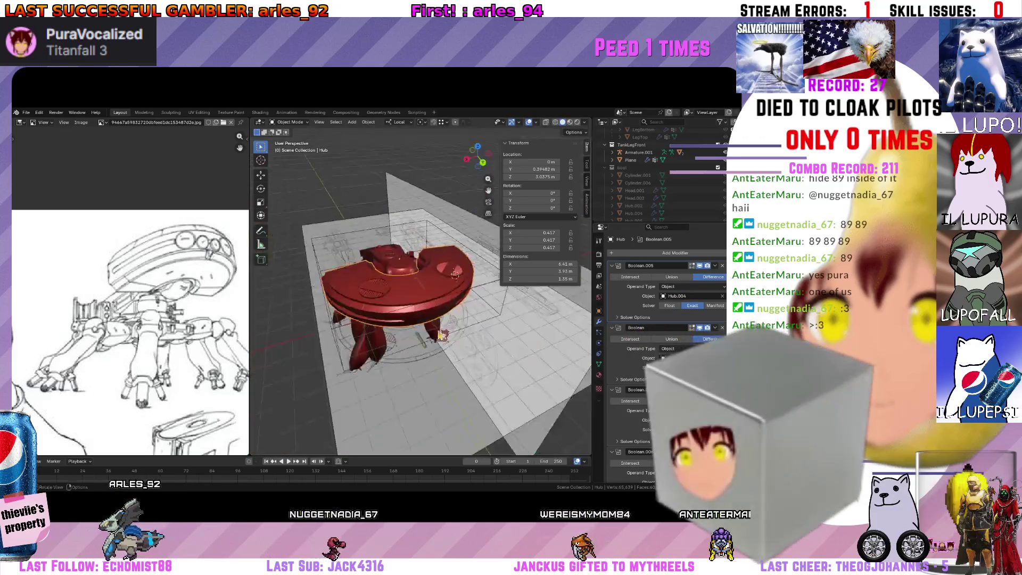
Save the project file and show the spider-tank figure photo as the reference image.
mouse_move(462, 315)
middle_down()
mouse_move(452, 337)
mouse_move(400, 336)
middle_up()
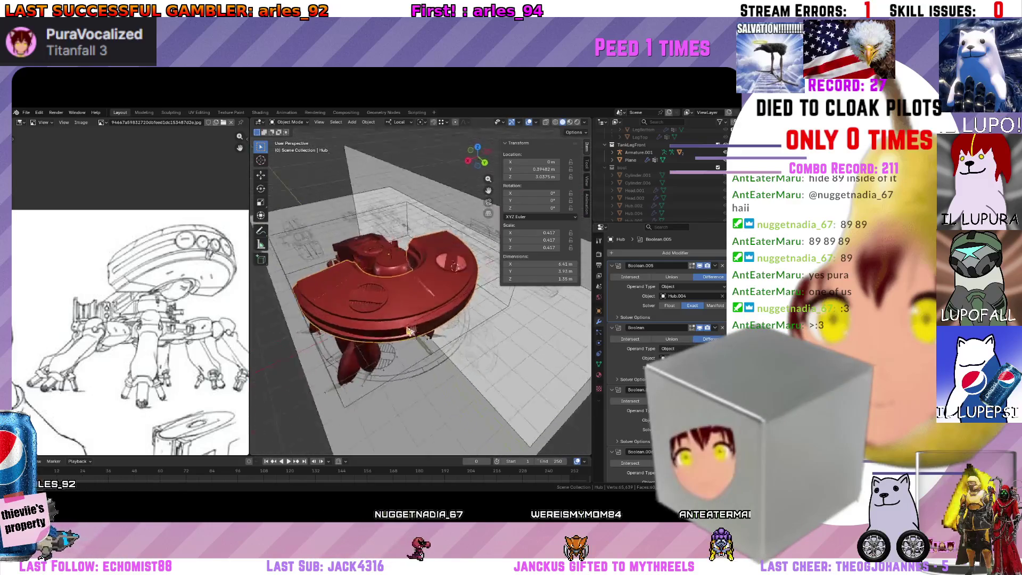
key(ctrl+s)
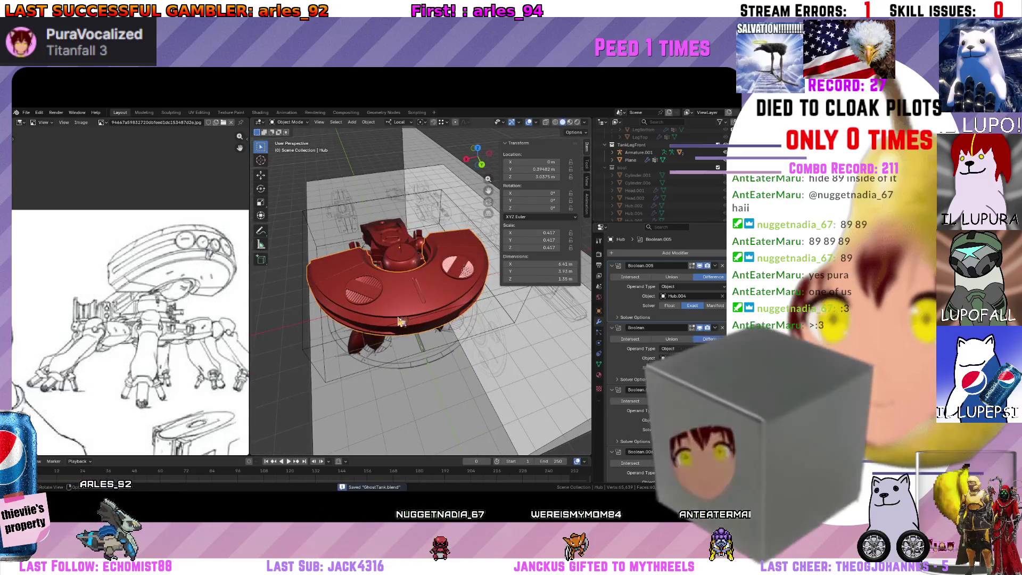
middle_drag(407, 301, 410, 258)
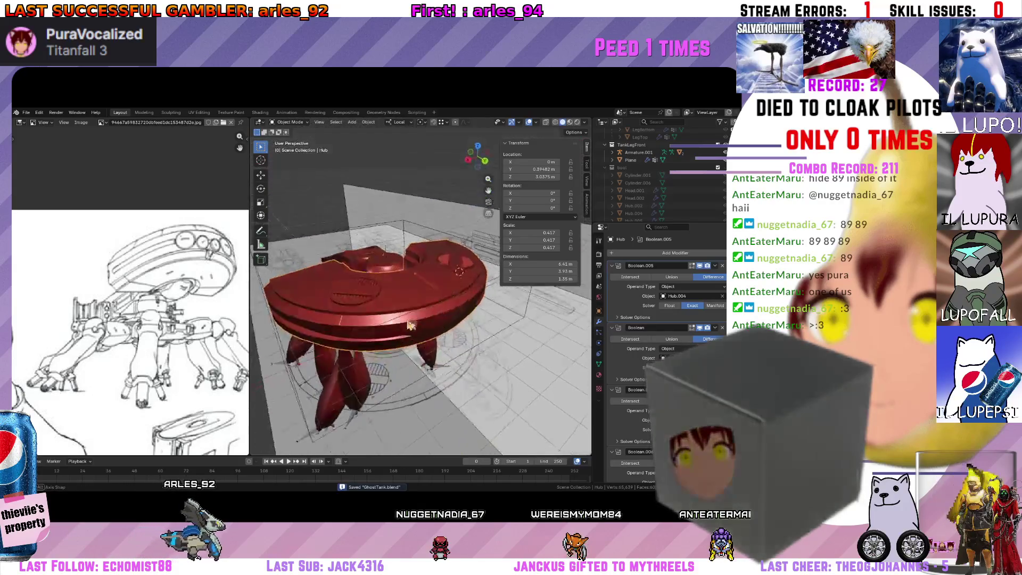
scroll(409, 257, up, 4)
scroll(223, 349, down, 3)
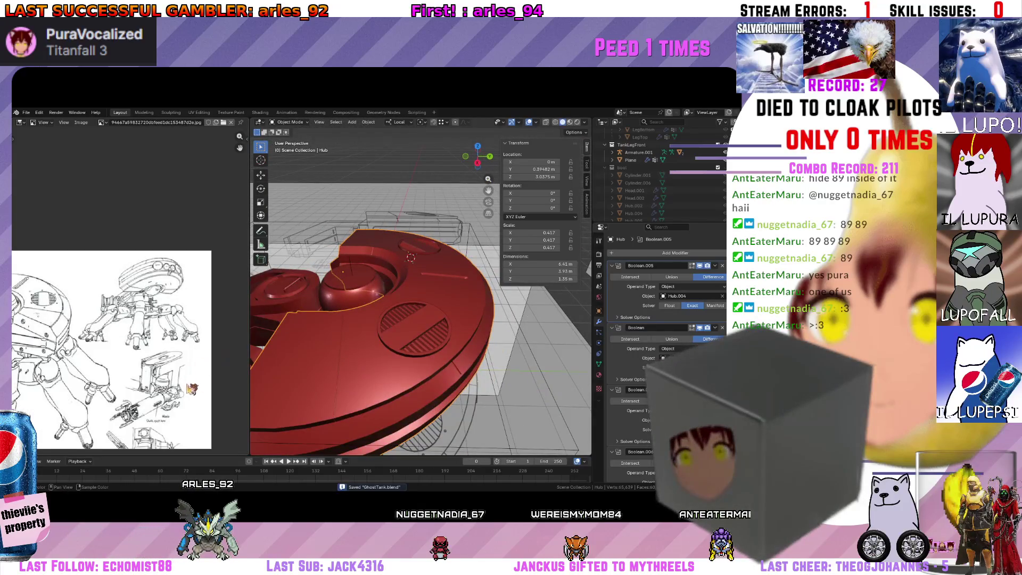
scroll(196, 349, up, 1)
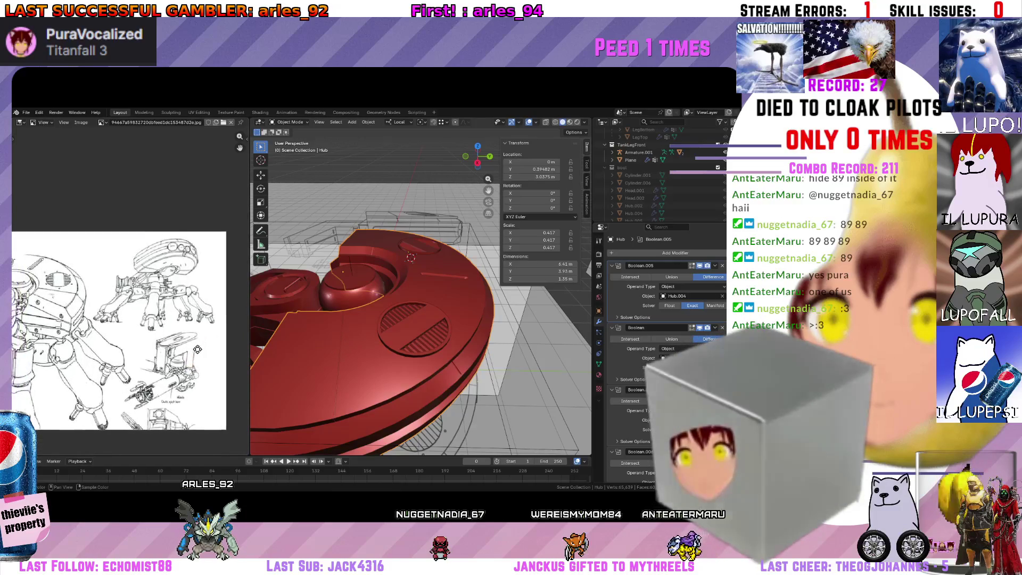
scroll(197, 349, up, 1)
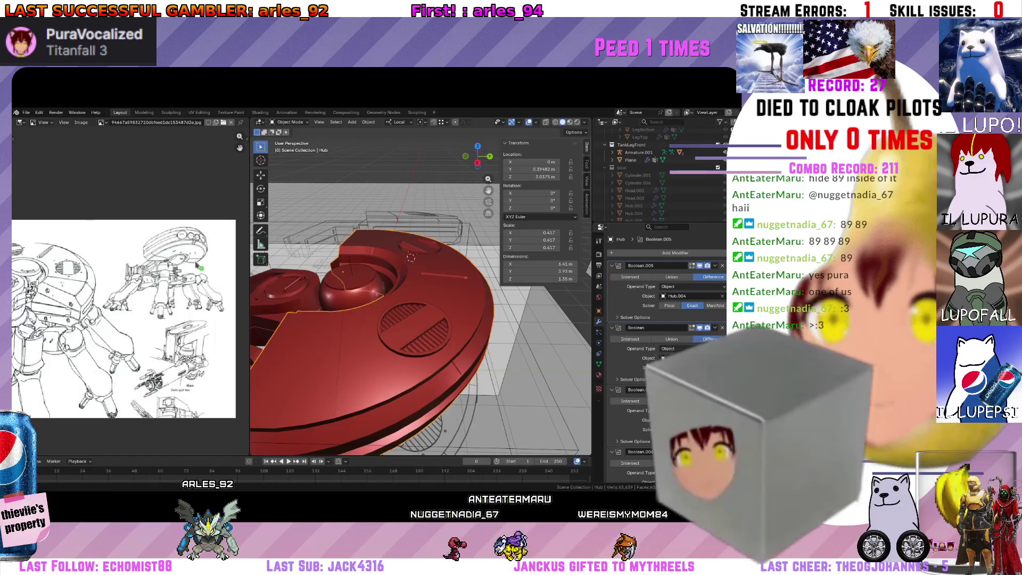
key(ctrl+v)
scroll(130, 315, down, 3)
scroll(130, 316, up, 1)
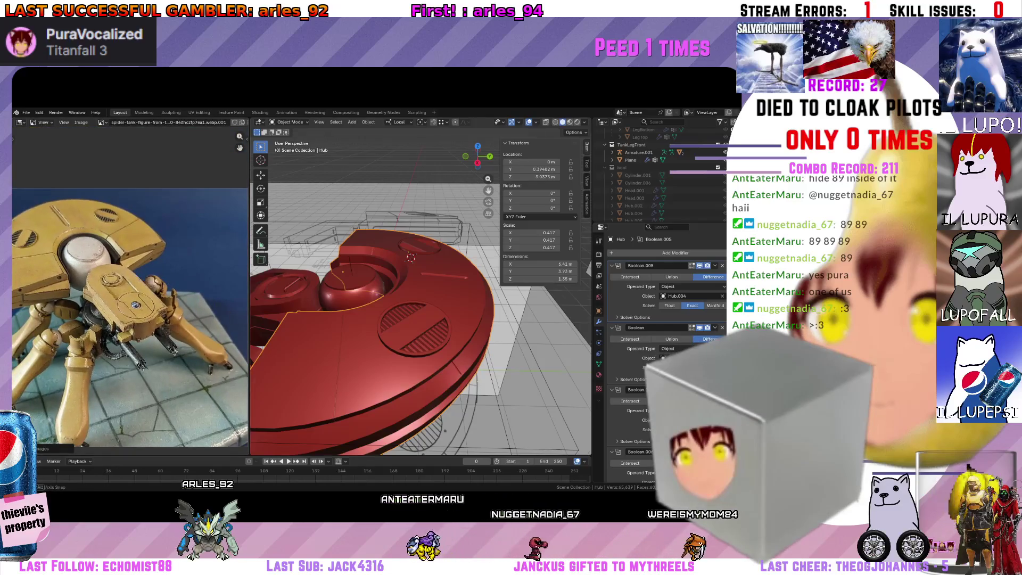
Enter edit mode on the hub and select a single edge of its mesh.
mouse_move(383, 304)
middle_down()
mouse_move(355, 327)
mouse_move(320, 320)
middle_up()
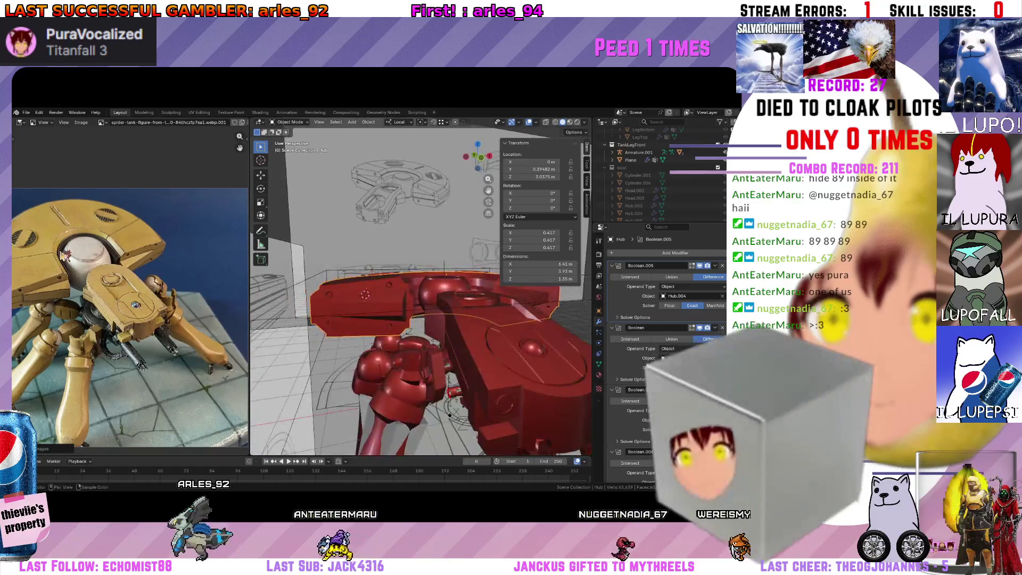
scroll(46, 306, up, 2)
scroll(46, 306, up, 2)
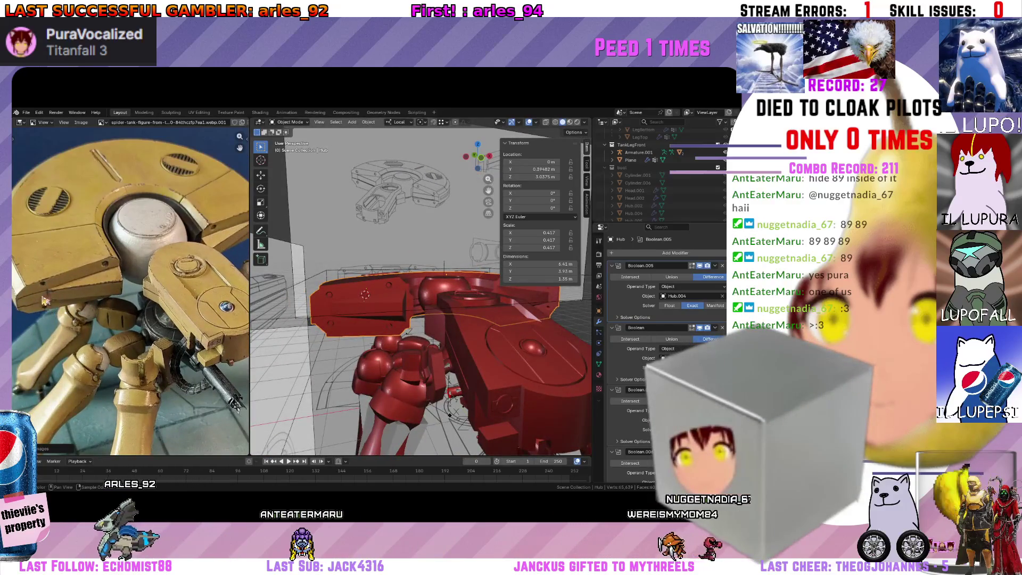
key(Tab)
scroll(341, 330, up, 2)
scroll(320, 339, up, 2)
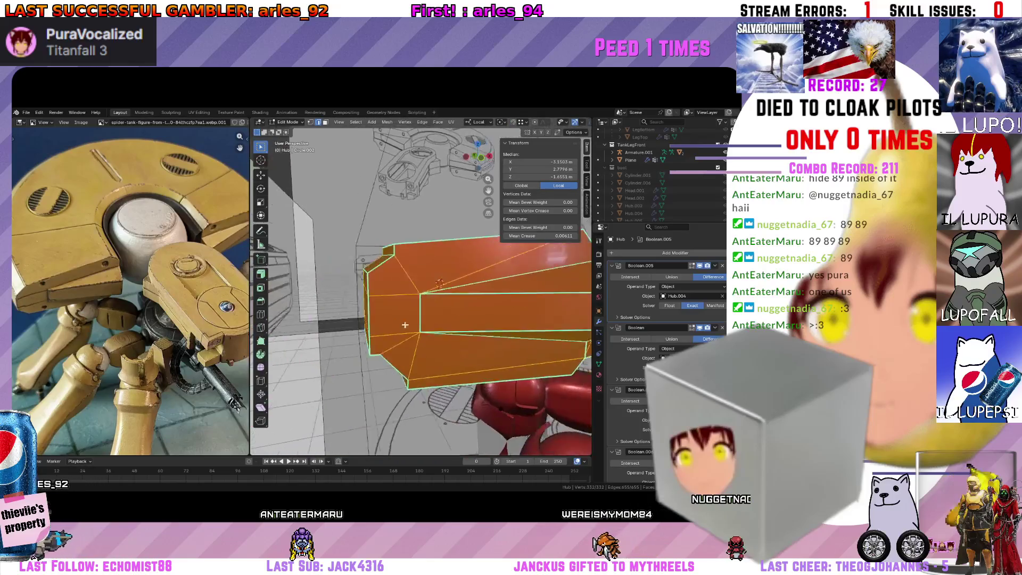
scroll(288, 348, up, 2)
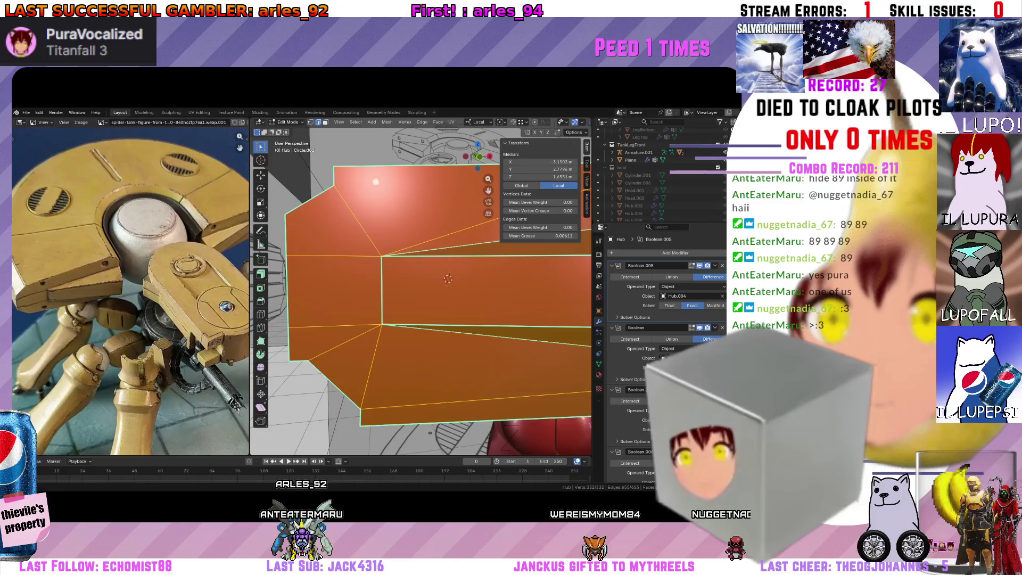
scroll(126, 308, up, 2)
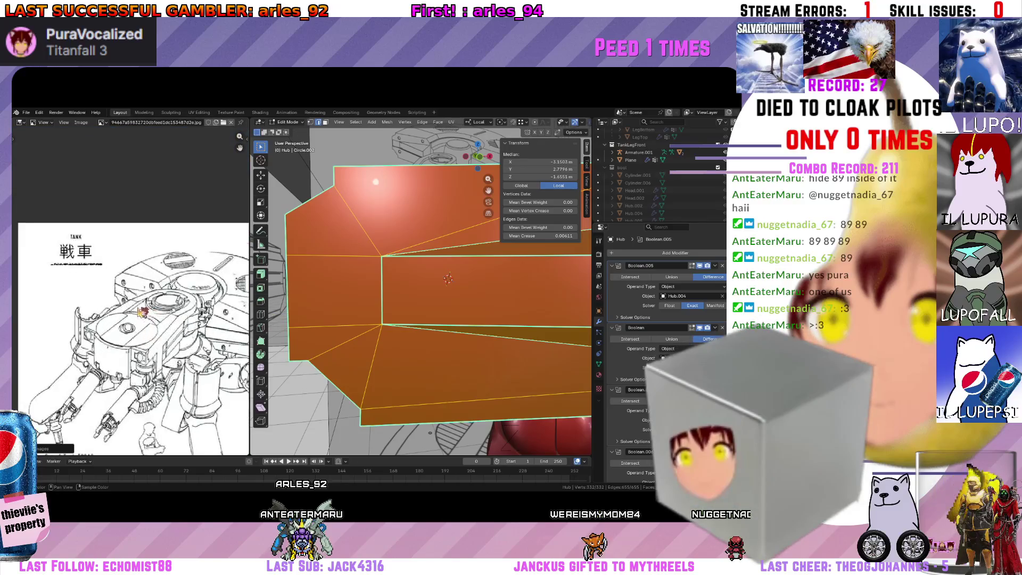
scroll(125, 308, up, 2)
scroll(102, 292, down, 2)
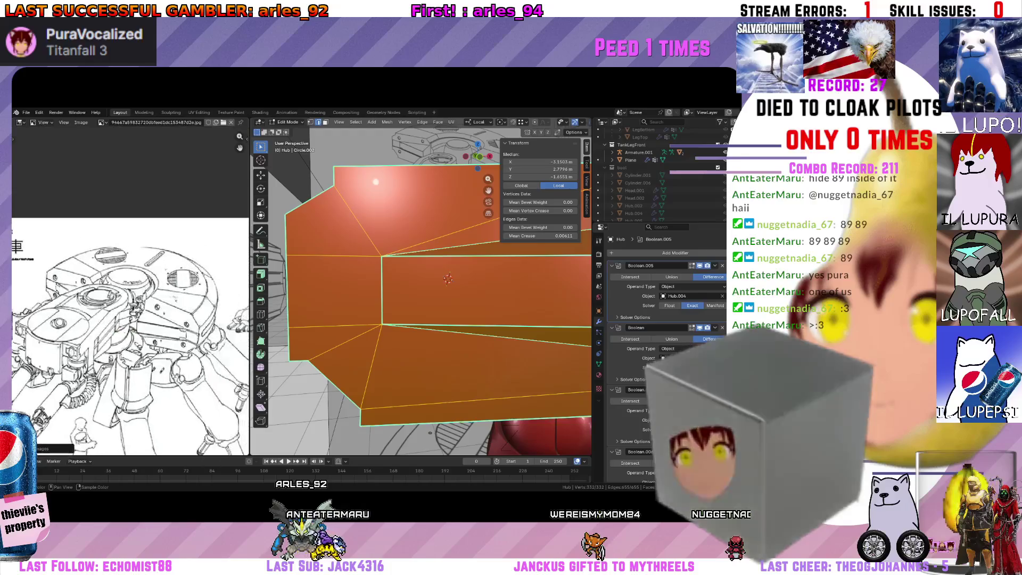
scroll(198, 339, up, 2)
scroll(210, 348, up, 2)
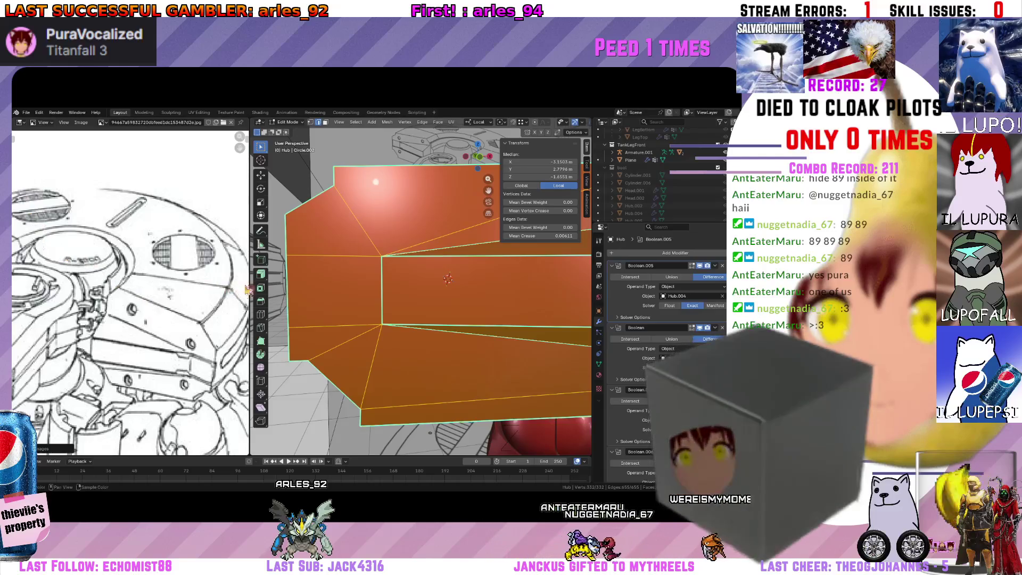
click(312, 258)
mouse_move(316, 317)
middle_down()
mouse_move(371, 322)
mouse_move(404, 353)
mouse_move(368, 311)
middle_up()
scroll(344, 319, down, 3)
Duplicate the selected geometry in place, clear the selection and return to object mode.
key(shift+d)
right_click(403, 353)
key(alt+a)
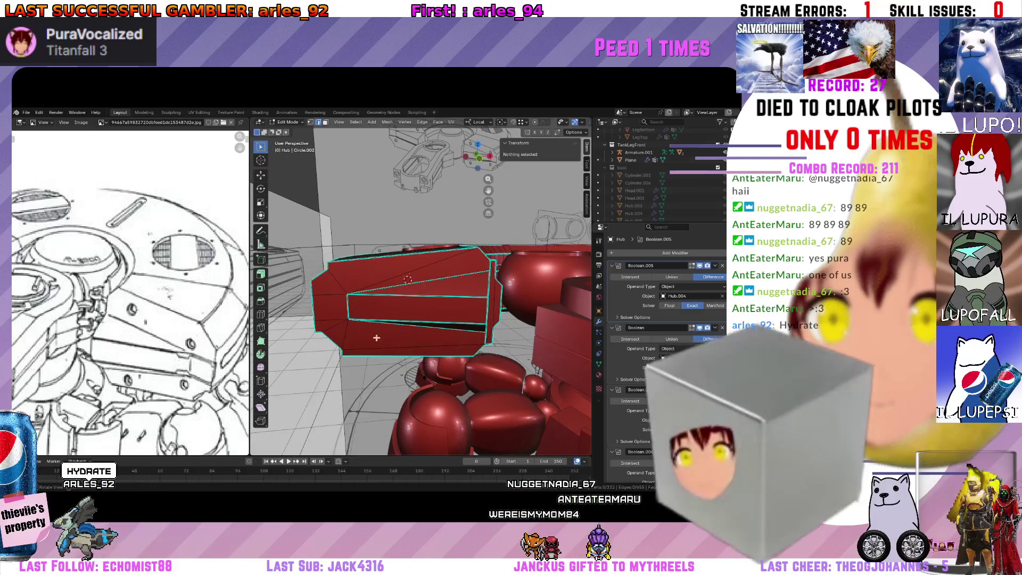
click(308, 299)
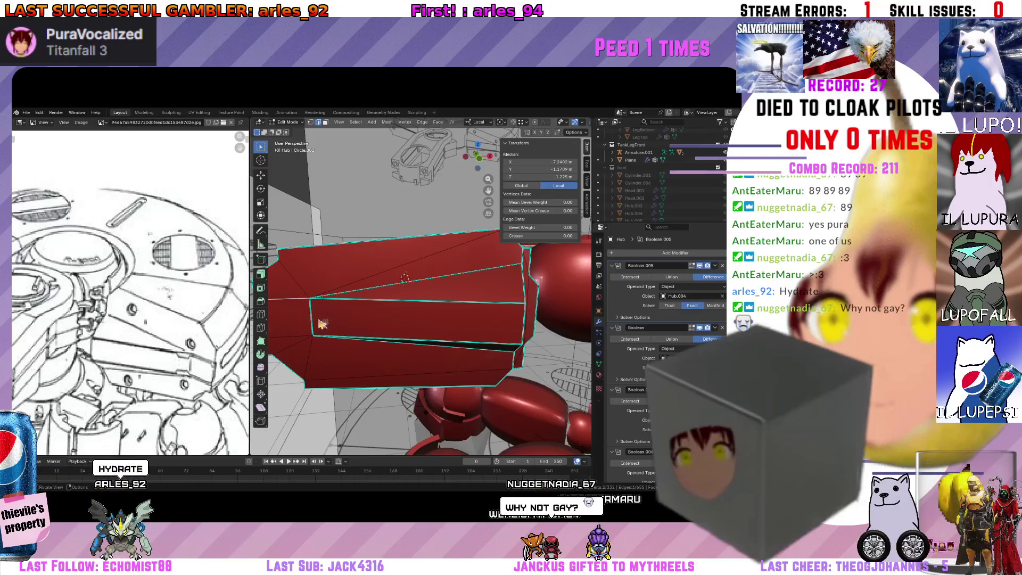
key(Tab)
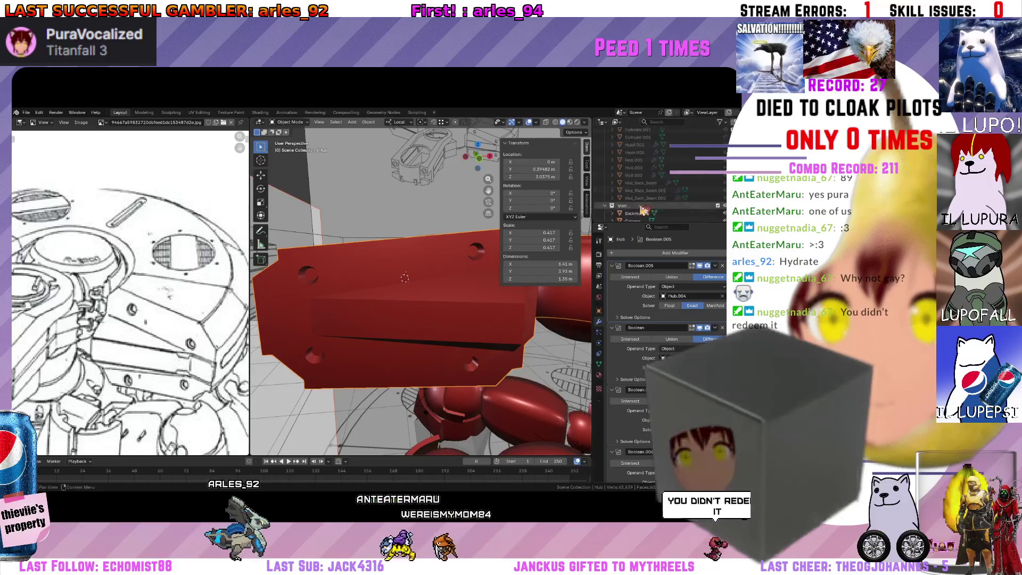
scroll(644, 210, up, 2)
scroll(643, 211, up, 2)
scroll(643, 210, up, 2)
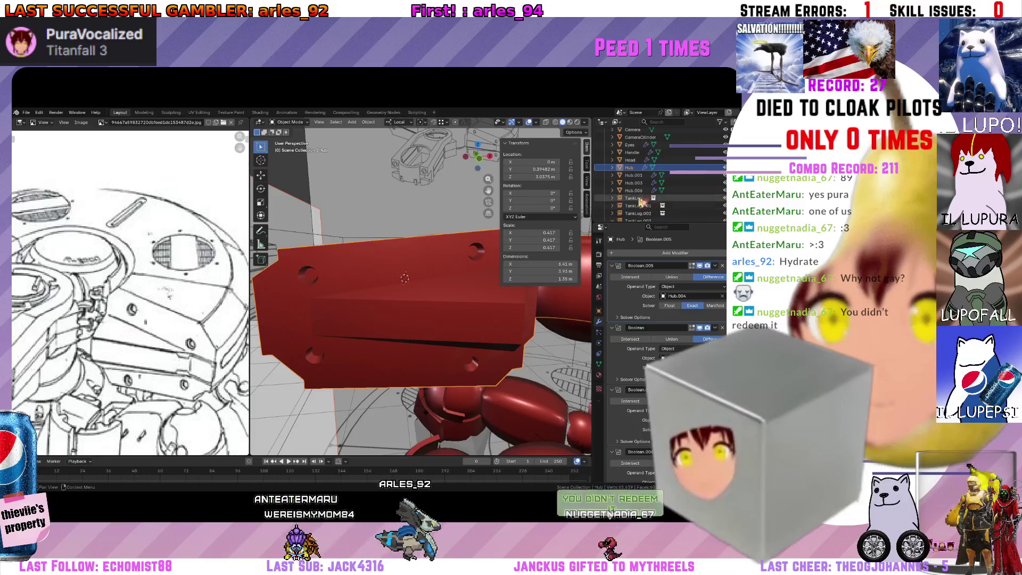
Edit Hub.004, select an edge and separate it into its own object with P > Selection.
click(643, 192)
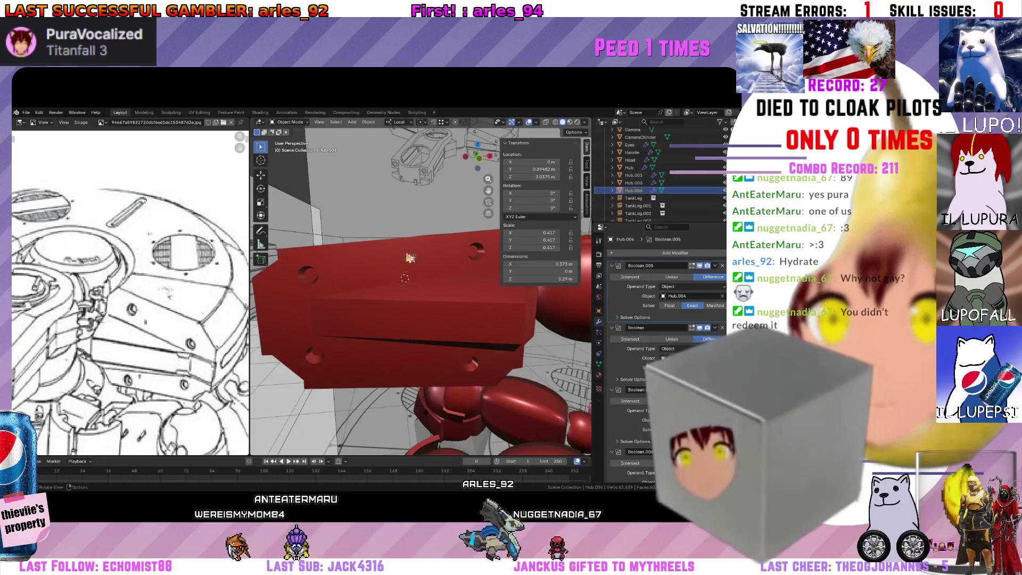
middle_drag(415, 320, 376, 360)
key(Tab)
click(391, 353)
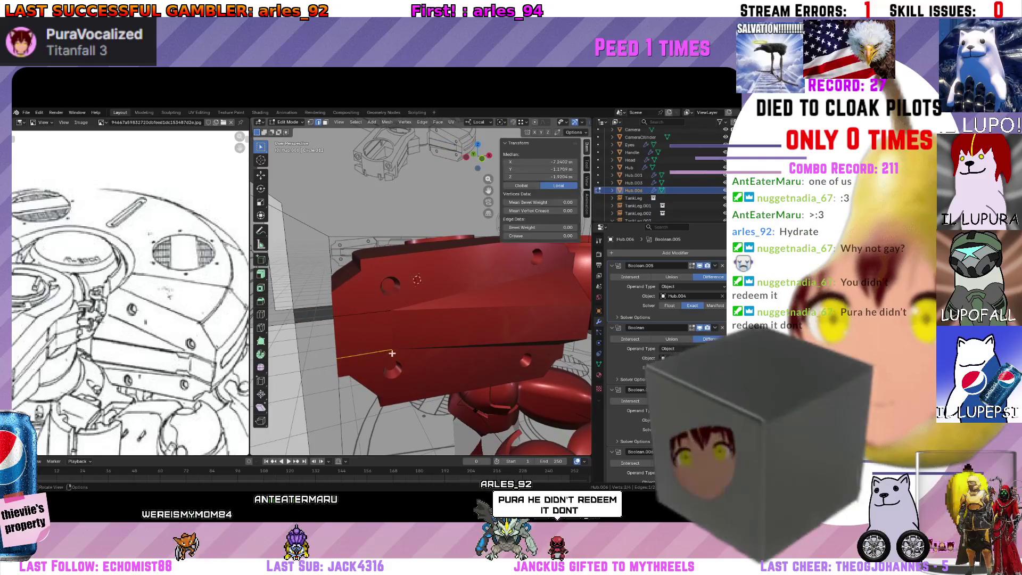
key(p)
click(391, 353)
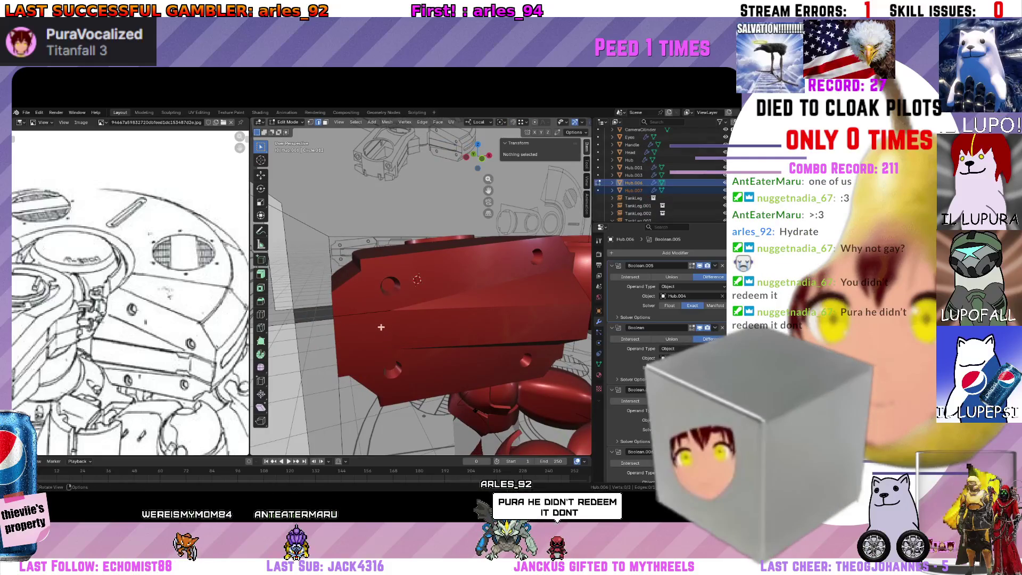
Select an edge of the red part and remove its top Boolean modifier.
middle_drag(381, 327, 376, 315)
click(376, 316)
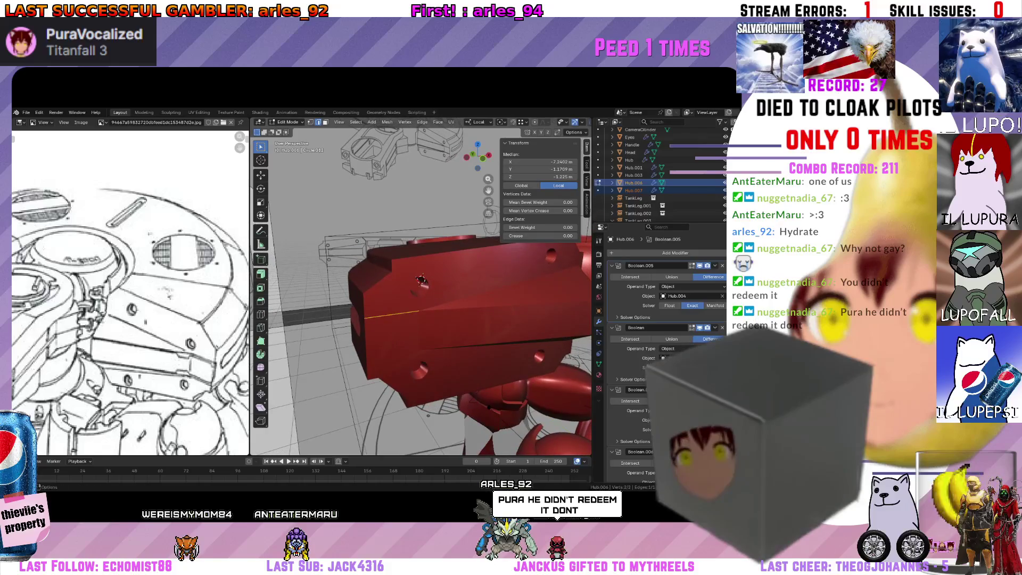
click(723, 265)
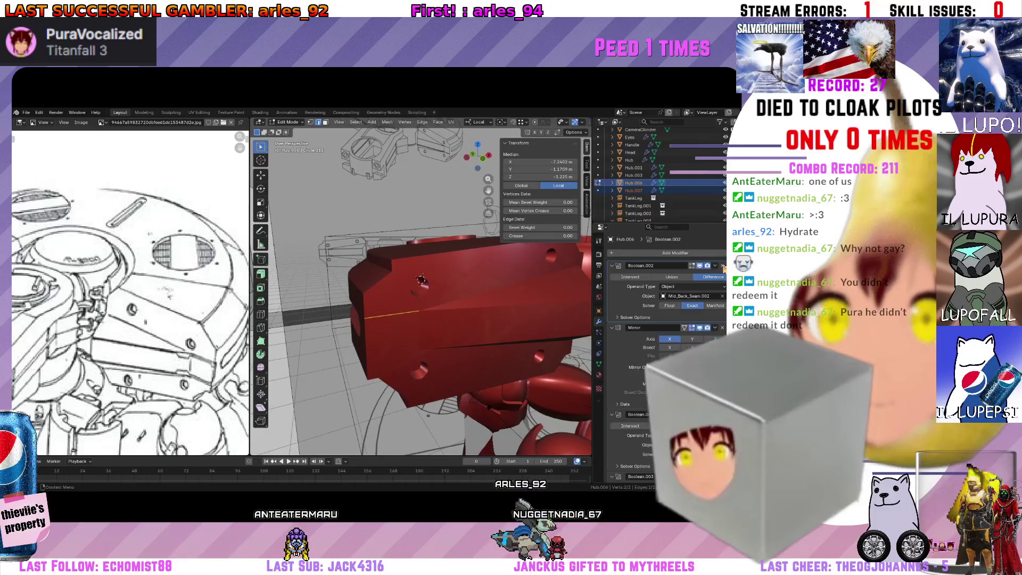
Remove the leftover Boolean and Mirror modifiers and give the edge object Skin and Subdivision Surface modifiers.
click(722, 266)
click(723, 266)
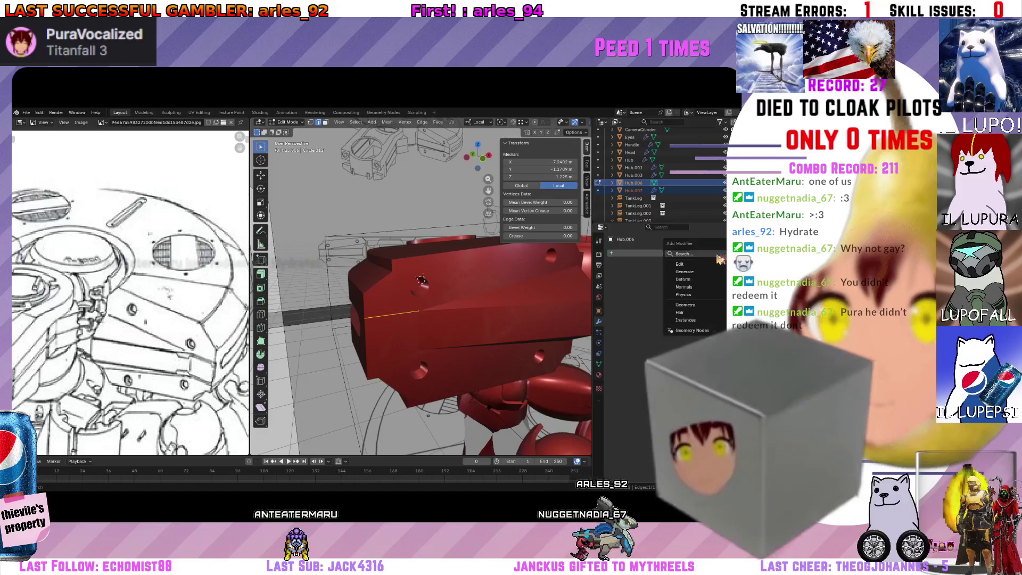
click(674, 253)
click(721, 260)
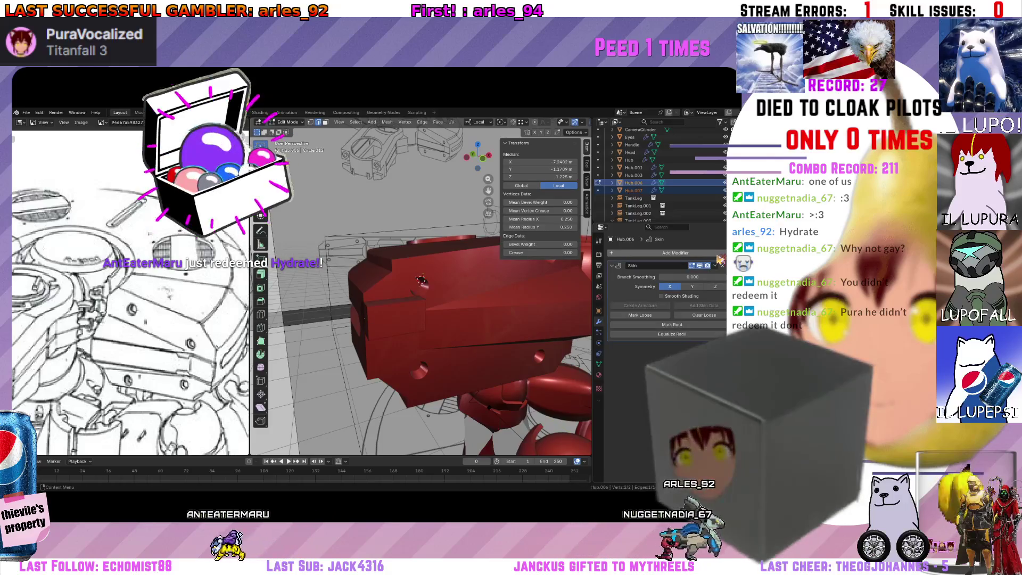
click(718, 257)
text(sub)
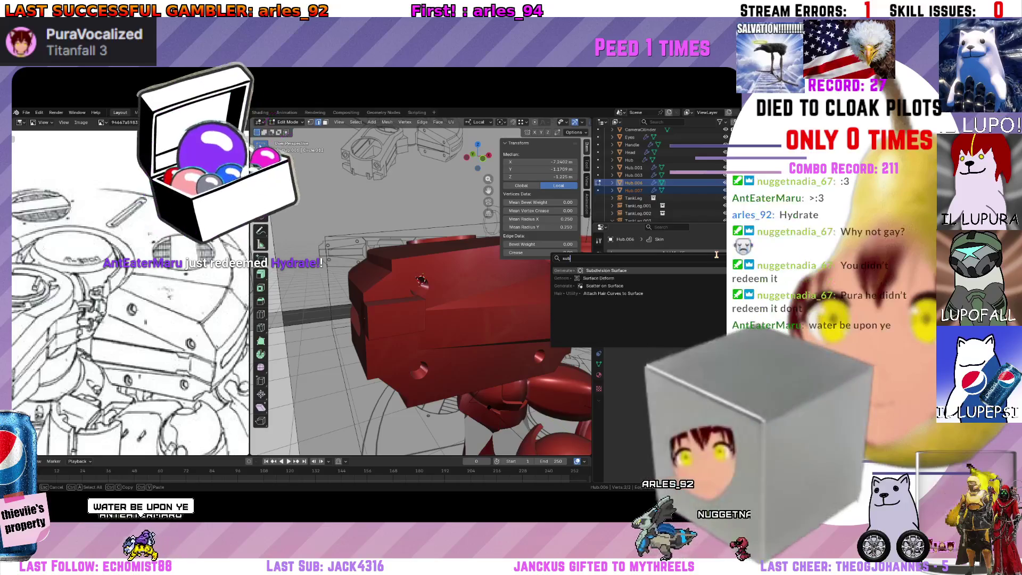
click(606, 277)
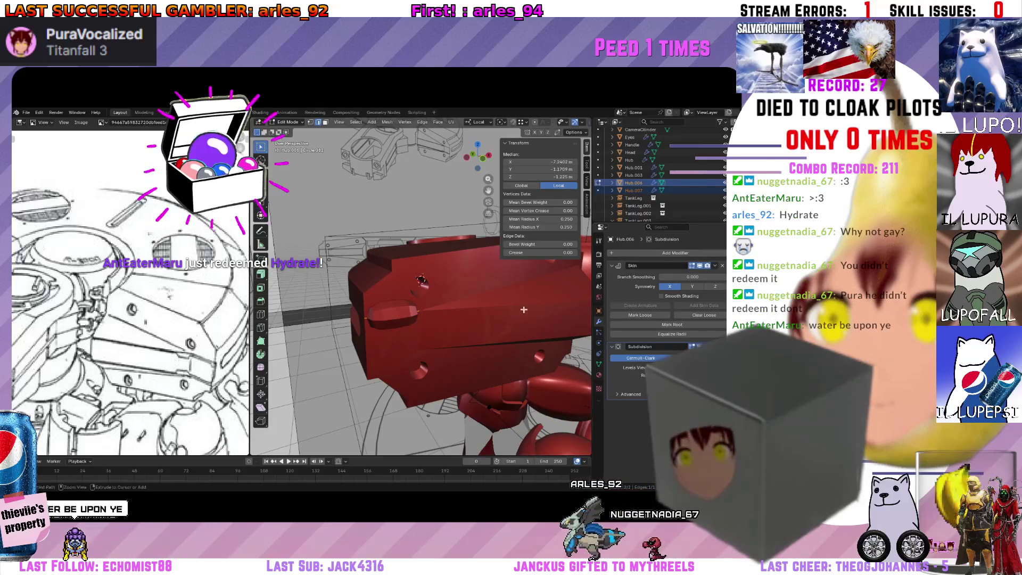
Shrink the skin radius so the edge becomes a thin rounded peg and check it in the hub's hole.
key(ctrl+a)
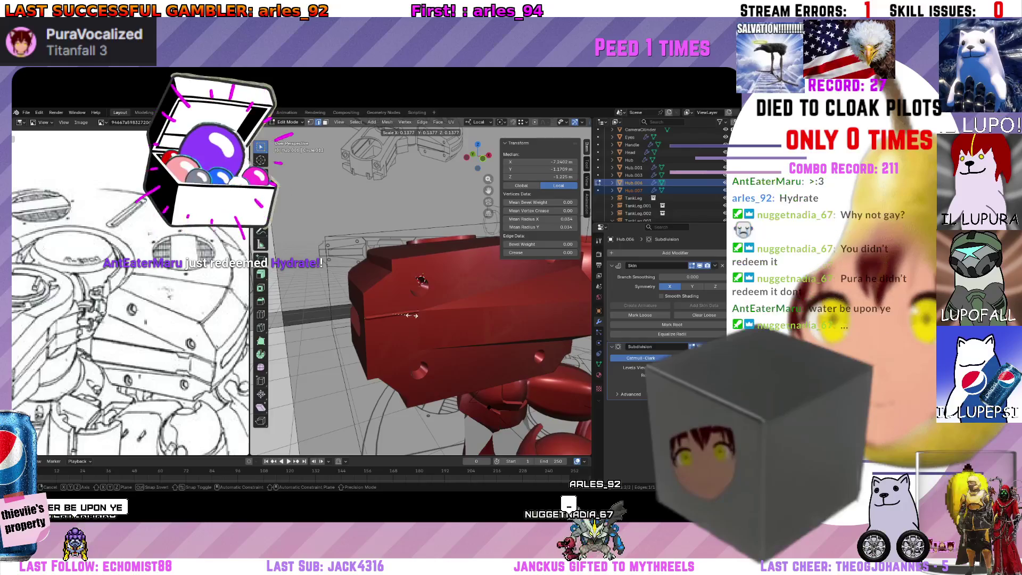
click(408, 315)
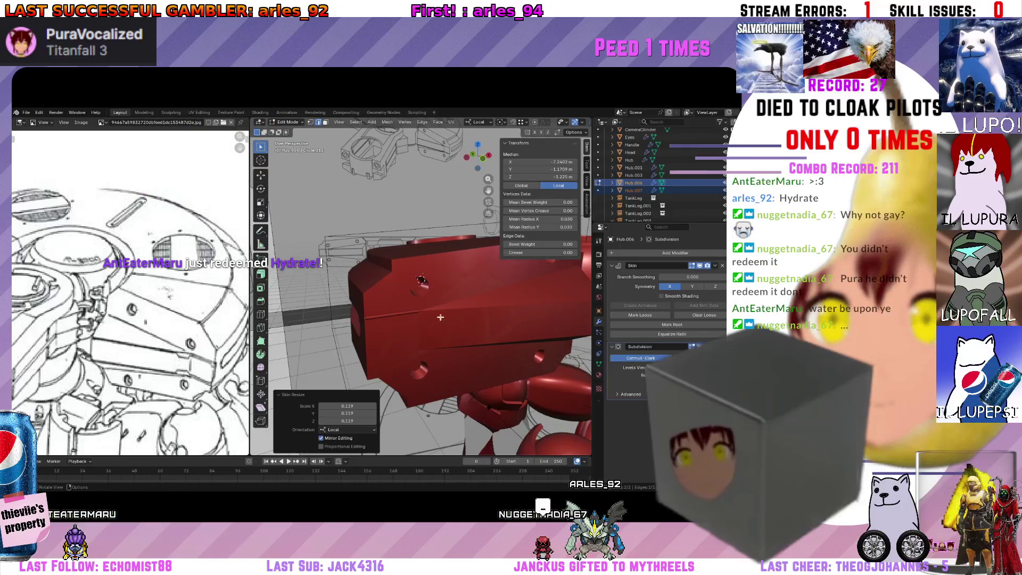
middle_drag(440, 317, 452, 315)
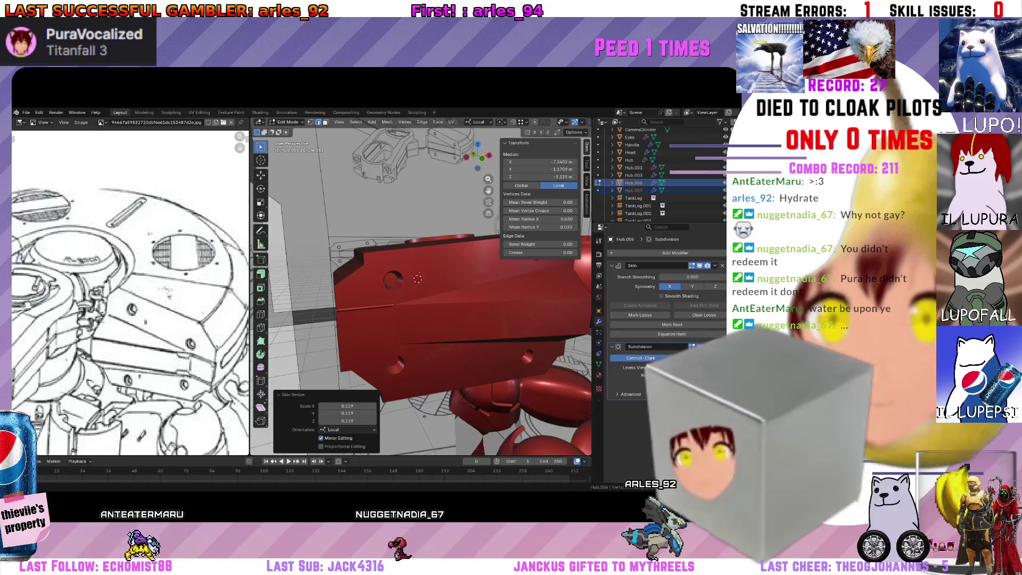
mouse_move(416, 319)
middle_down()
mouse_move(453, 345)
mouse_move(420, 298)
mouse_move(444, 298)
middle_up()
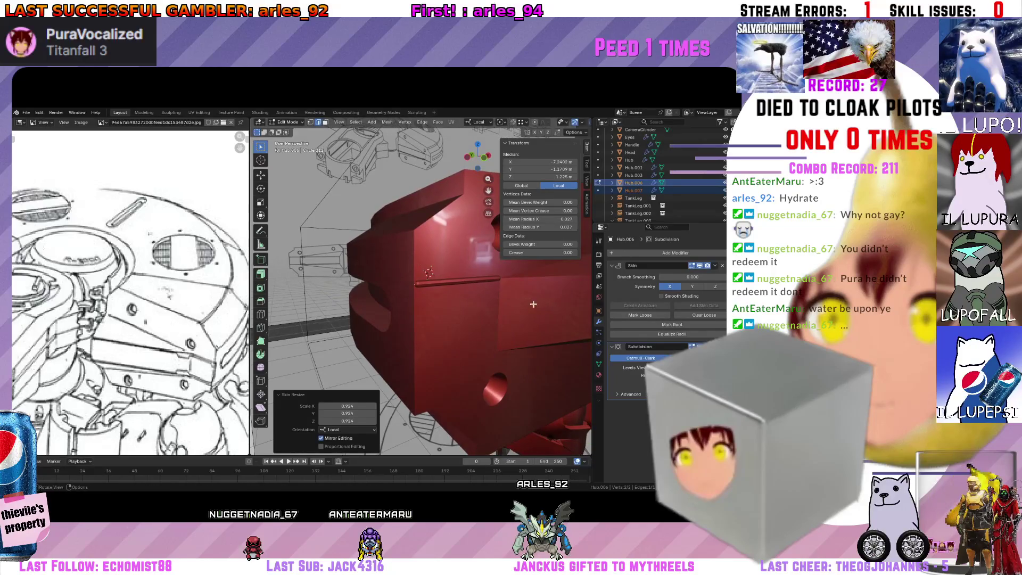
middle_drag(533, 304, 513, 303)
mouse_move(425, 297)
middle_down()
mouse_move(447, 309)
mouse_move(480, 304)
middle_up()
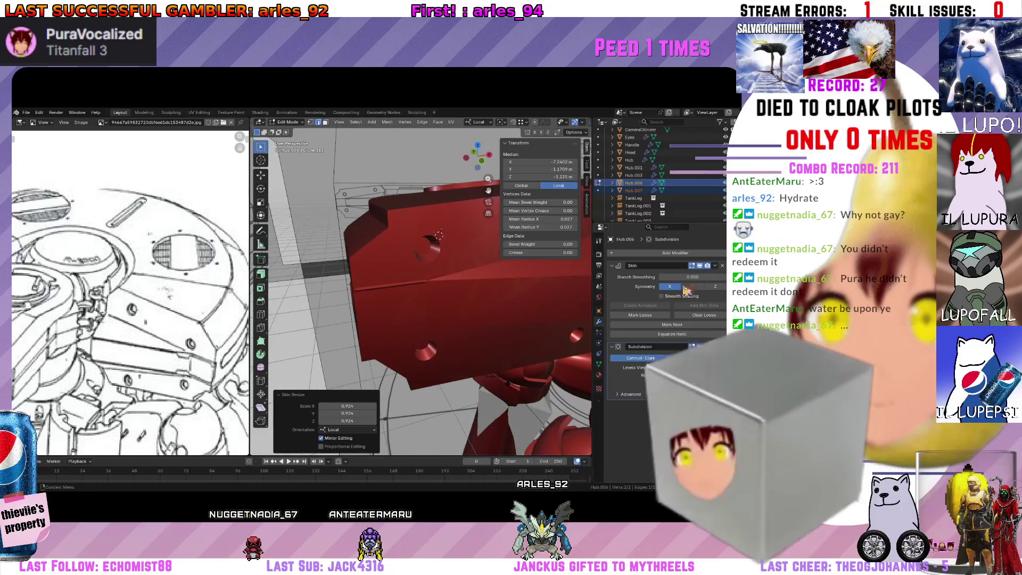
Select Hub.006, then make the main Hub object active again.
click(653, 186)
middle_drag(423, 287, 475, 290)
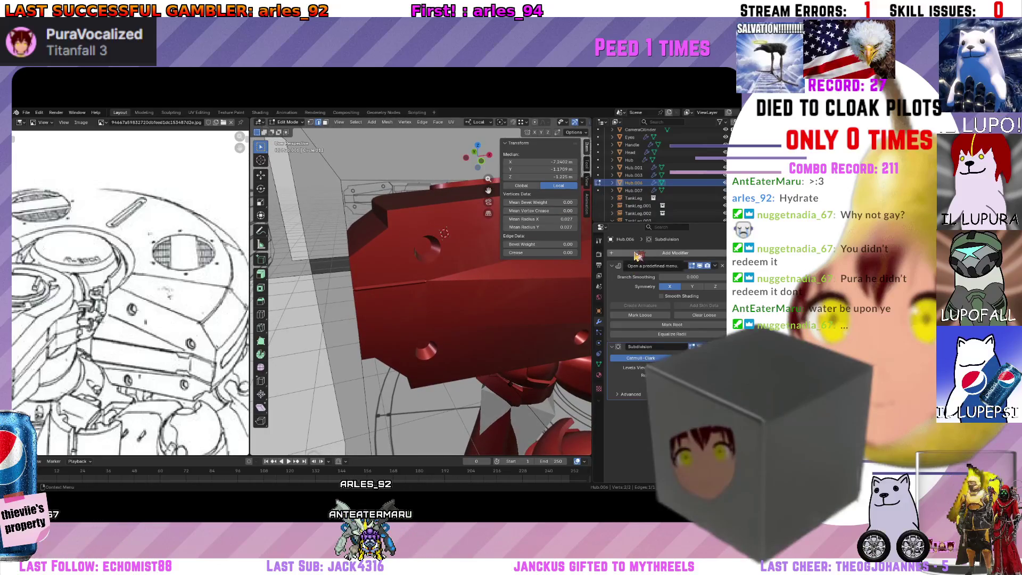
click(633, 160)
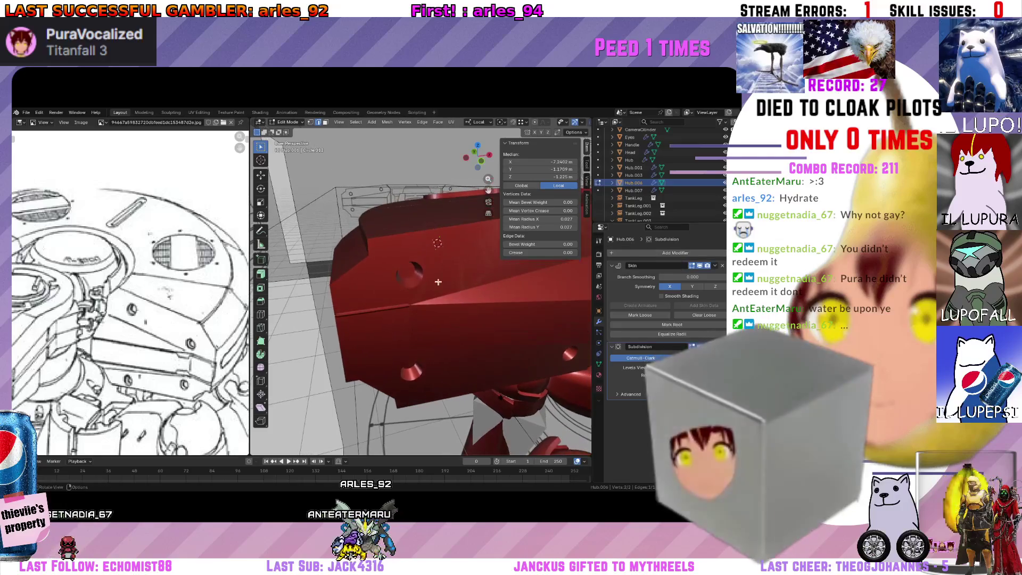
middle_drag(431, 263, 456, 278)
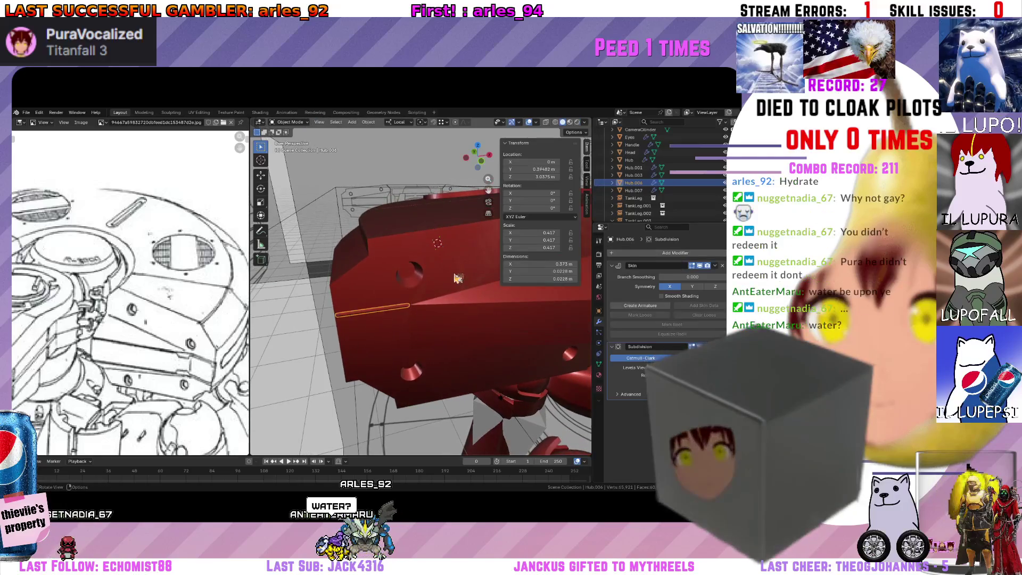
Add a Boolean.007 difference modifier to Hub with Hub.006 as its cutter, carving a thin side groove.
click(659, 254)
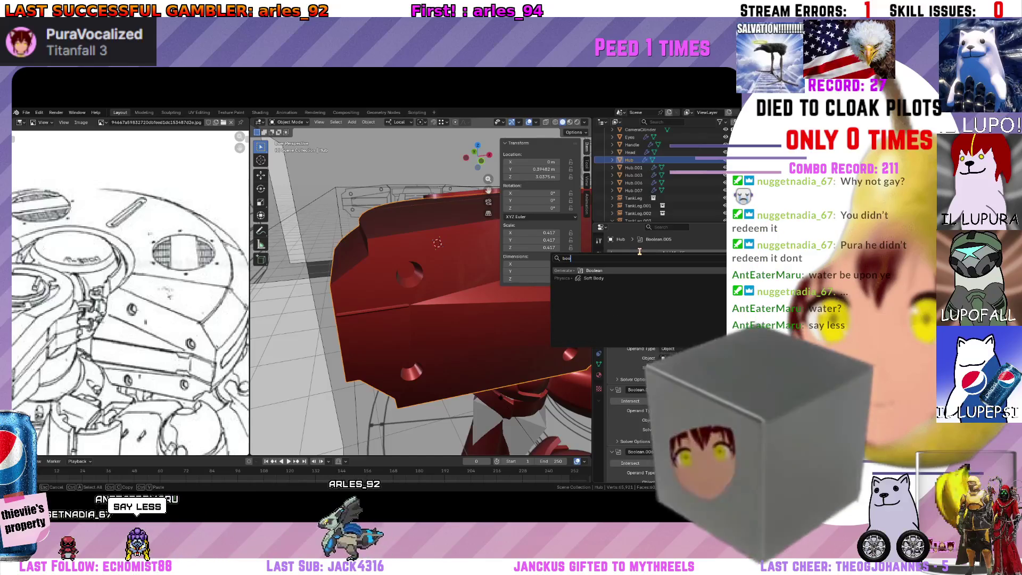
text(bo)
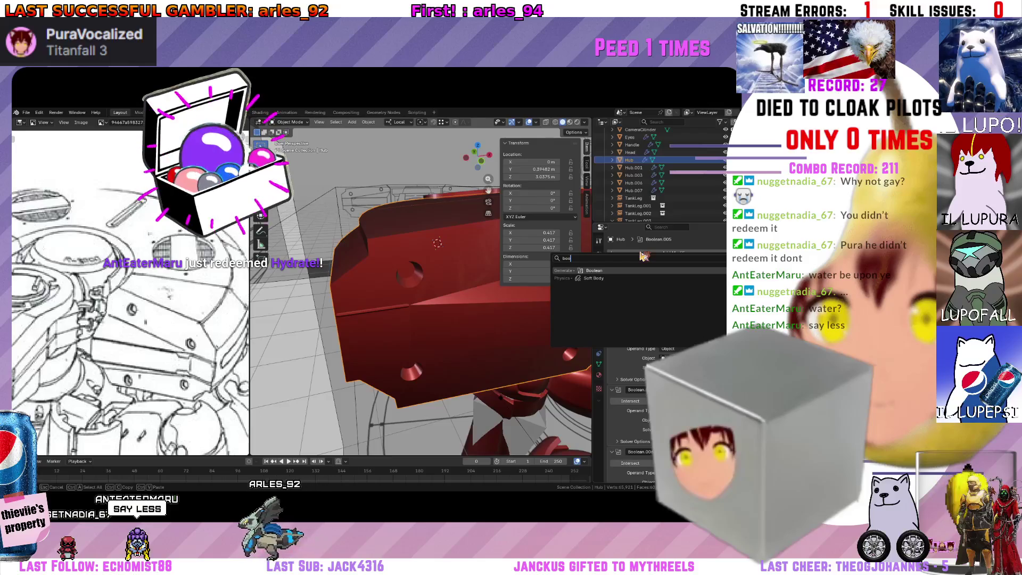
key(Return)
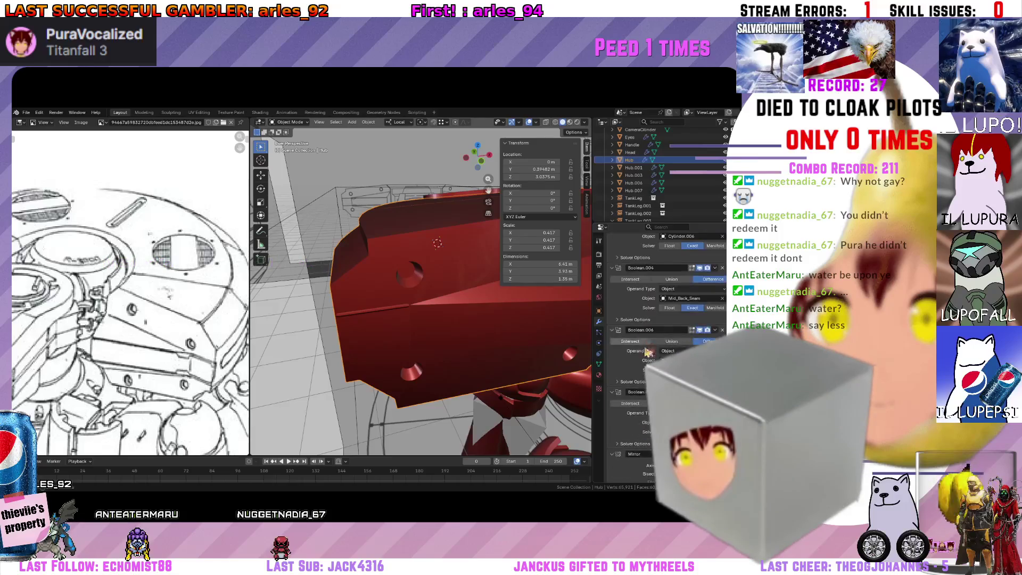
scroll(637, 336, down, 10)
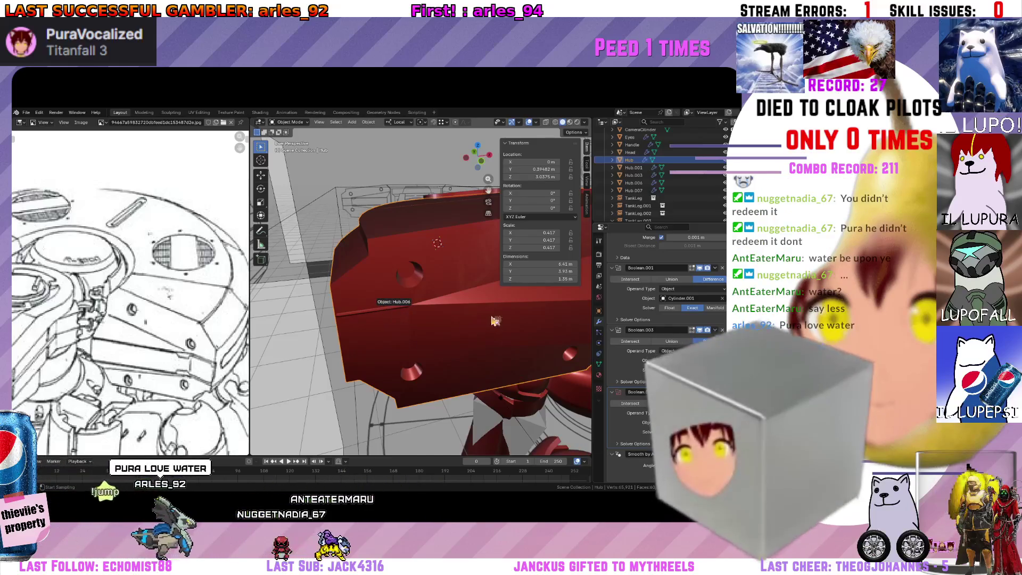
drag(495, 320, 495, 320)
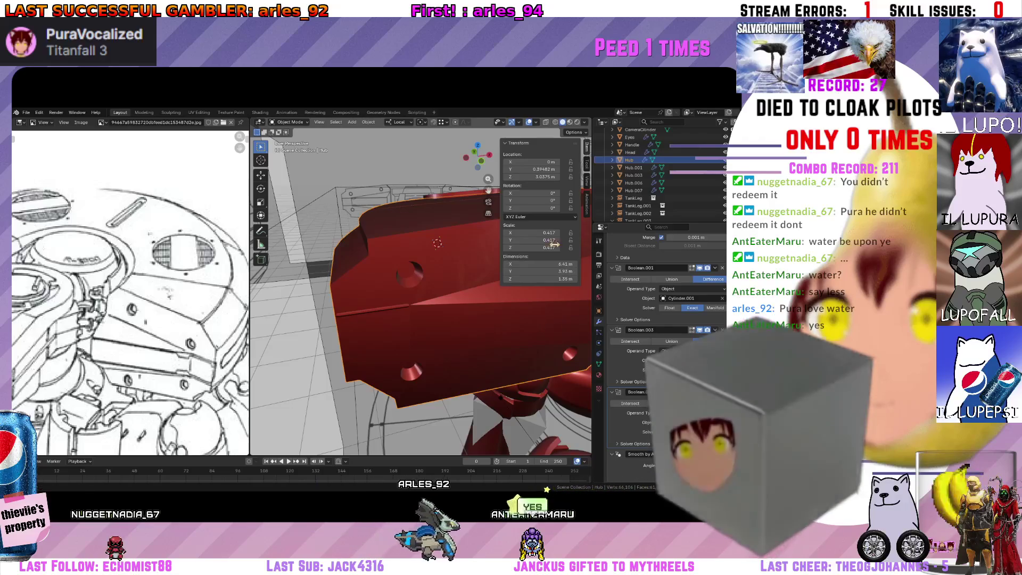
mouse_move(549, 328)
middle_down()
mouse_move(432, 336)
mouse_move(389, 320)
middle_up()
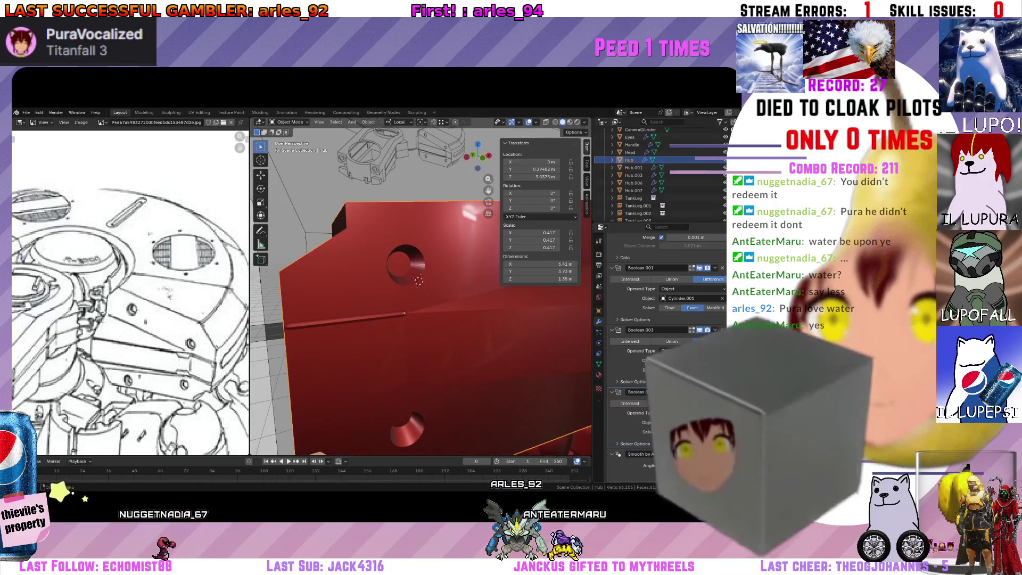
scroll(633, 413, down, 5)
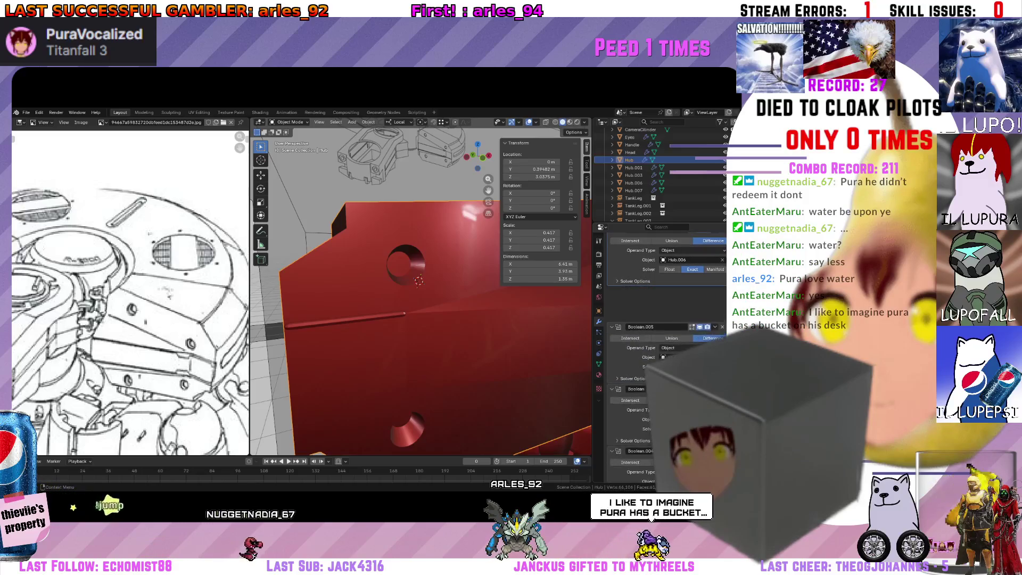
scroll(720, 285, up, 2)
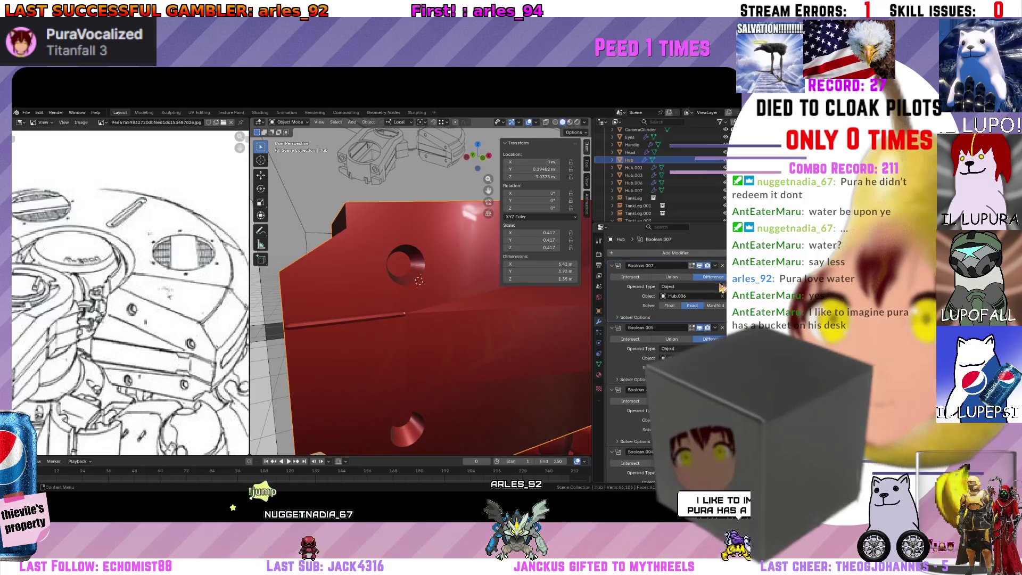
mouse_move(448, 305)
middle_down()
mouse_move(429, 316)
mouse_move(444, 304)
mouse_move(459, 309)
mouse_move(415, 314)
mouse_move(398, 346)
mouse_move(447, 319)
middle_up()
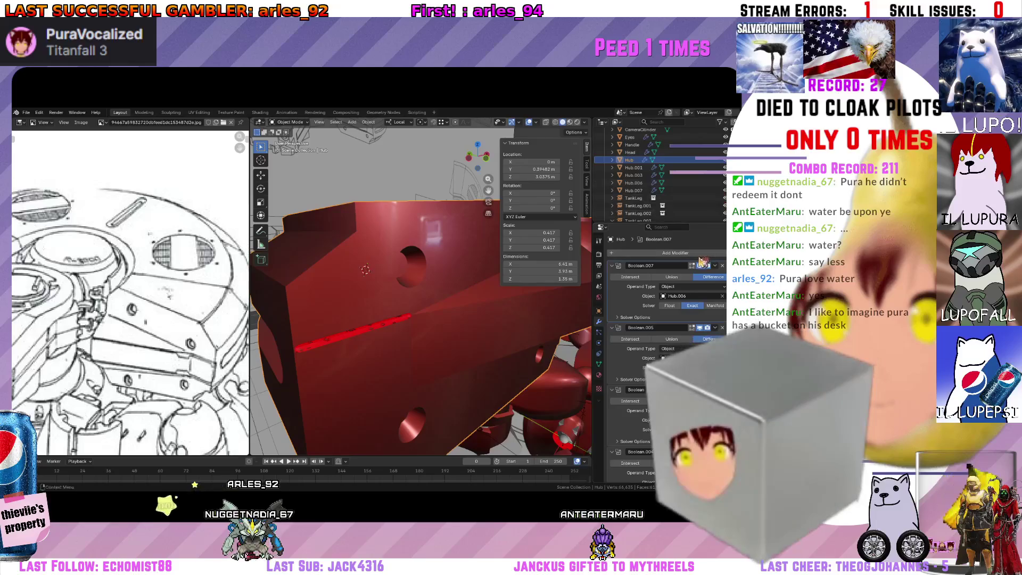
scroll(701, 204, up, 3)
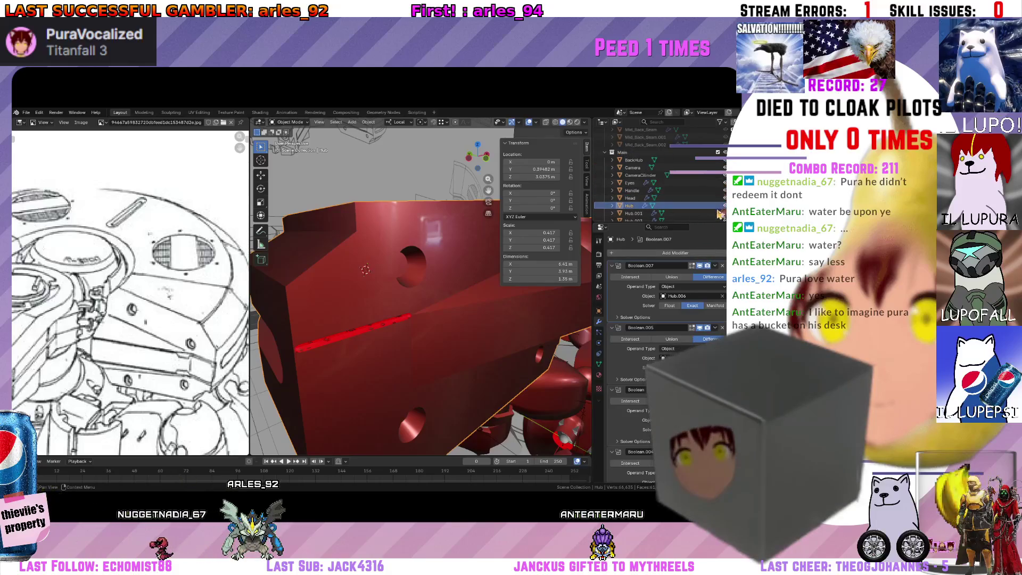
Switch Hub's Boolean.007 cut to the Exact solver and save the ShootTank file.
click(711, 183)
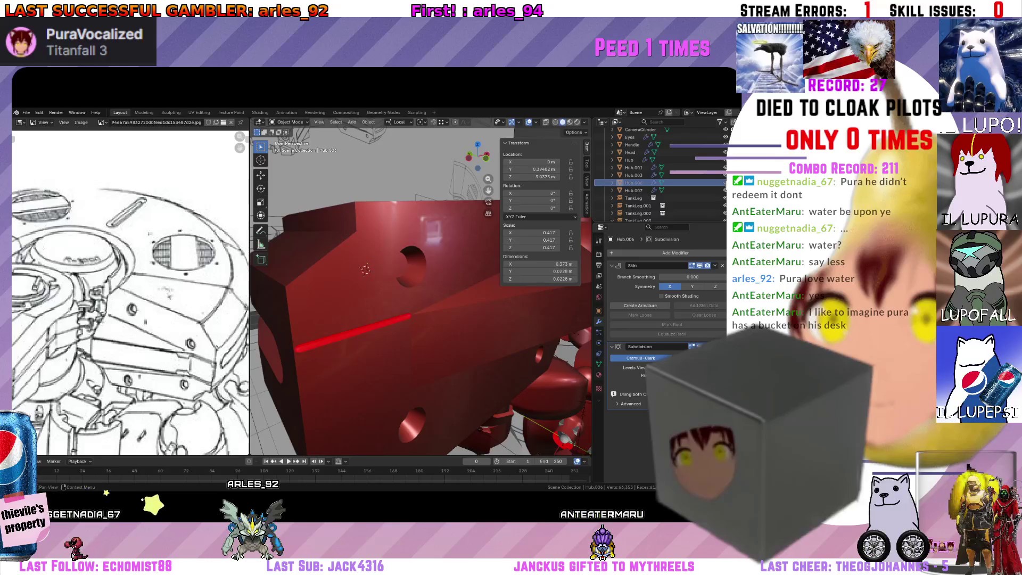
mouse_move(365, 269)
middle_down()
mouse_move(368, 288)
mouse_move(394, 311)
mouse_move(495, 311)
middle_up()
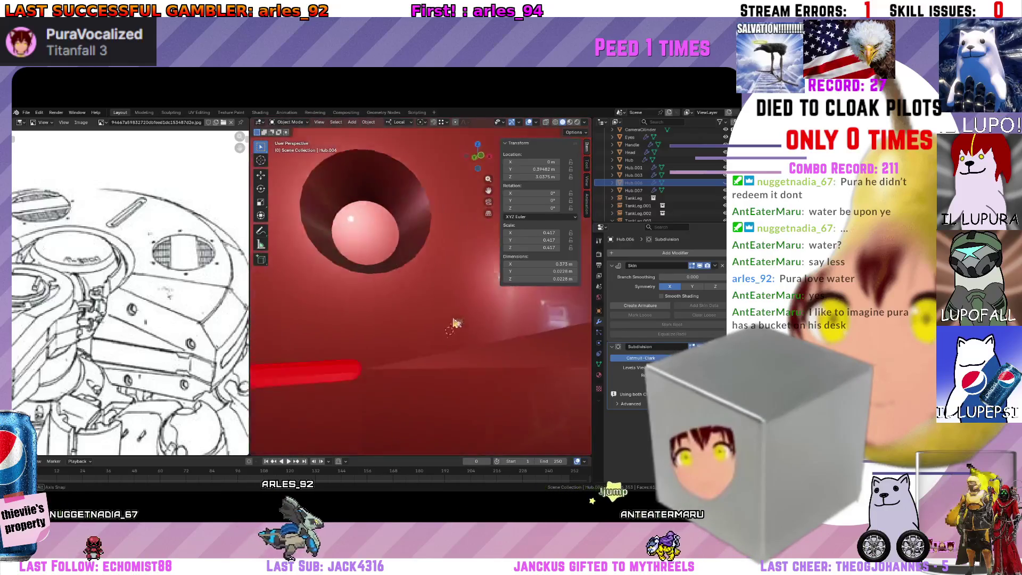
click(472, 312)
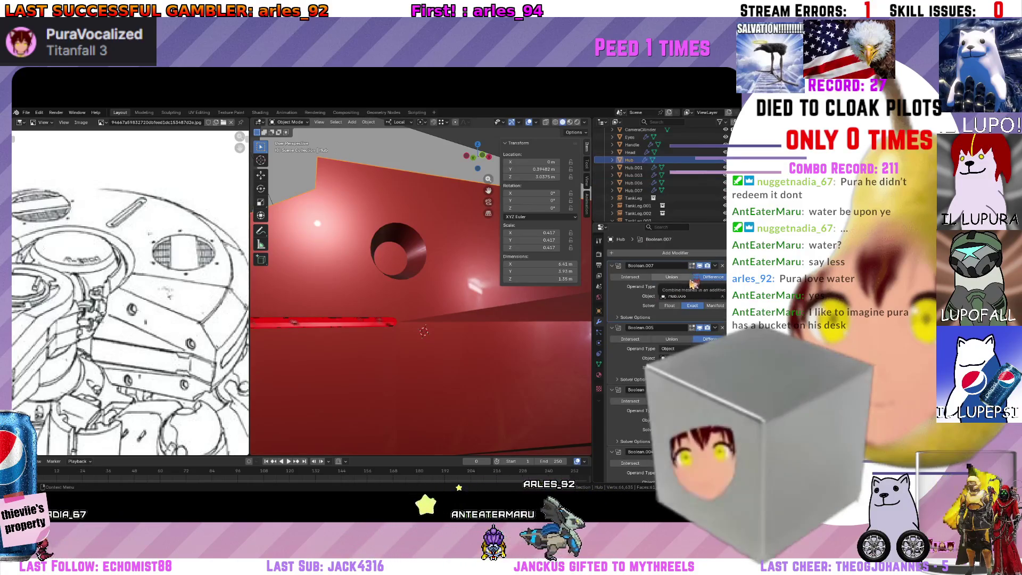
click(685, 304)
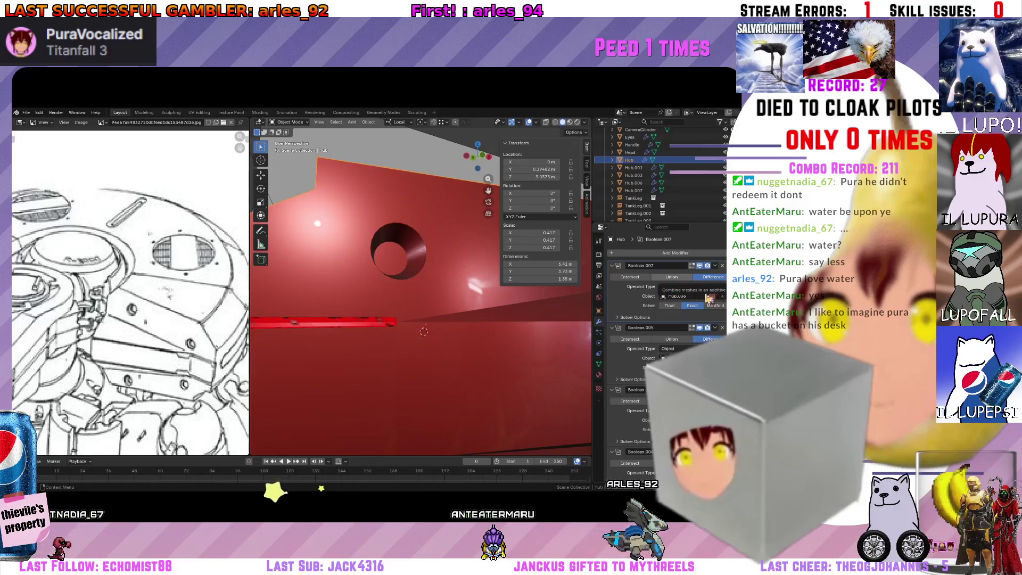
middle_drag(511, 335, 449, 368)
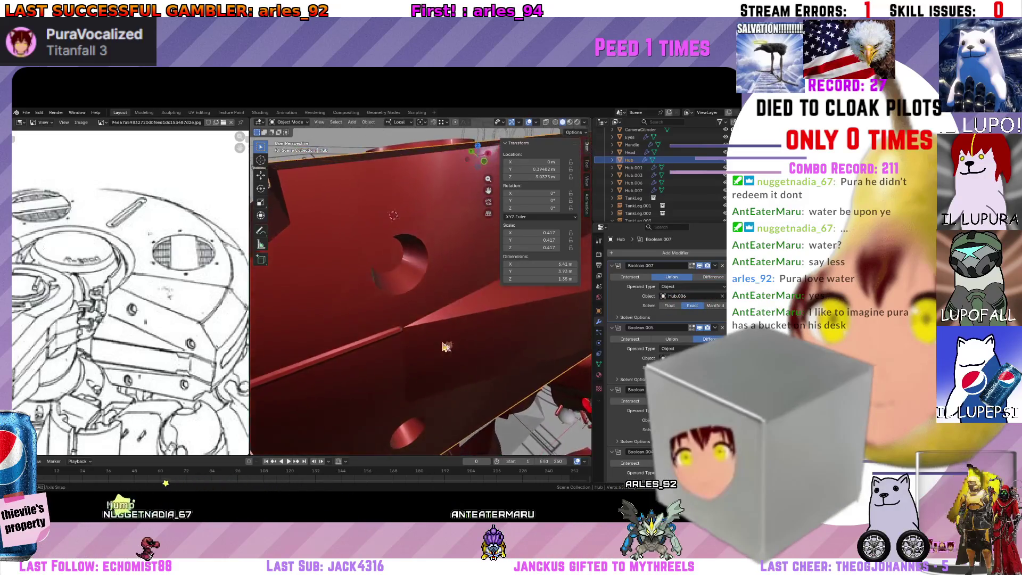
key(ctrl+s)
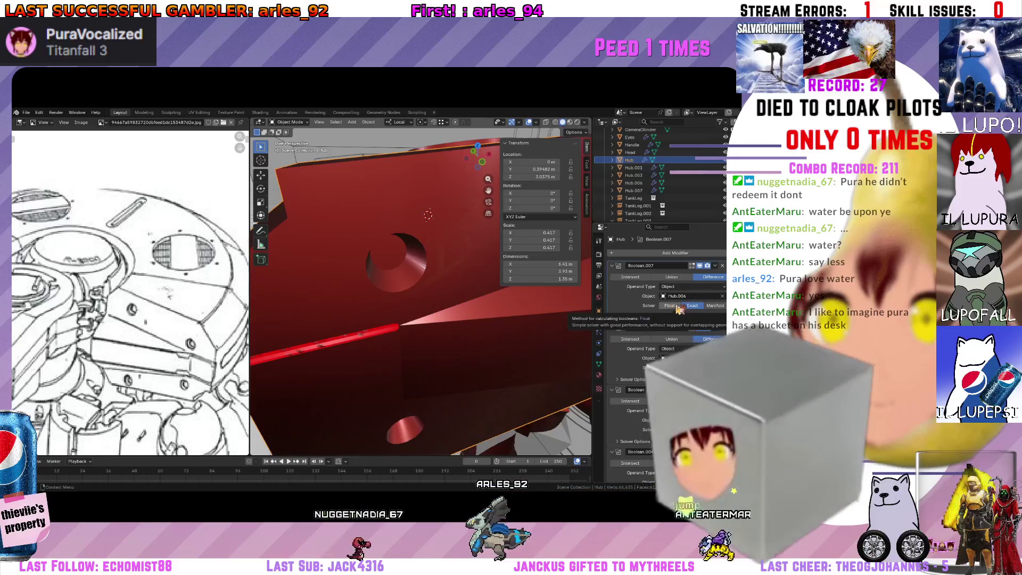
Look at Boolean.007's operand type choices and expand its Solver Options.
click(681, 288)
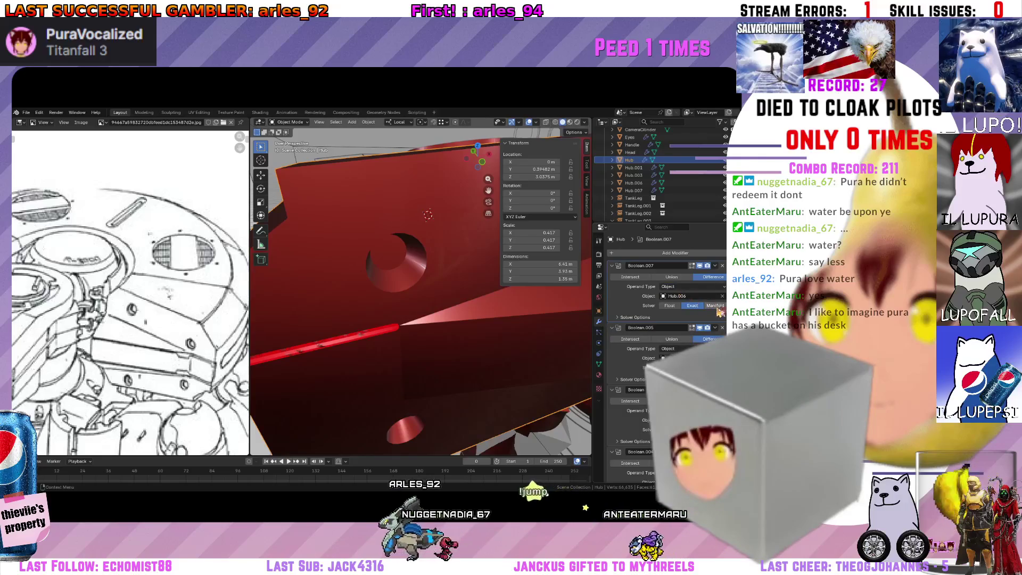
click(641, 318)
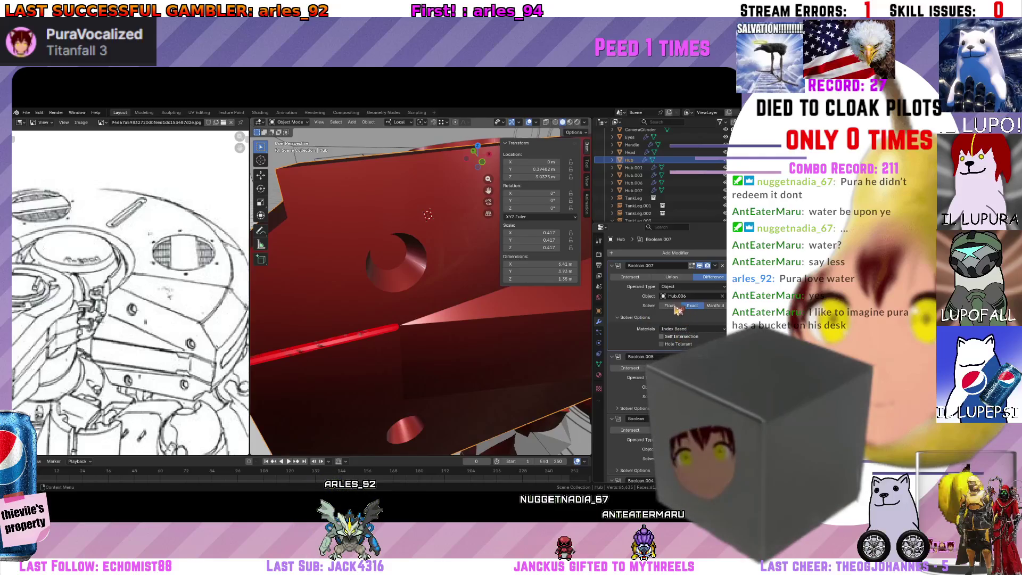
middle_drag(424, 348, 685, 342)
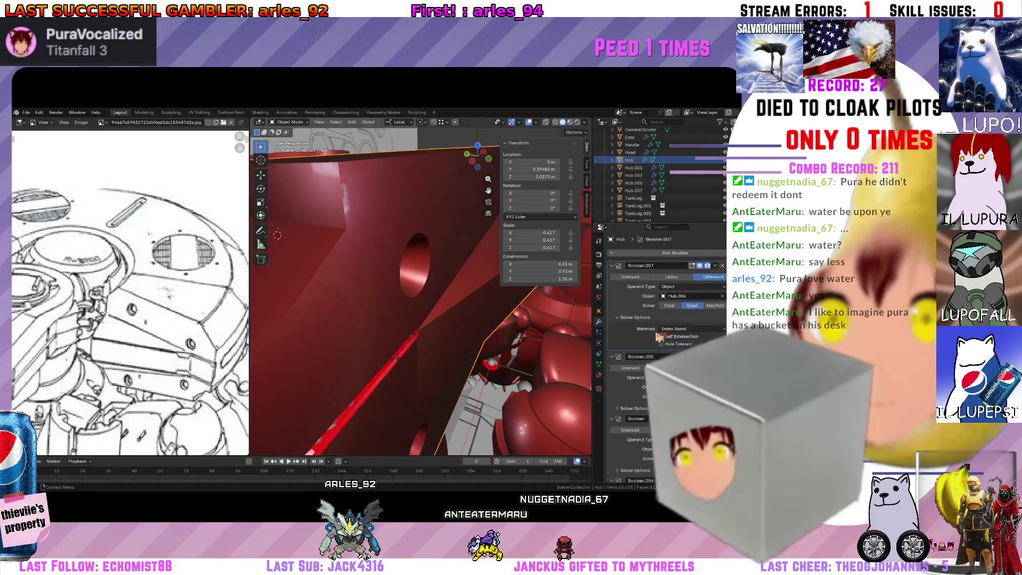
mouse_move(524, 330)
middle_down()
mouse_move(480, 315)
mouse_move(604, 318)
mouse_move(448, 361)
mouse_move(413, 286)
middle_up()
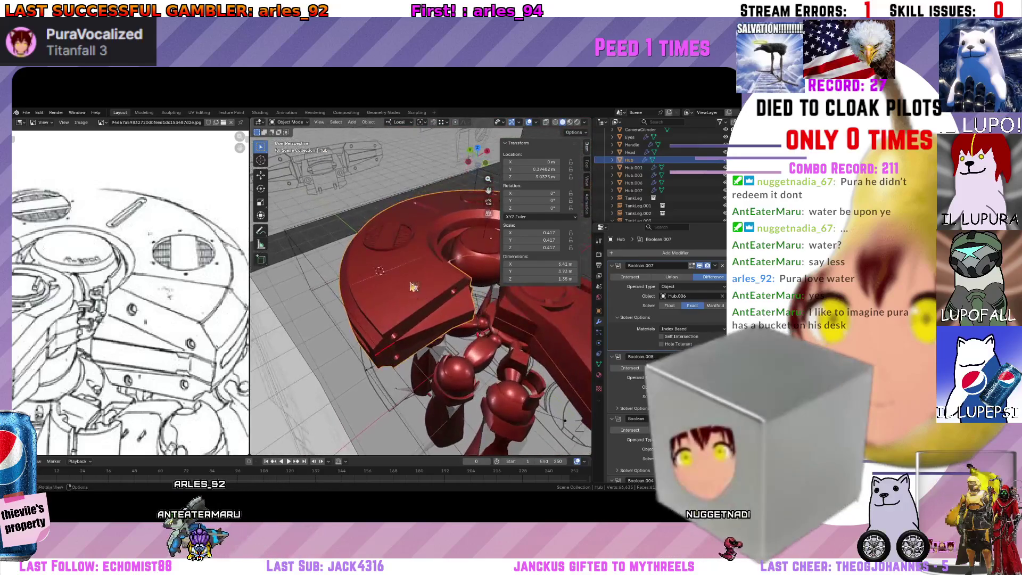
In Edit Mode select all hub faces and recalculate normals outside, then return to Object Mode.
click(366, 124)
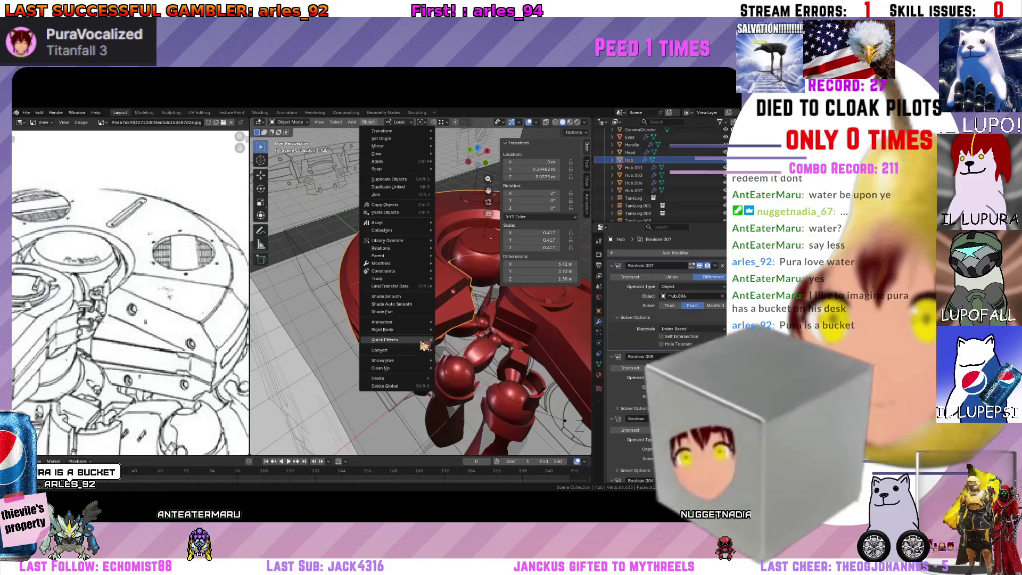
click(276, 121)
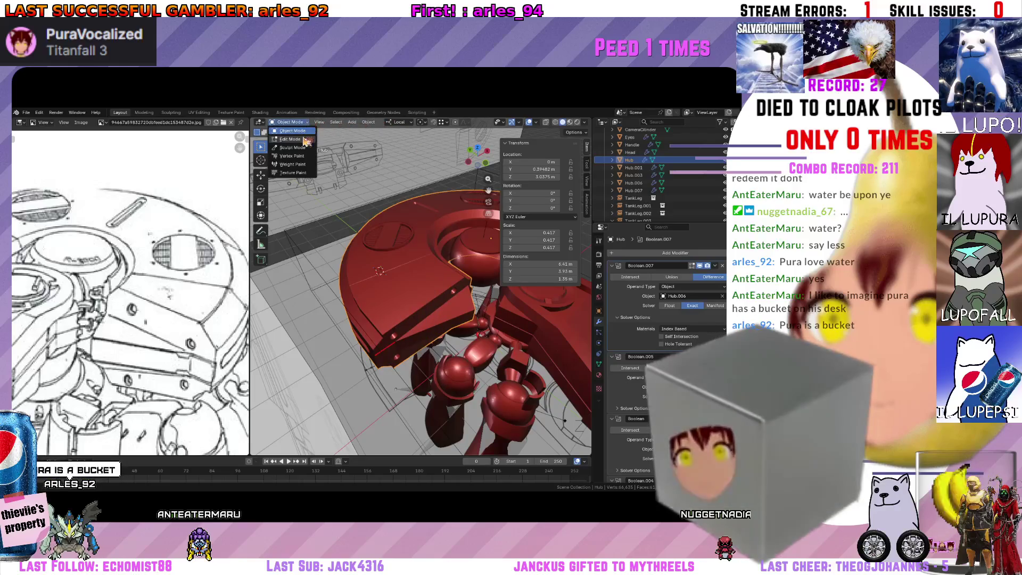
click(284, 140)
key(a)
click(439, 122)
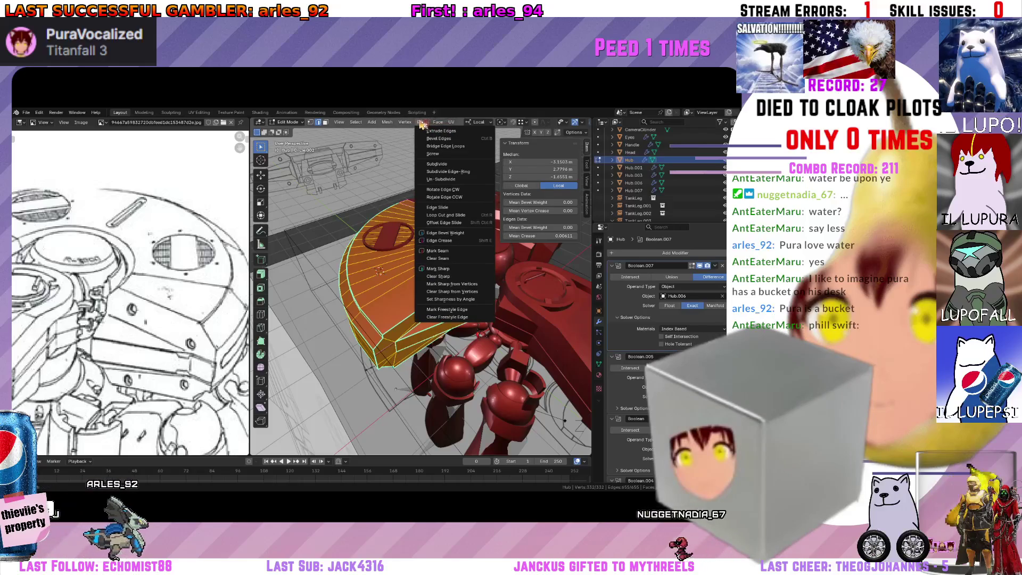
click(421, 126)
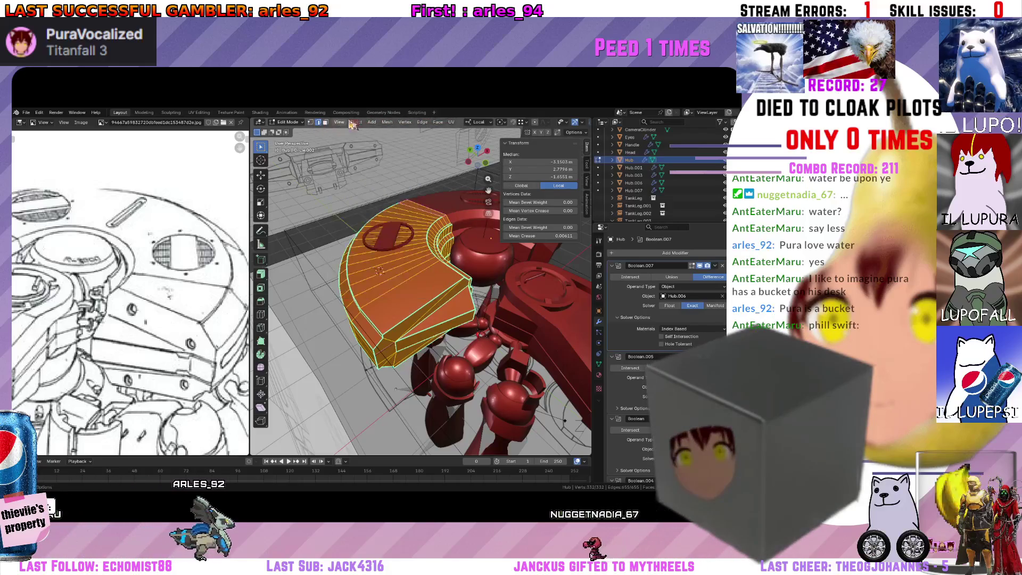
click(391, 124)
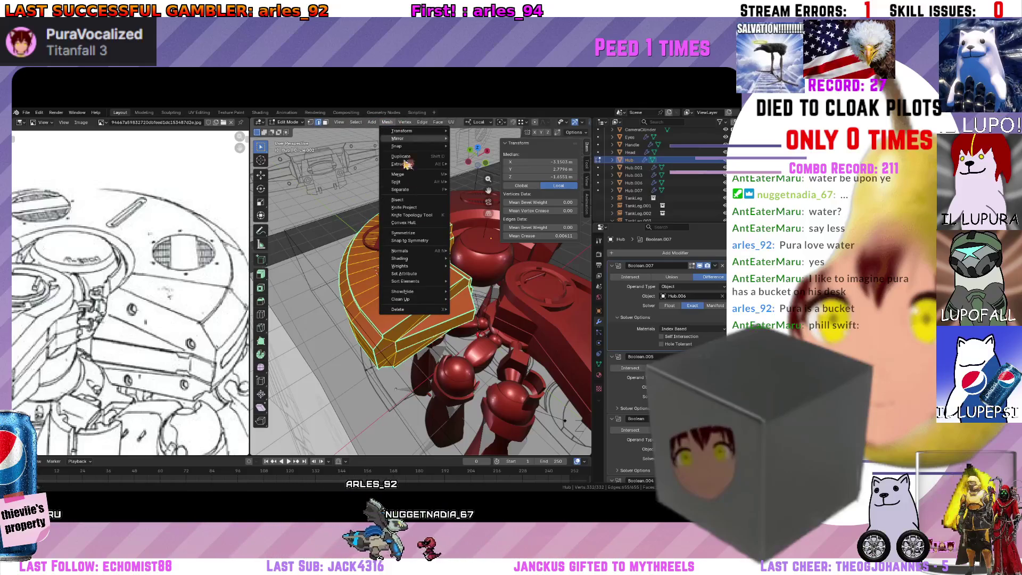
mouse_move(411, 251)
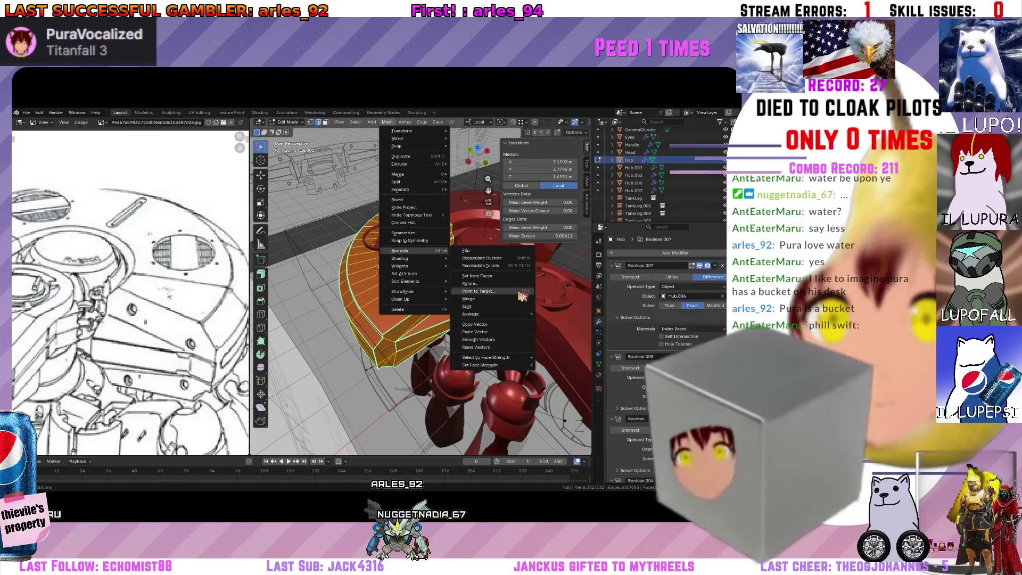
click(516, 262)
mouse_move(516, 262)
middle_down()
mouse_move(378, 396)
mouse_move(358, 353)
middle_up()
scroll(377, 396, up, 4)
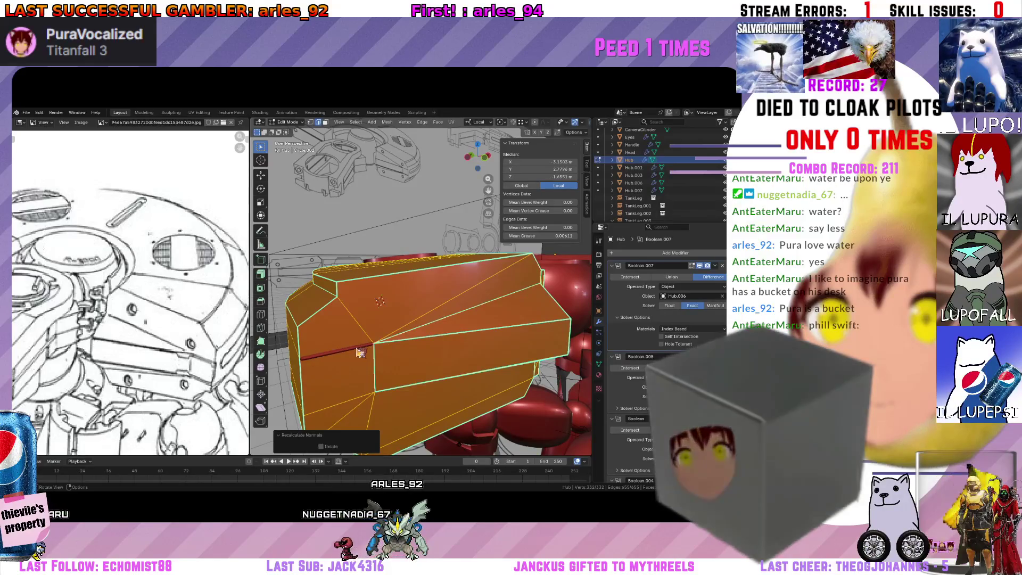
key(Tab)
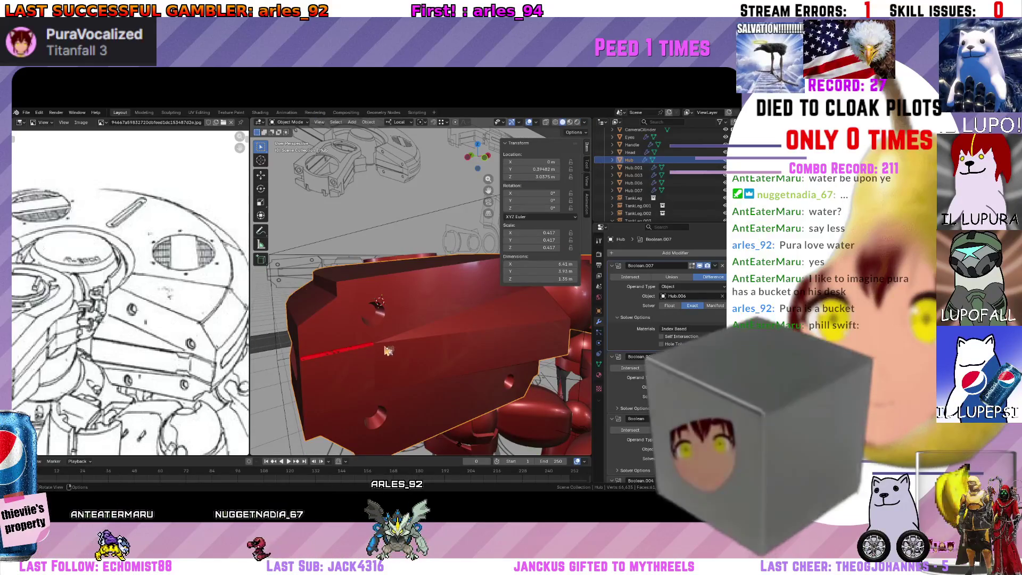
Reorder the modifier stack so Boolean.005 sits above Boolean.007, undoing a stray Ctrl+A.
mouse_move(359, 352)
middle_down()
mouse_move(377, 335)
mouse_move(368, 352)
middle_up()
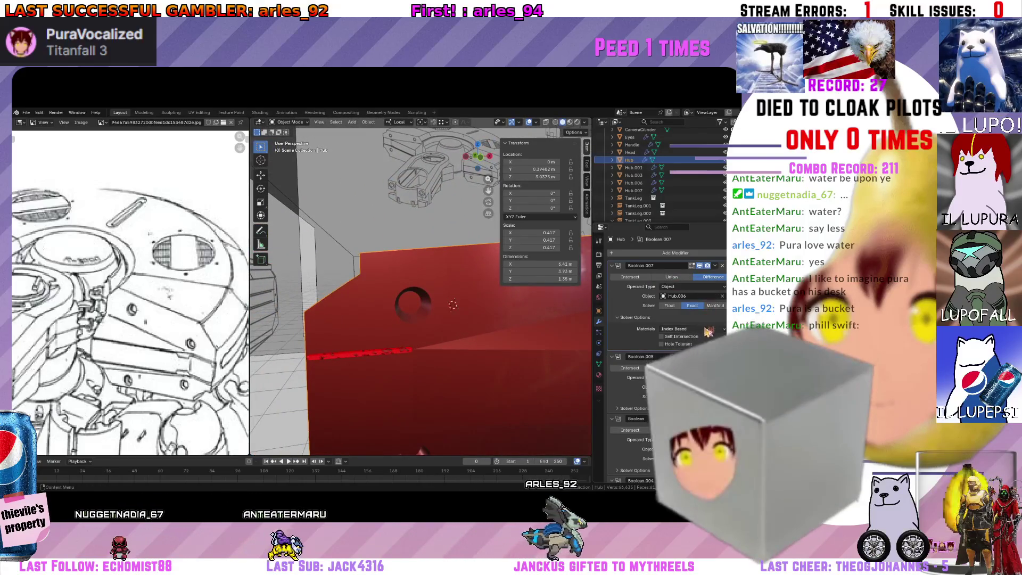
key(ctrl+a)
key(ctrl+z)
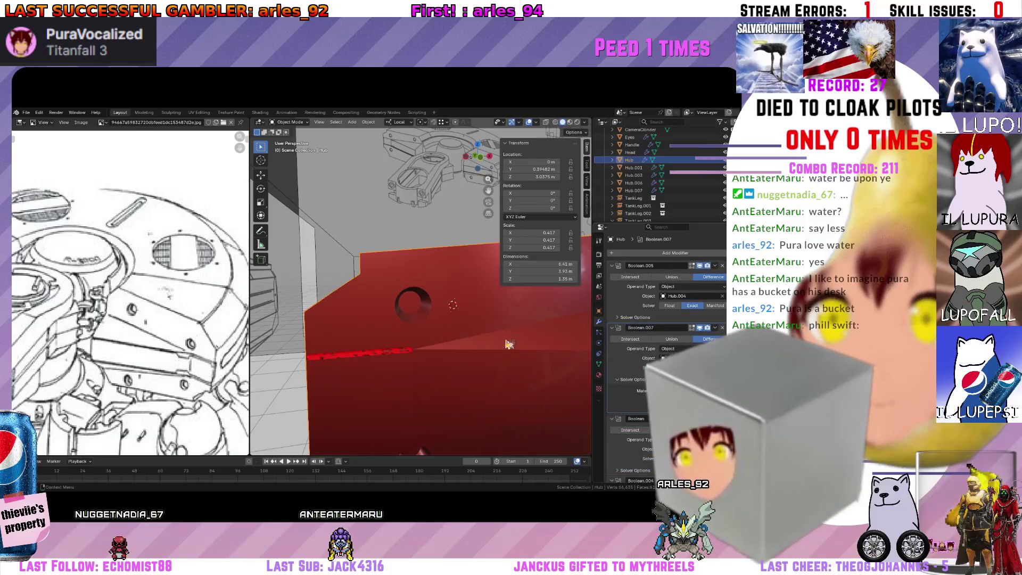
key(ctrl+z)
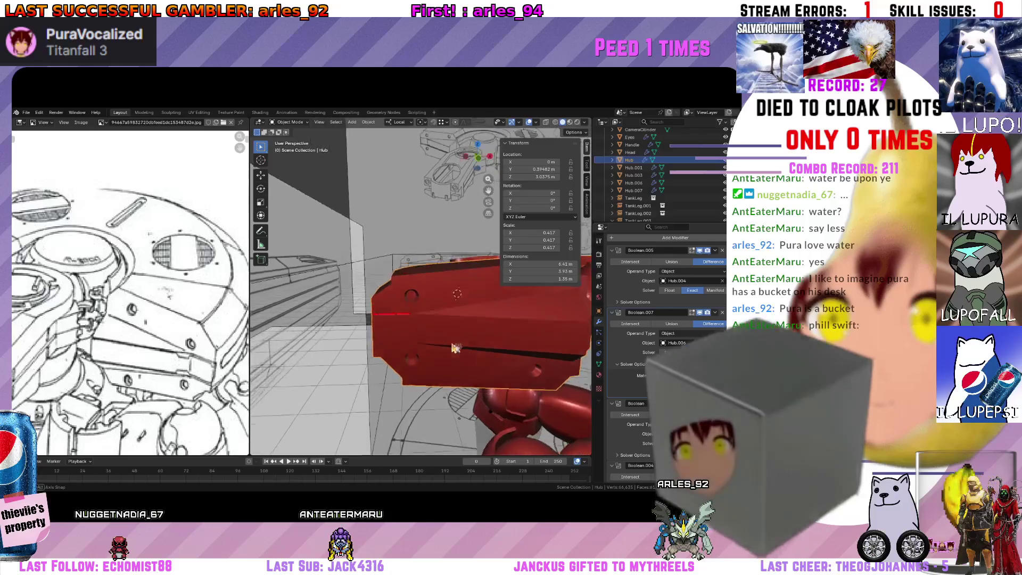
mouse_move(505, 343)
middle_down()
mouse_move(394, 362)
mouse_move(429, 346)
middle_up()
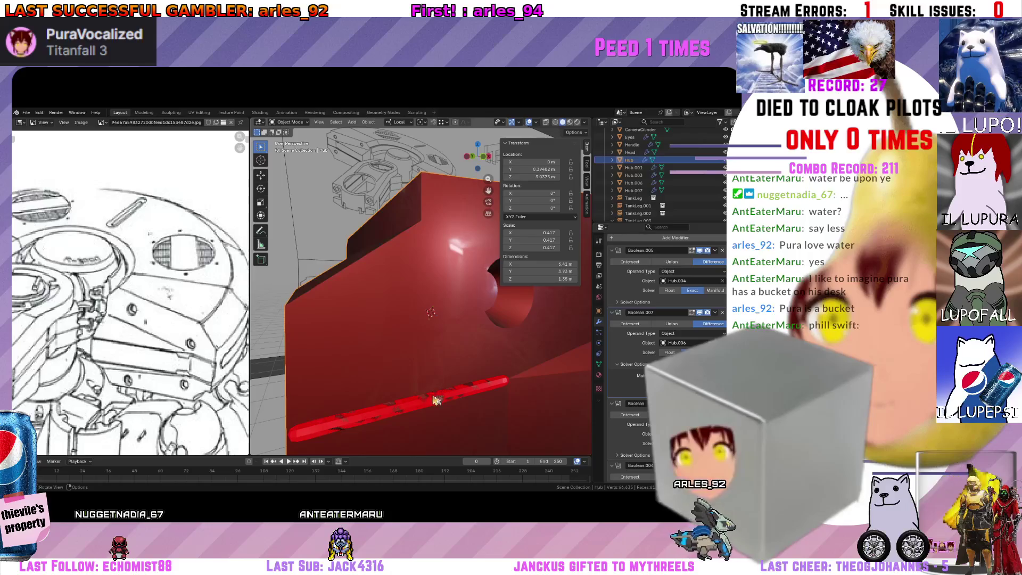
key(Tab)
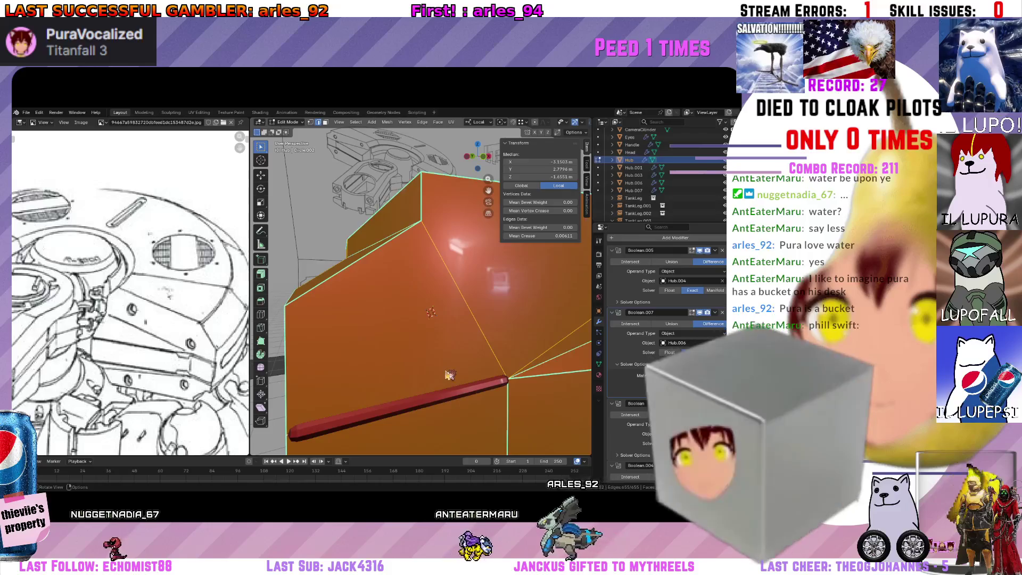
key(Tab)
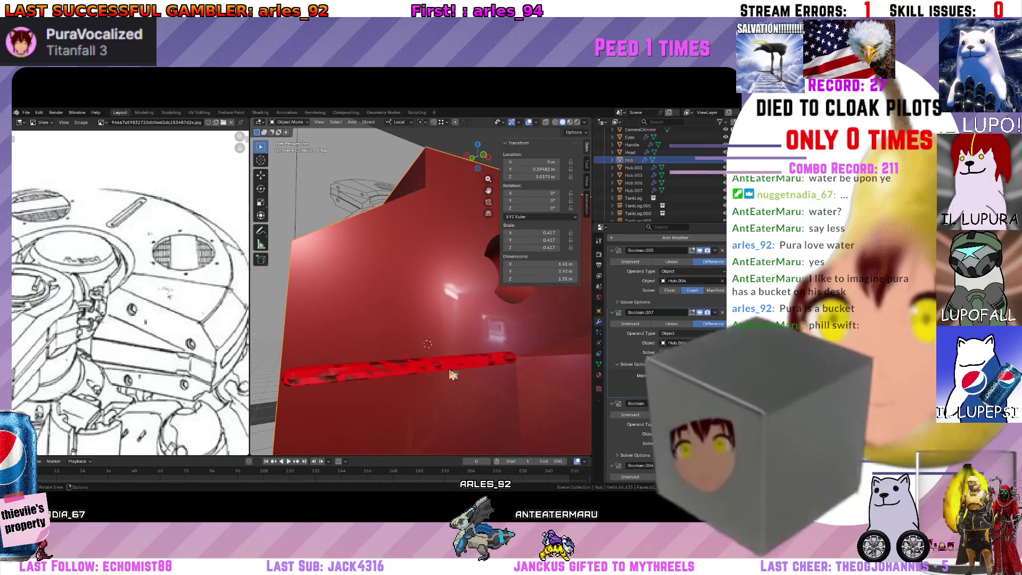
Briefly edit the red bar and the Hub body to check the cut, ending back in Object Mode.
click(451, 375)
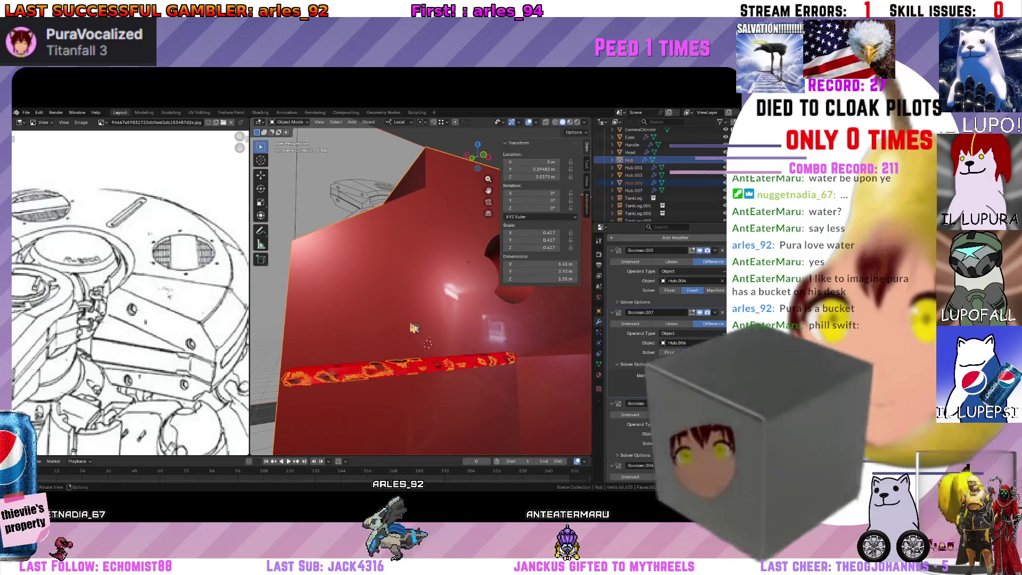
key(Tab)
key(Tab)
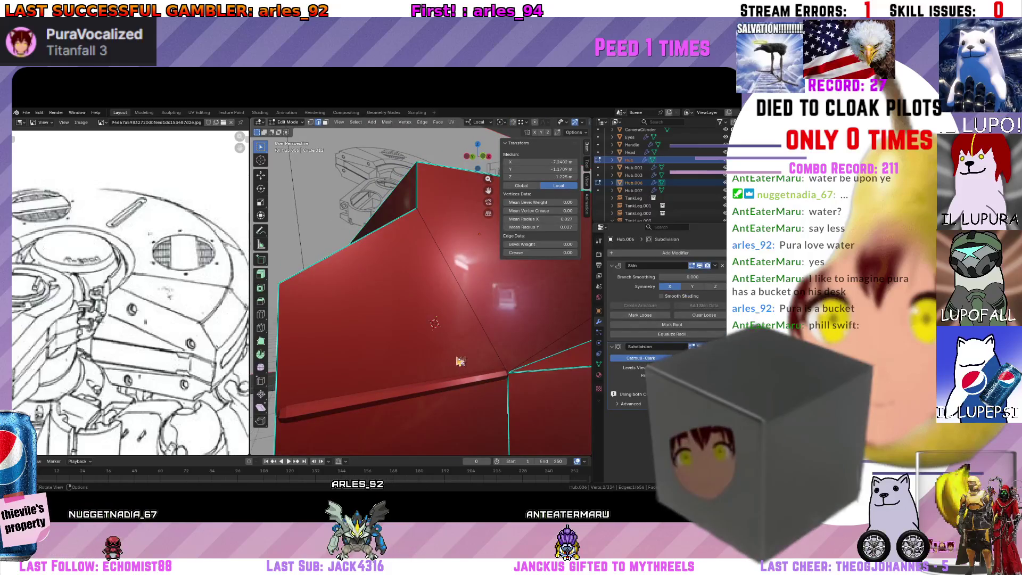
click(463, 387)
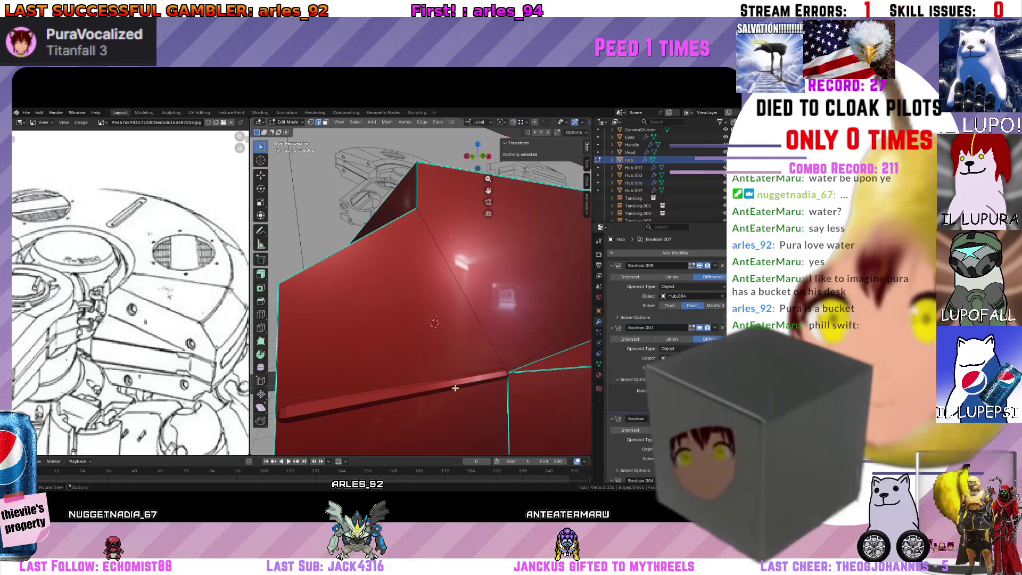
click(433, 365)
middle_drag(434, 365, 451, 410)
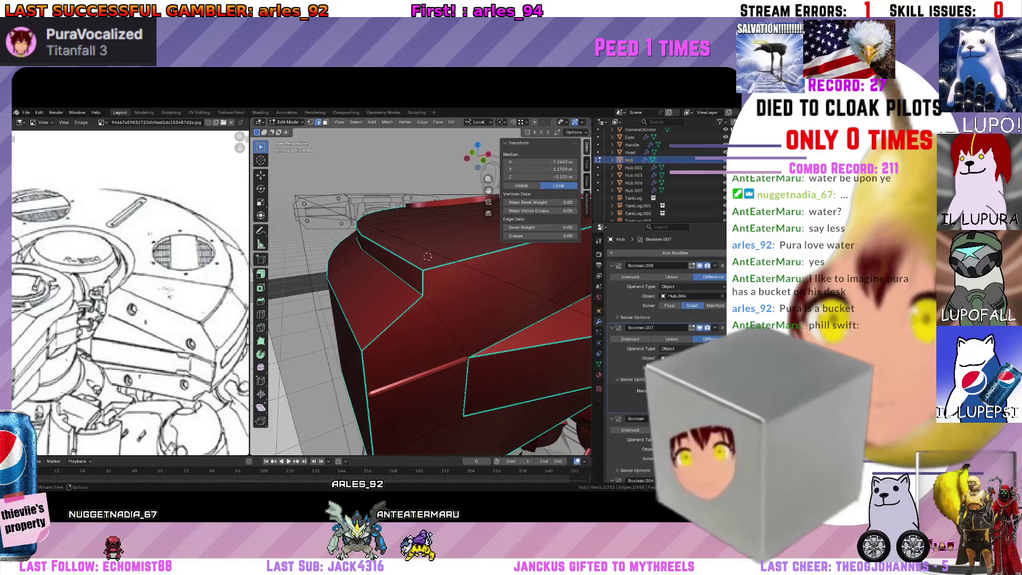
key(Tab)
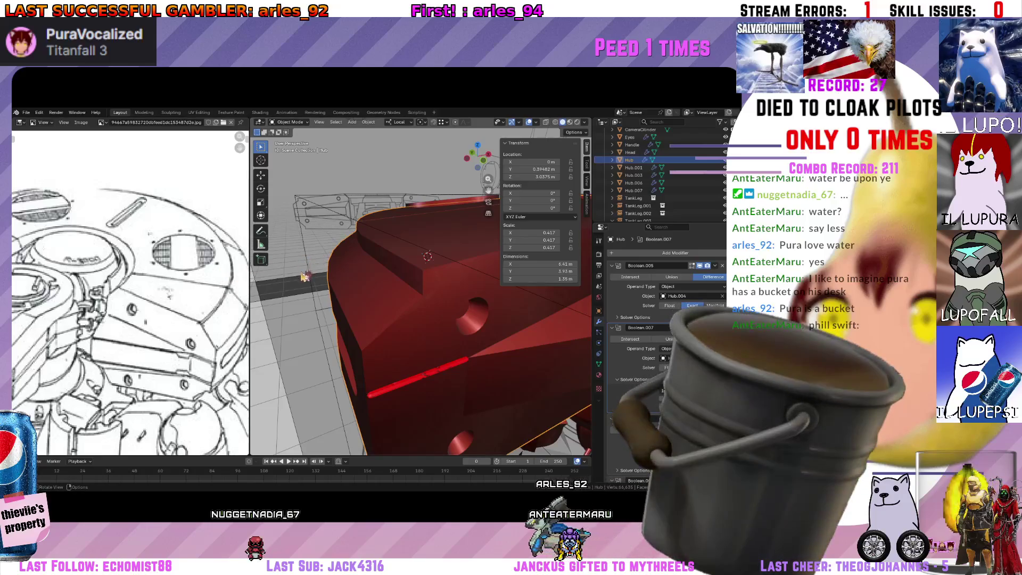
Inspect the hub slot from several sides, toggling through the Empty and making Hub active.
middle_drag(305, 270, 406, 335)
middle_drag(423, 369, 427, 322)
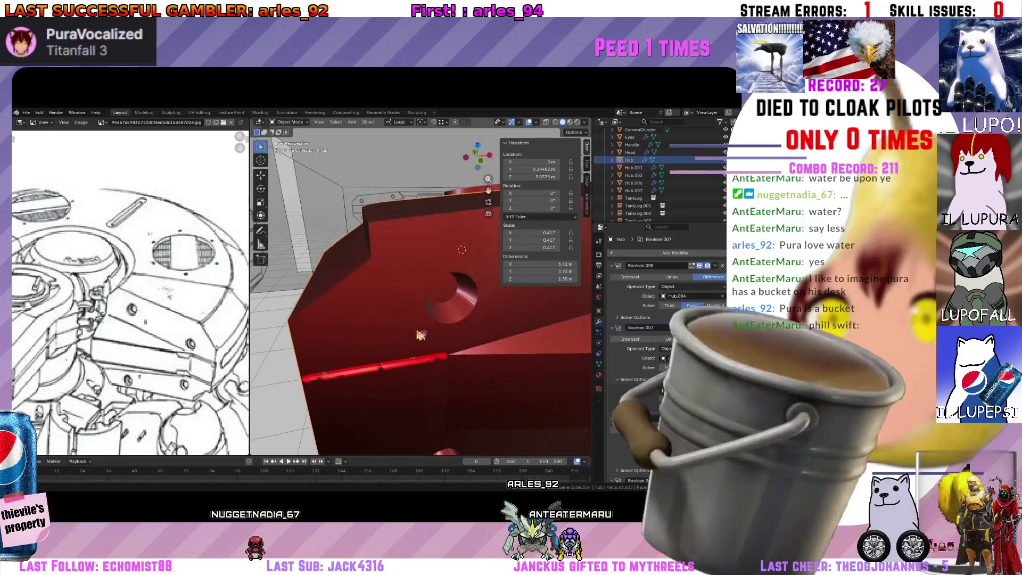
scroll(412, 332, up, 3)
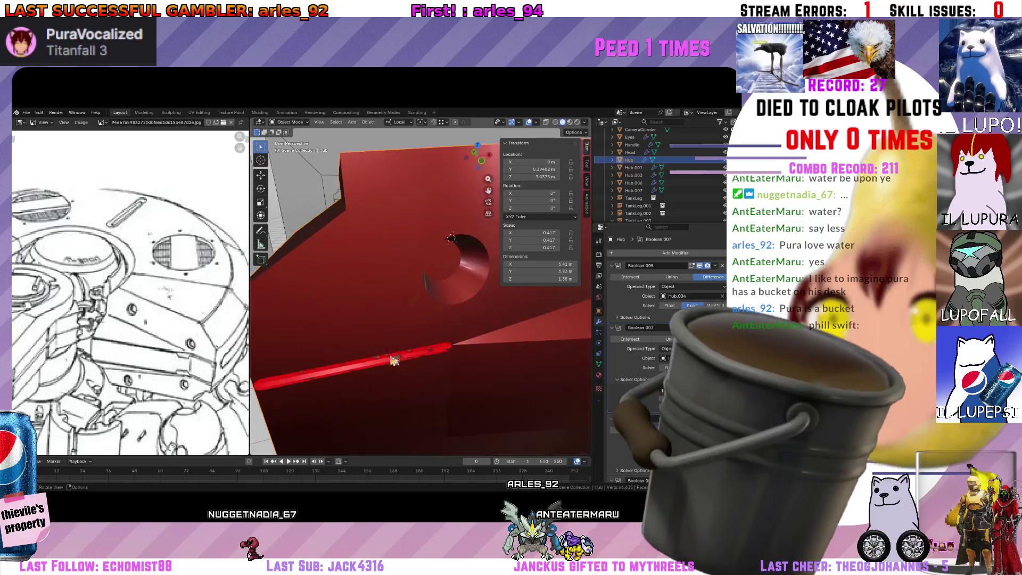
key(Tab)
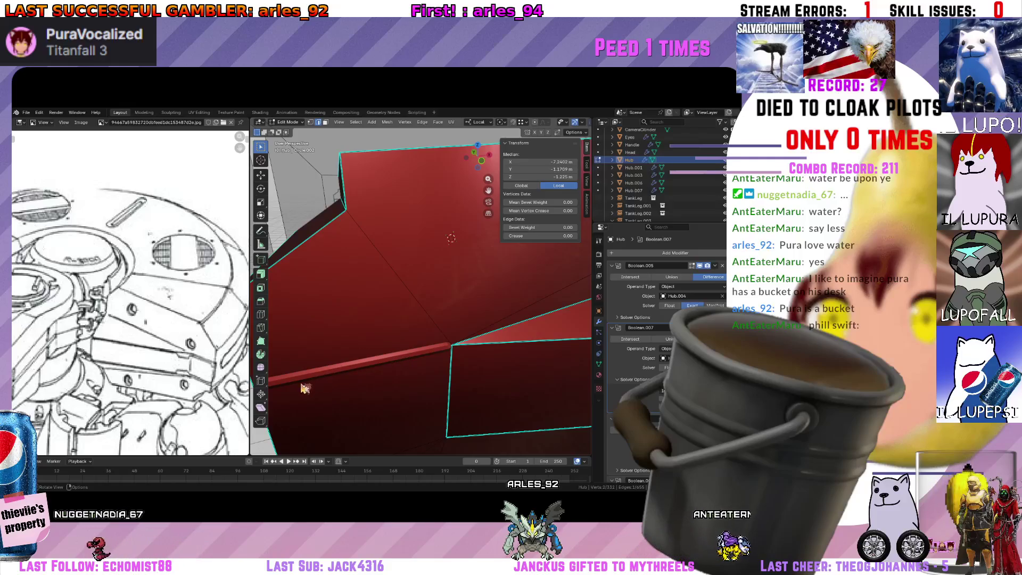
key(Tab)
click(316, 373)
click(366, 347)
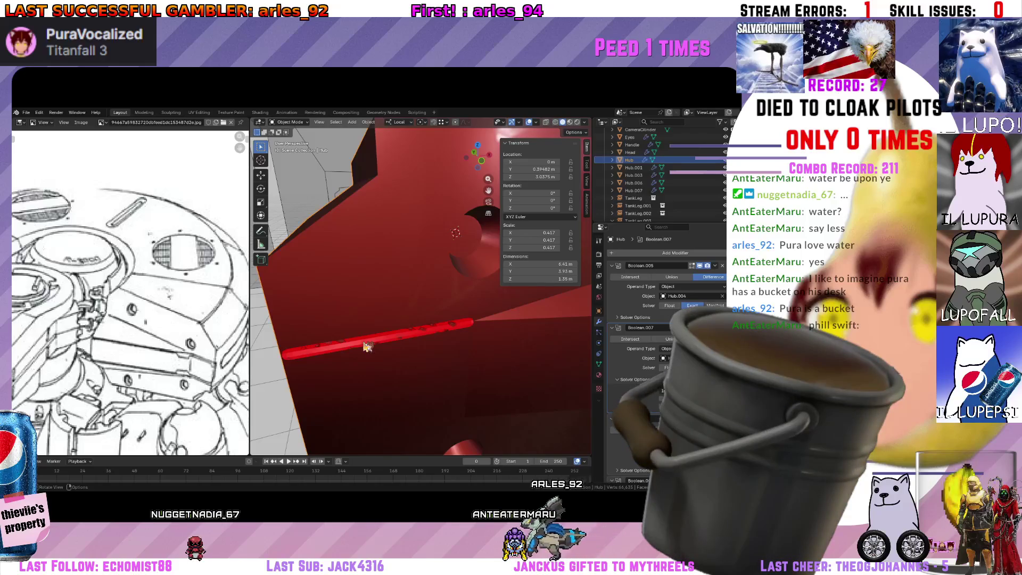
scroll(371, 346, down, 5)
Start an unconfirmed resize of the Hub block, shrinking it to about 0.335.
mouse_move(372, 346)
middle_down()
mouse_move(418, 333)
mouse_move(393, 305)
middle_up()
scroll(417, 332, up, 4)
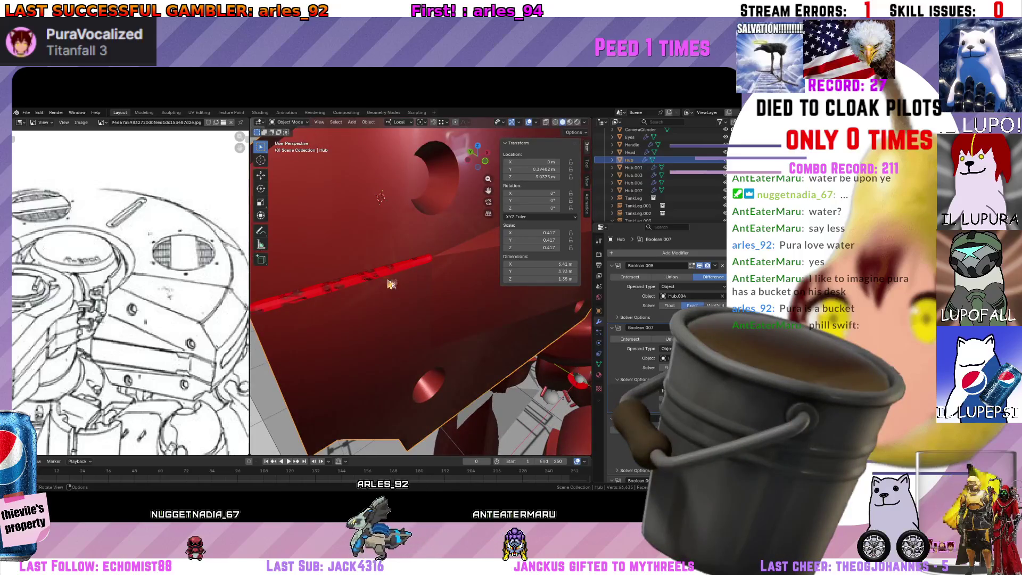
middle_drag(368, 262, 448, 277)
key(r)
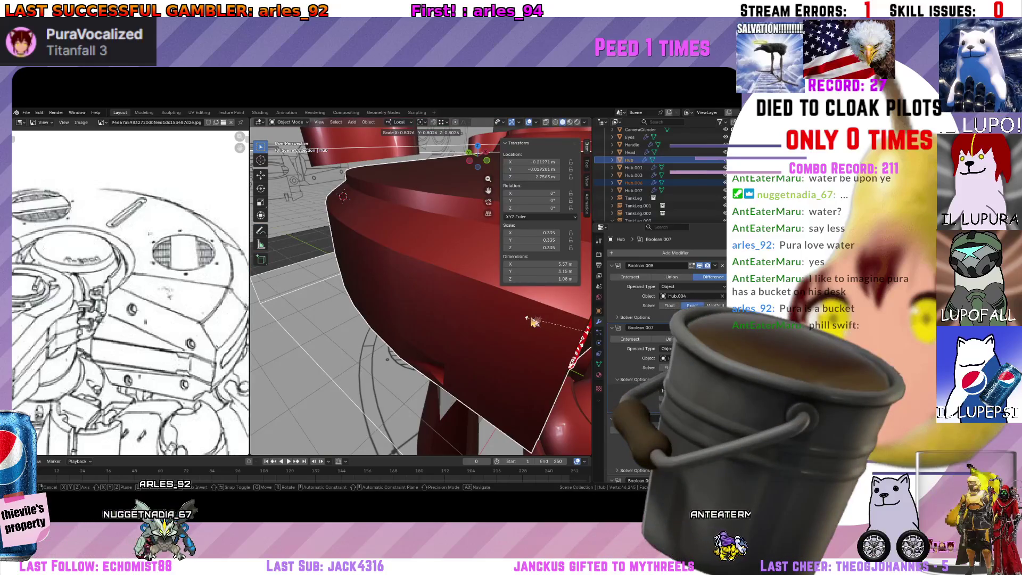
Cancel the accidental hub resize and click through the Empty and Hub block.
right_click(534, 322)
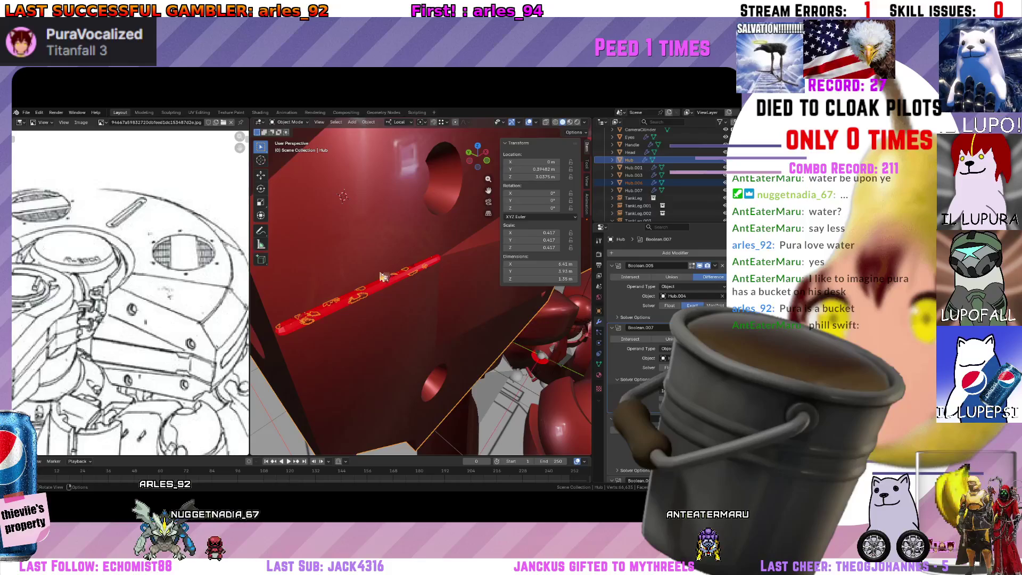
scroll(380, 289, down, 4)
click(285, 379)
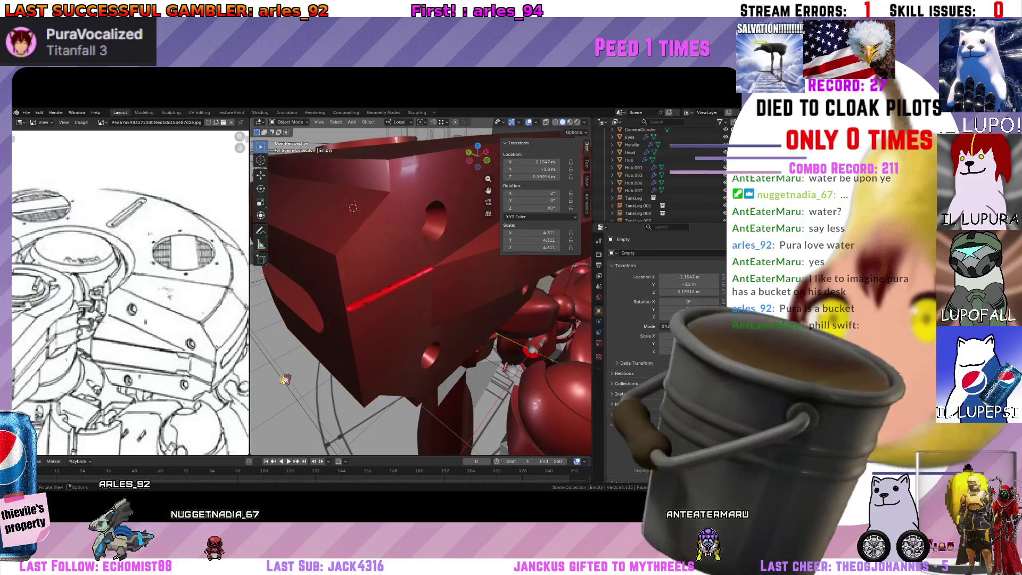
click(389, 299)
click(381, 427)
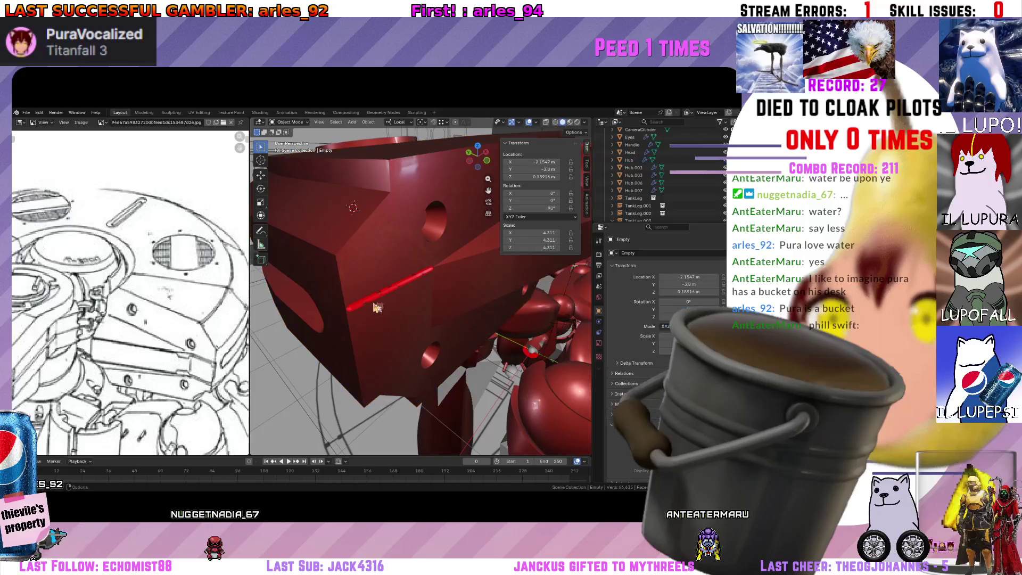
click(386, 295)
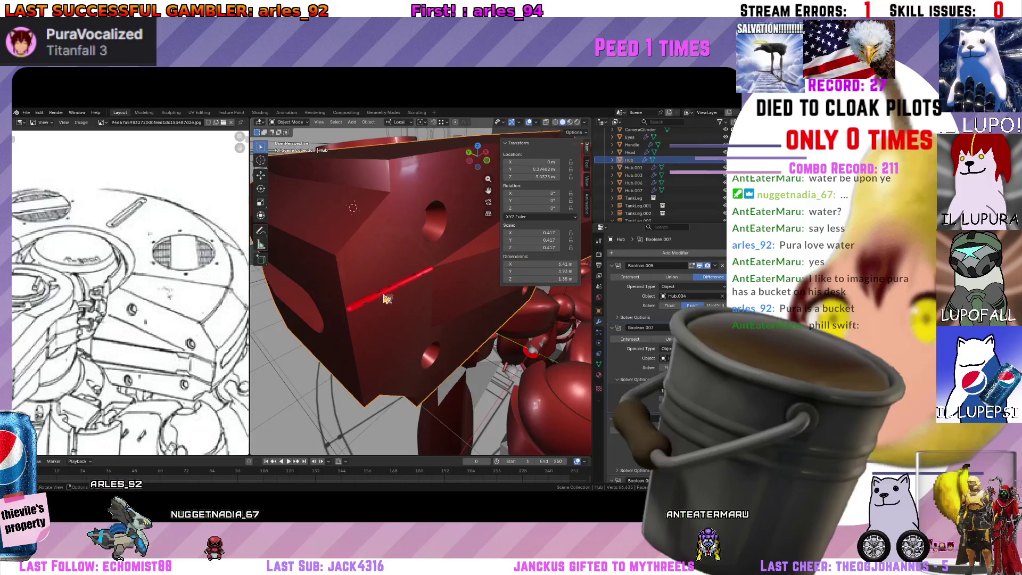
Select the thin rod peg Hub.006 and enter Edit Mode on its mesh.
click(643, 184)
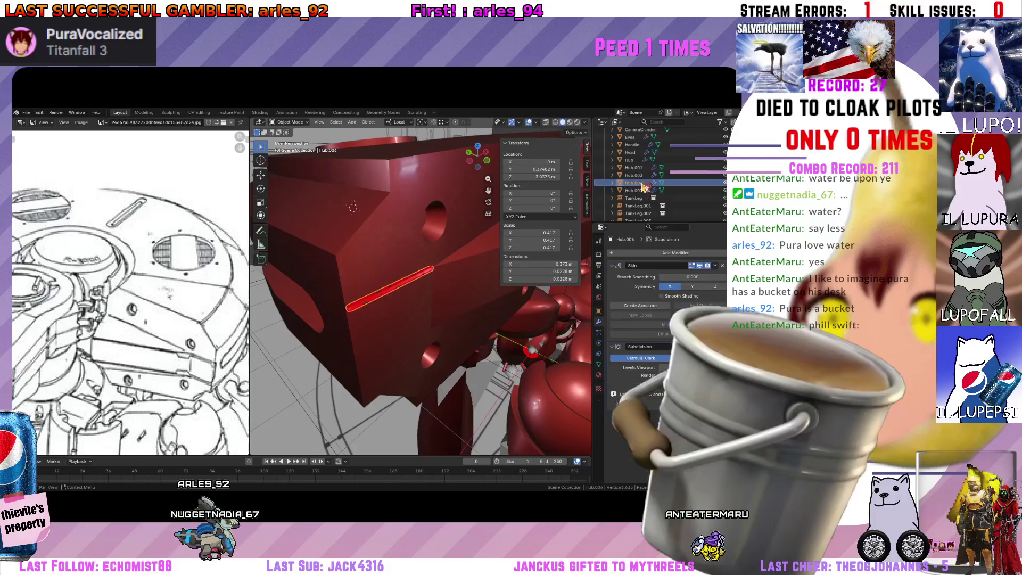
middle_drag(383, 280, 440, 271)
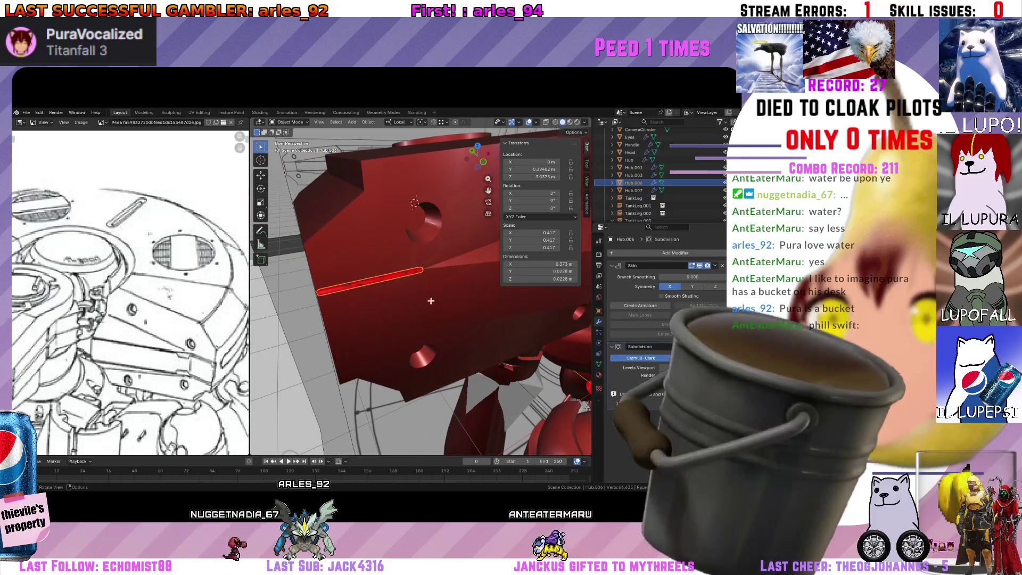
key(Tab)
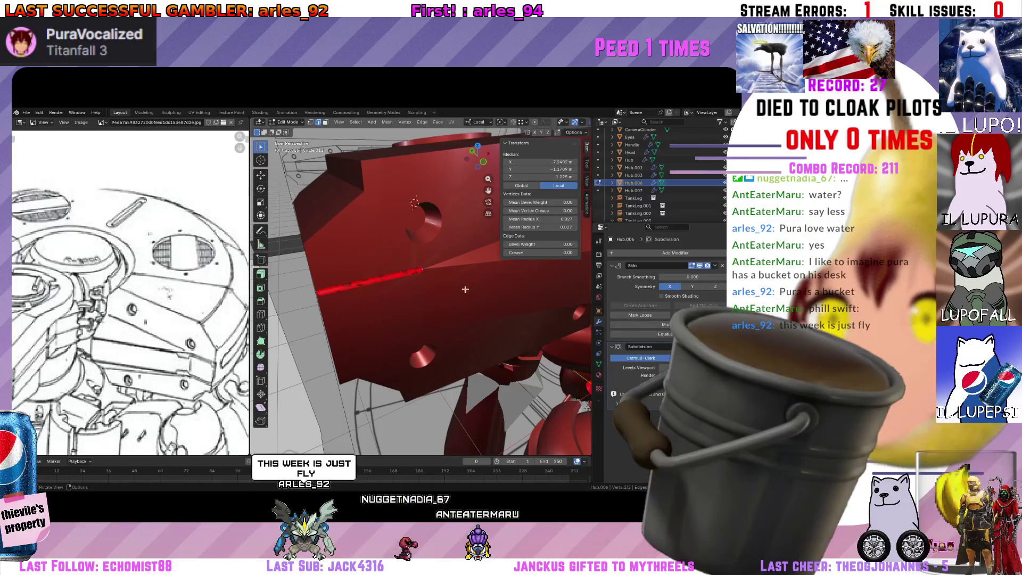
middle_drag(463, 293, 437, 297)
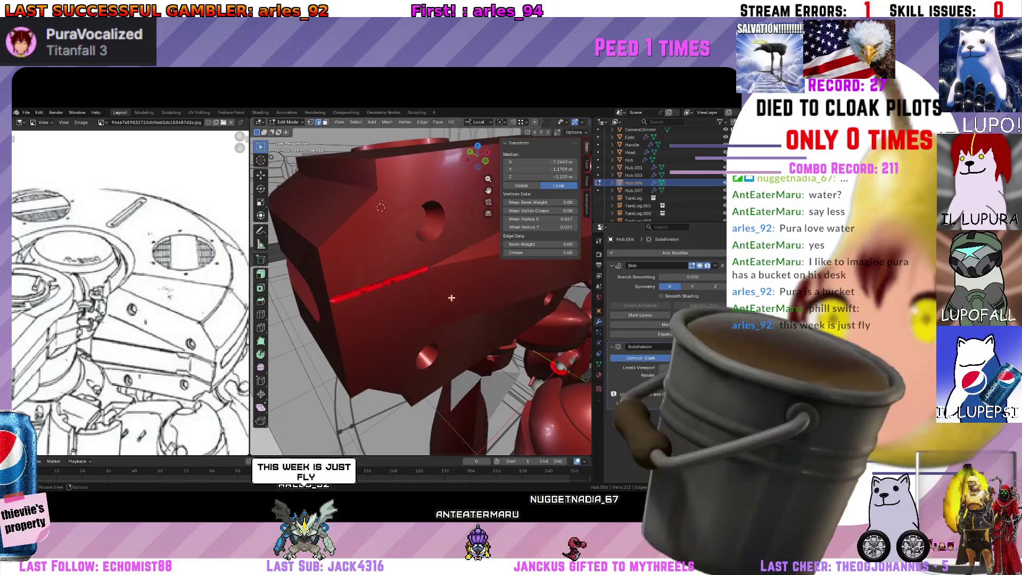
middle_drag(457, 293, 431, 300)
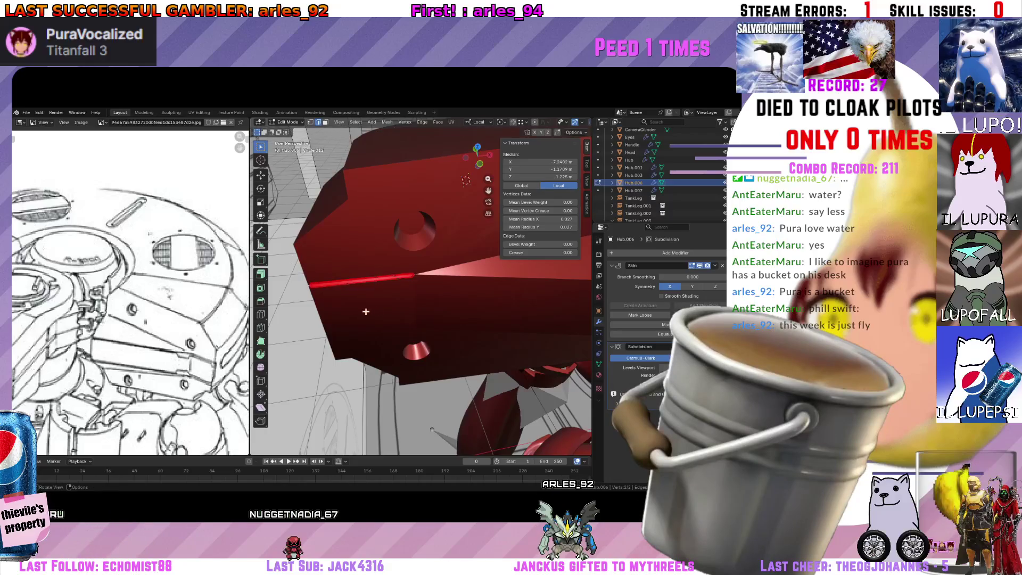
Back in Object Mode, apply Rotation & Scale to the rod peg Hub.006.
middle_drag(366, 311, 381, 311)
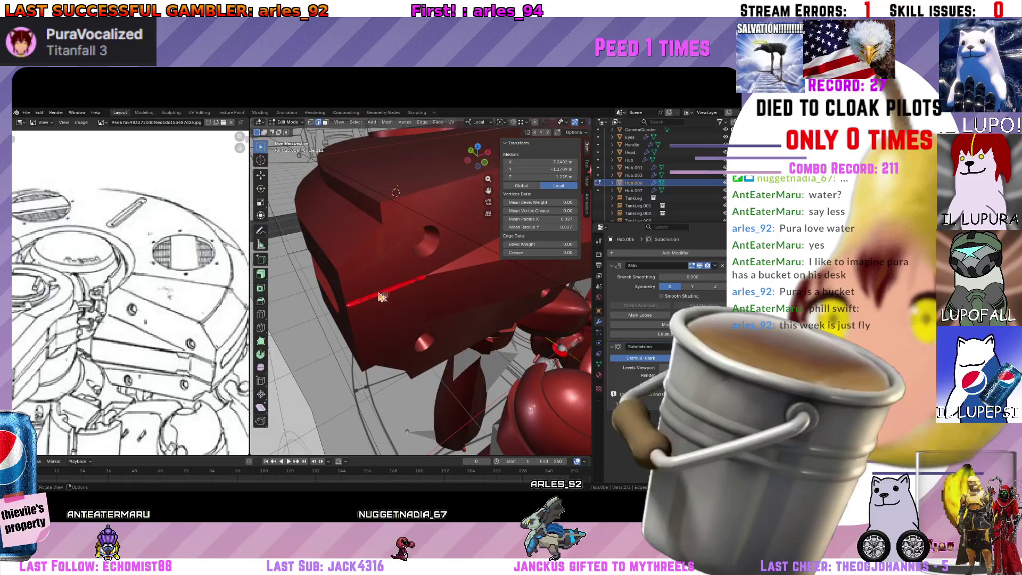
key(Tab)
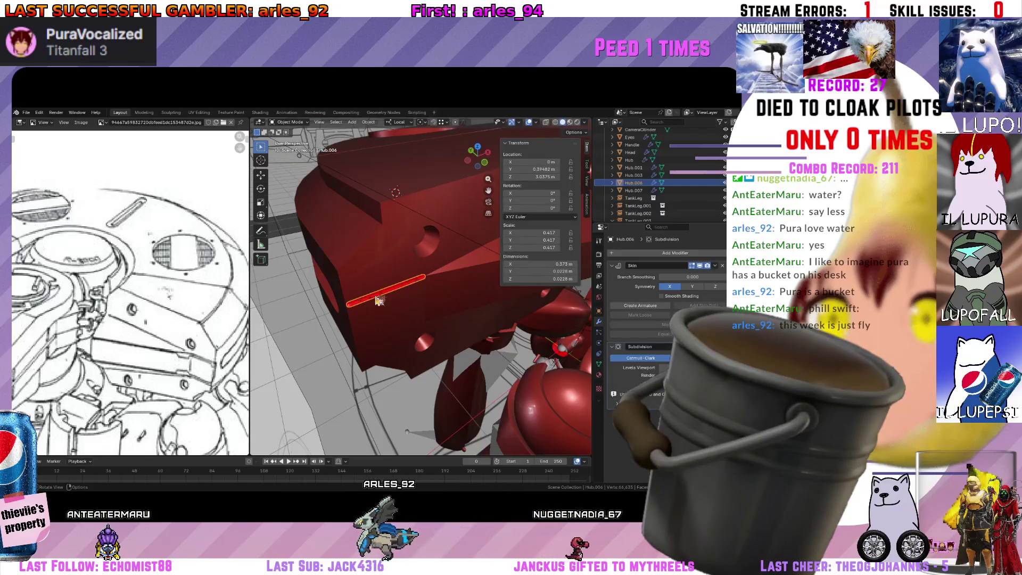
key(ctrl+a)
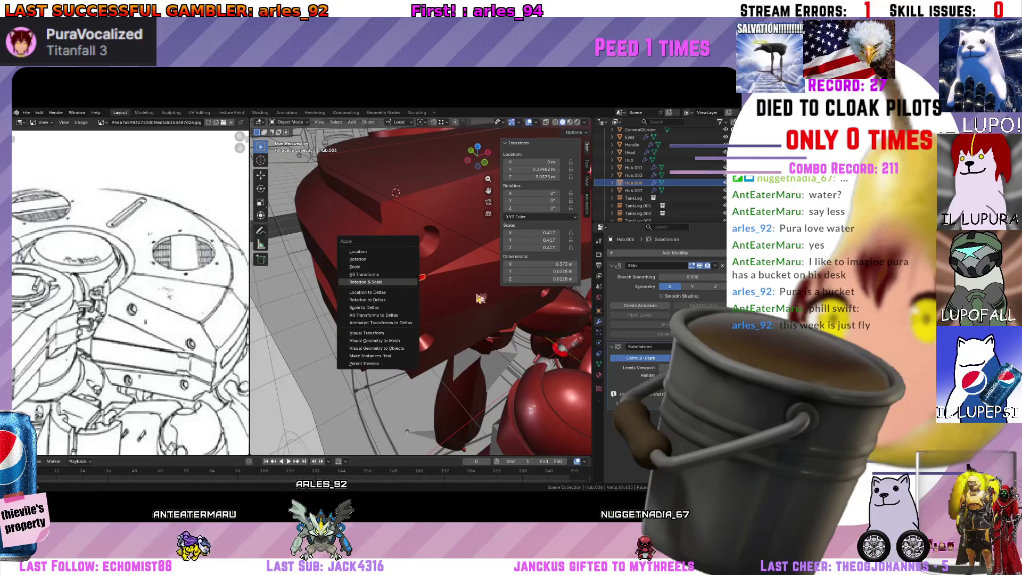
key(Return)
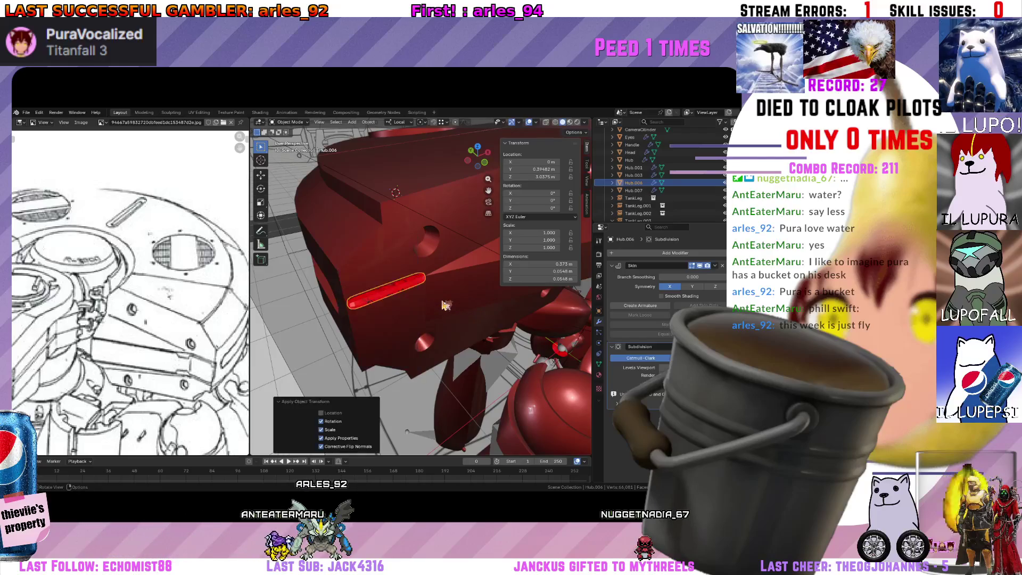
Select the red Hub block and apply Rotation & Scale to it as well.
middle_drag(444, 306, 388, 250)
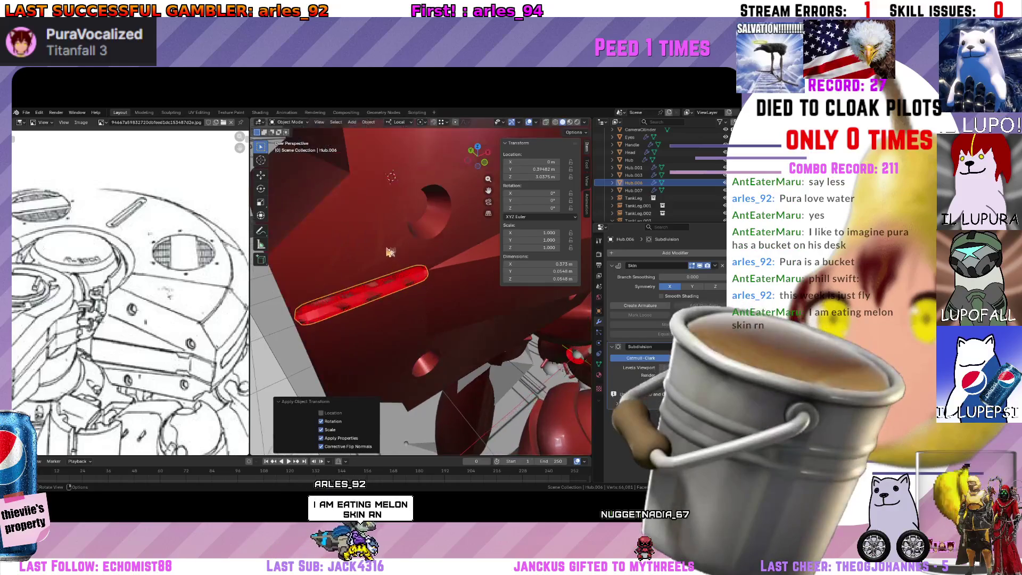
click(388, 250)
key(ctrl+a)
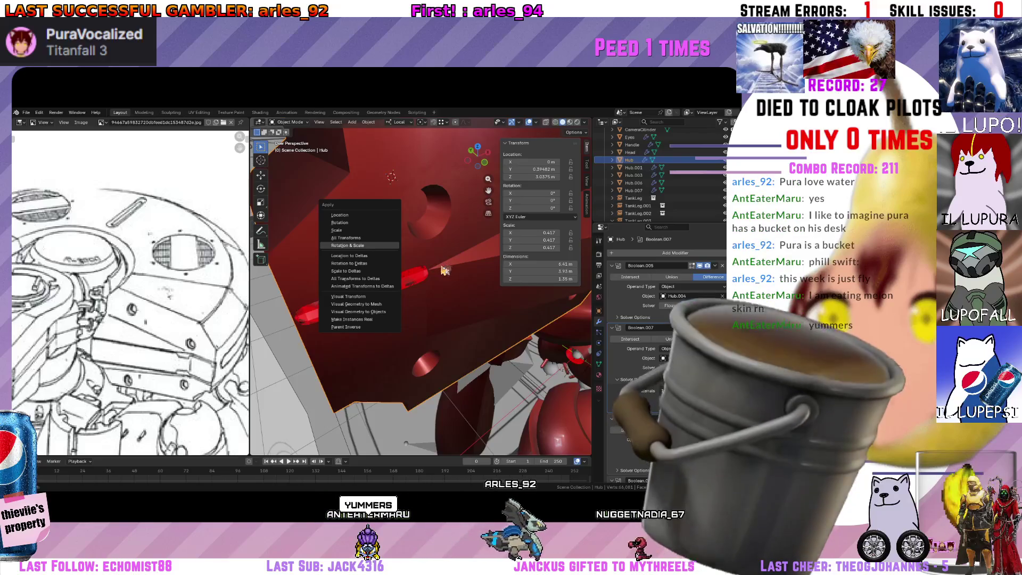
key(Return)
mouse_move(445, 270)
middle_down()
mouse_move(396, 301)
mouse_move(384, 252)
middle_up()
scroll(395, 301, up, 5)
scroll(372, 236, down, 4)
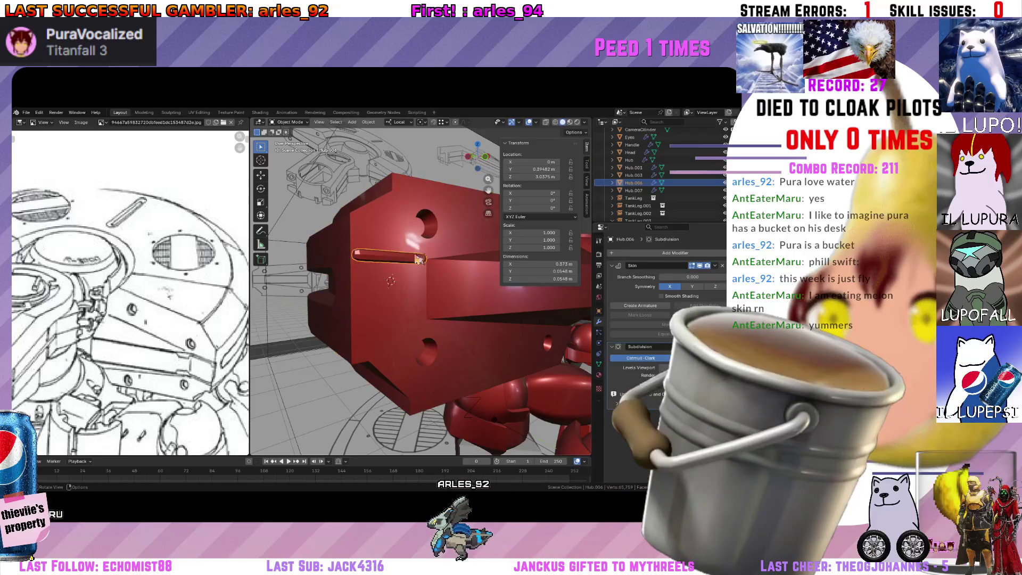
Skin-resize Hub.006's vertices so the slot peg thins to roughly 0.02 m.
click(440, 262)
mouse_move(439, 314)
middle_down()
mouse_move(440, 262)
mouse_move(429, 249)
middle_up()
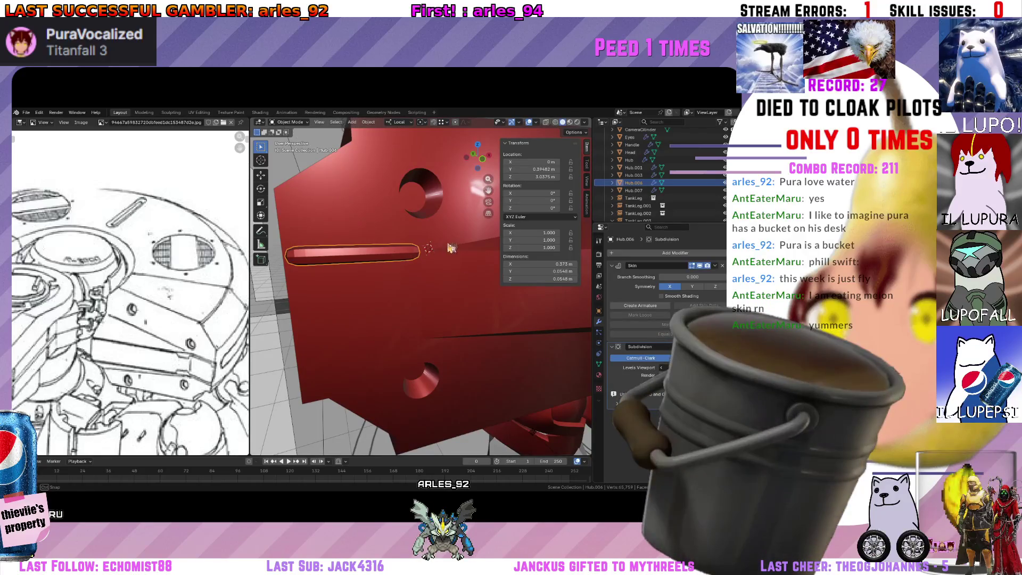
middle_drag(456, 245, 439, 254)
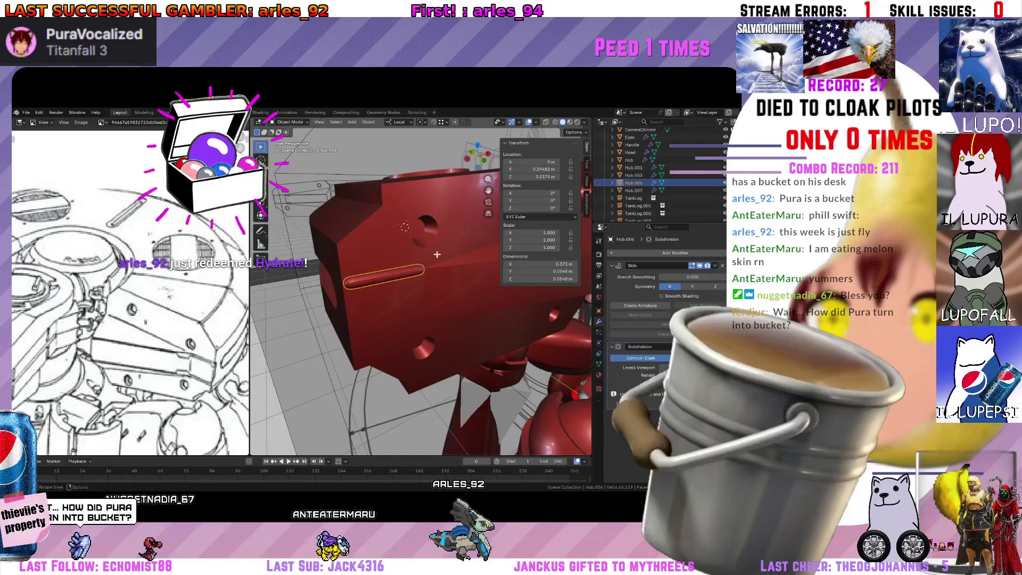
key(Tab)
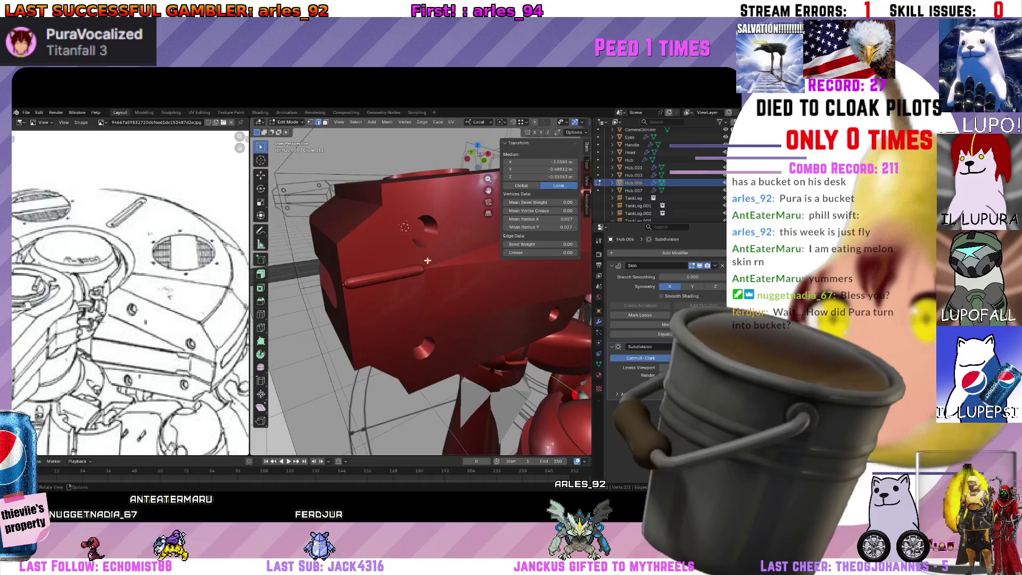
key(s)
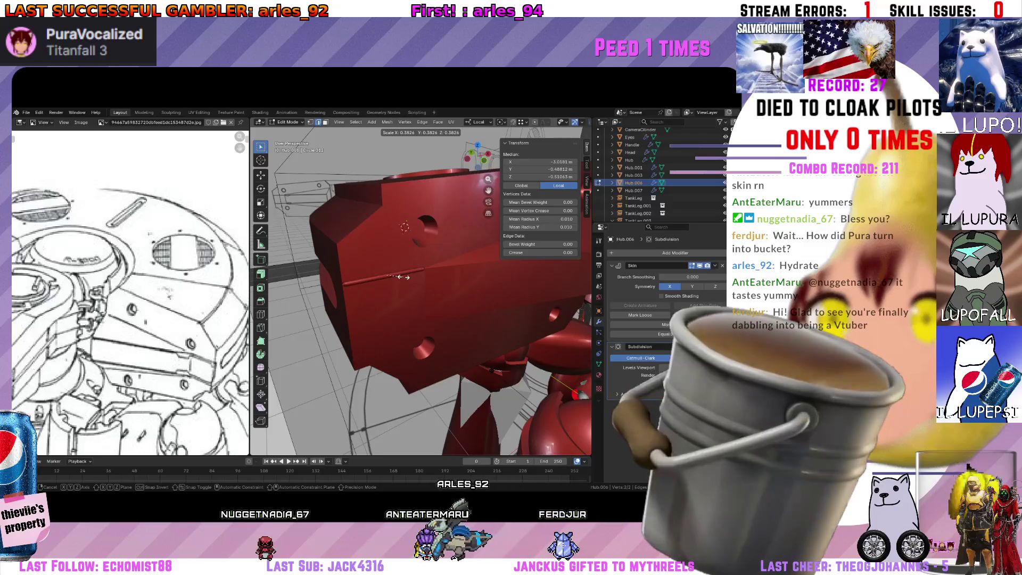
click(403, 277)
Return to Object Mode and orbit out to look over the whole spider-tank.
middle_drag(403, 277, 427, 285)
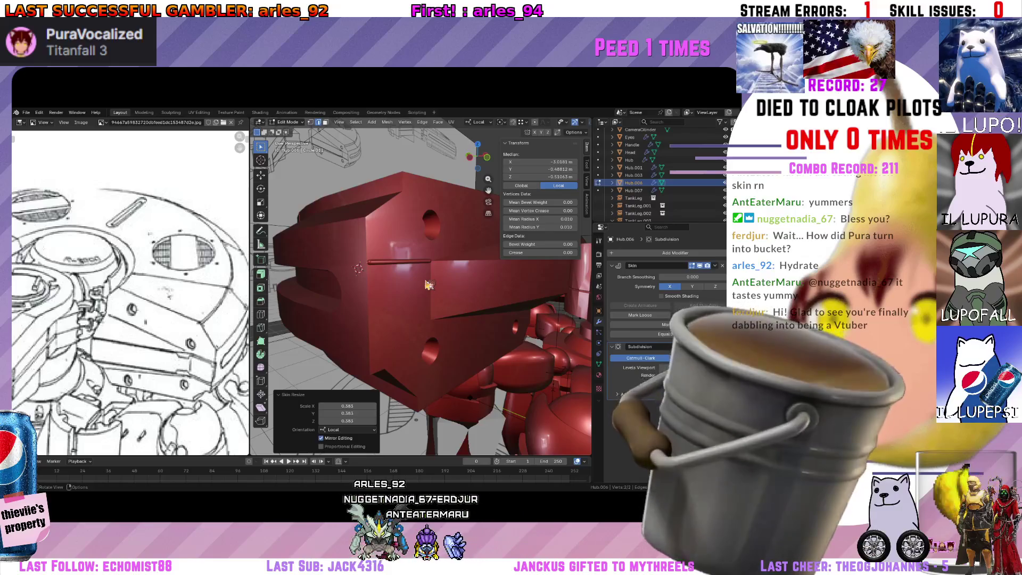
key(Tab)
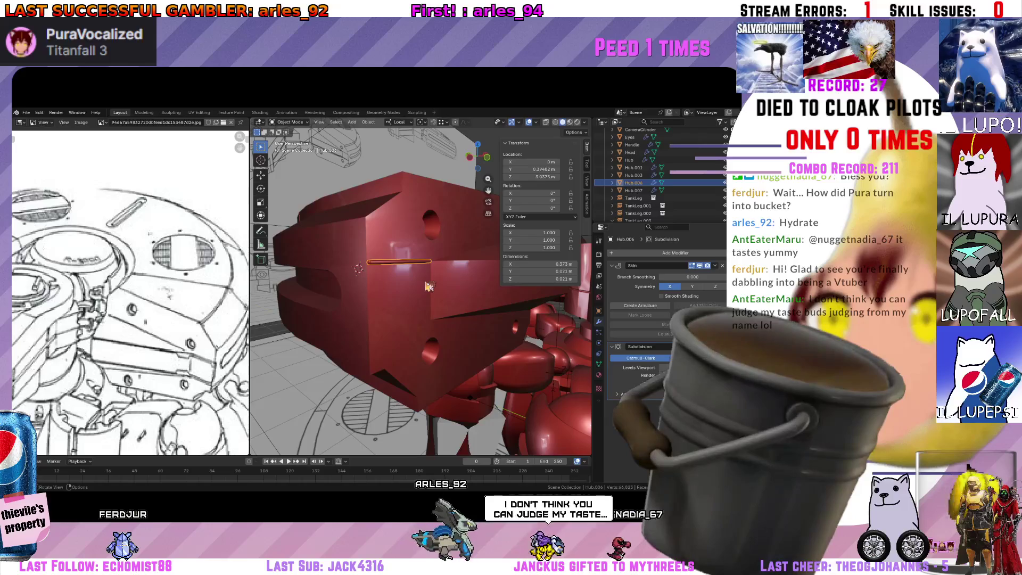
mouse_move(428, 286)
middle_down()
mouse_move(389, 307)
mouse_move(354, 283)
middle_up()
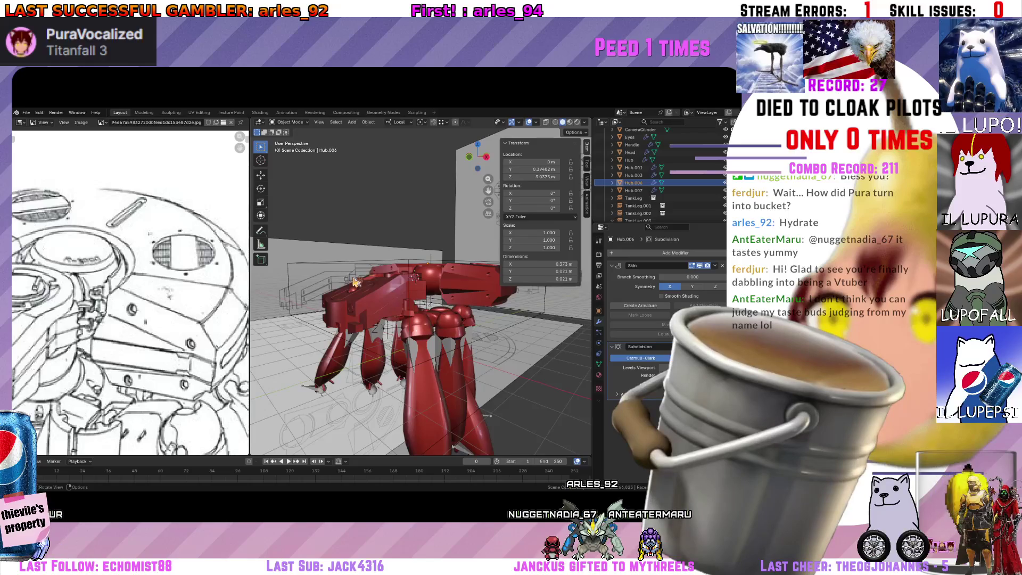
Inspect the thinned Hub.006 peg in the hub slot from above and the side.
mouse_move(356, 281)
middle_down()
mouse_move(380, 290)
mouse_move(363, 288)
mouse_move(383, 313)
middle_up()
scroll(363, 288, up, 2)
scroll(360, 287, up, 2)
scroll(354, 286, up, 3)
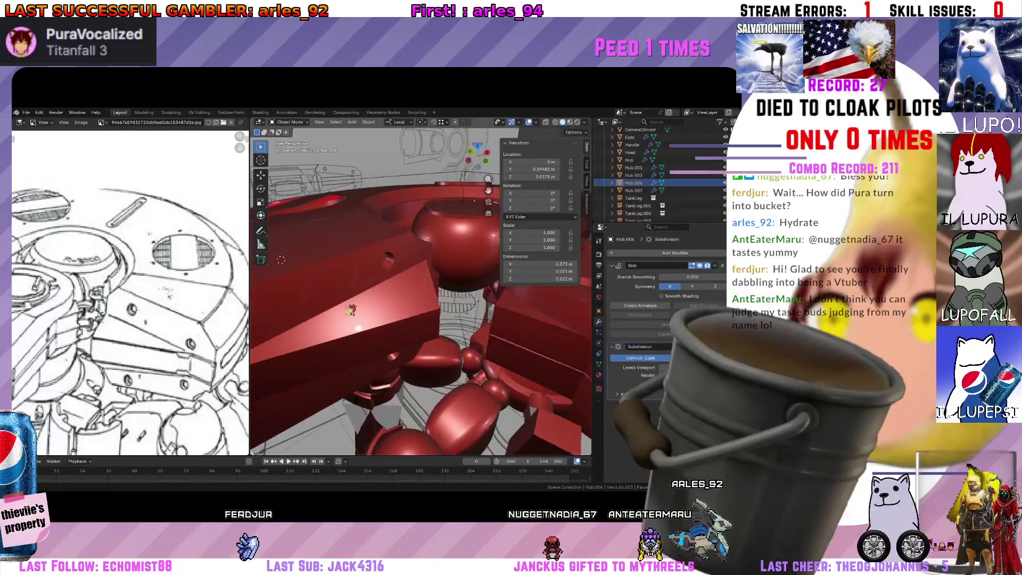
click(499, 304)
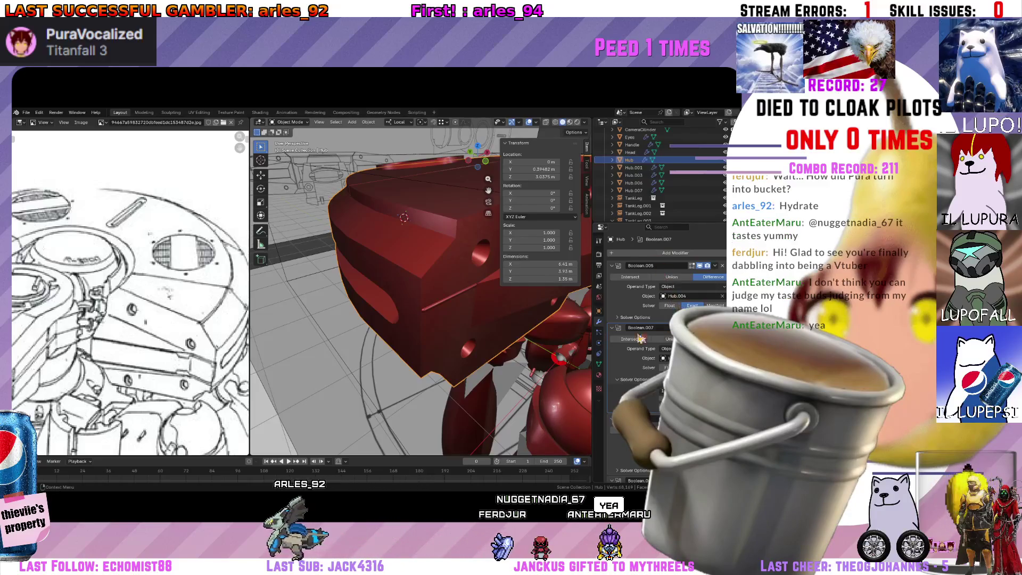
middle_drag(384, 280, 412, 306)
click(411, 306)
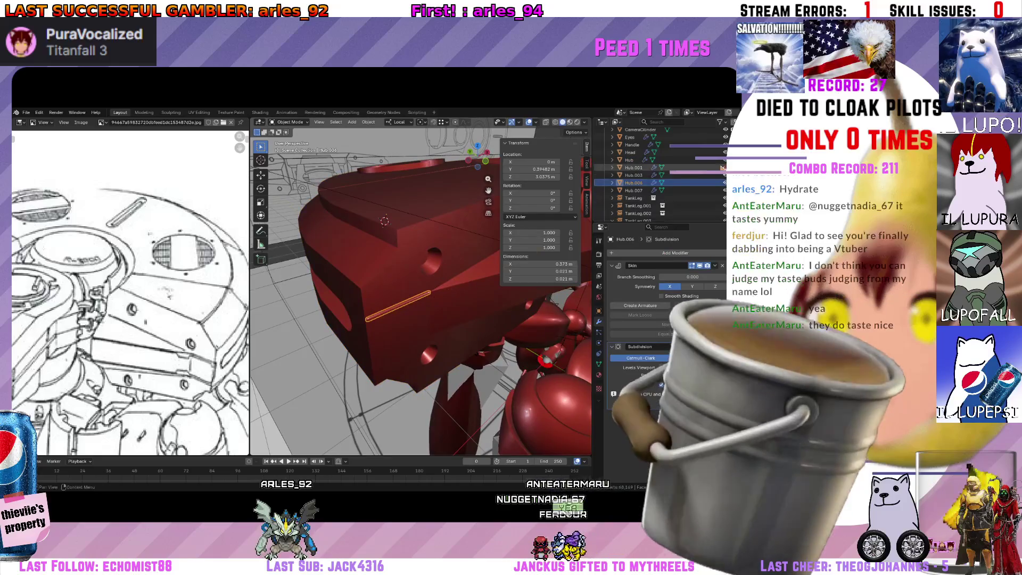
mouse_move(412, 305)
middle_down()
mouse_move(432, 322)
mouse_move(405, 265)
middle_up()
scroll(406, 268, down, 5)
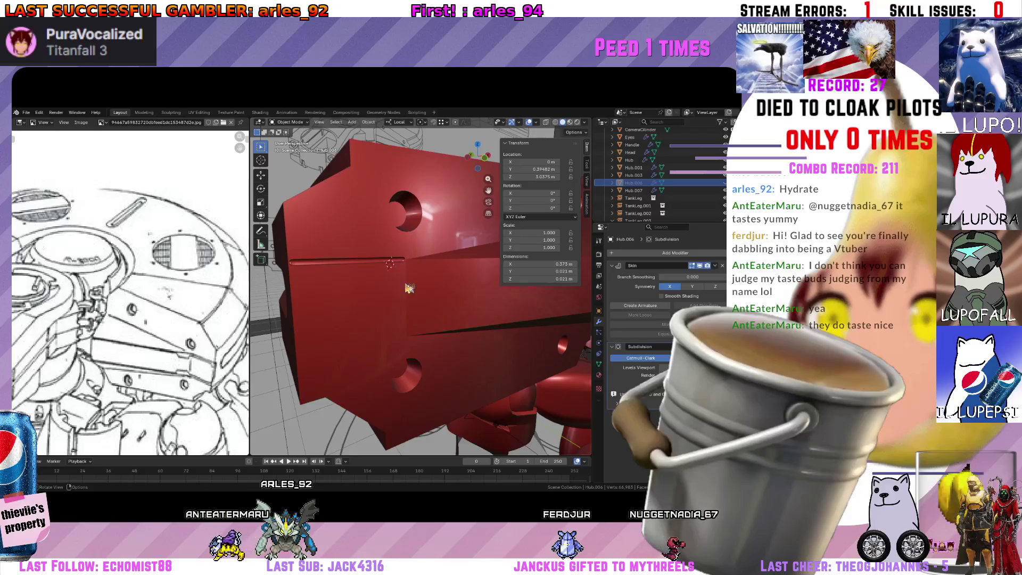
middle_drag(408, 288, 384, 331)
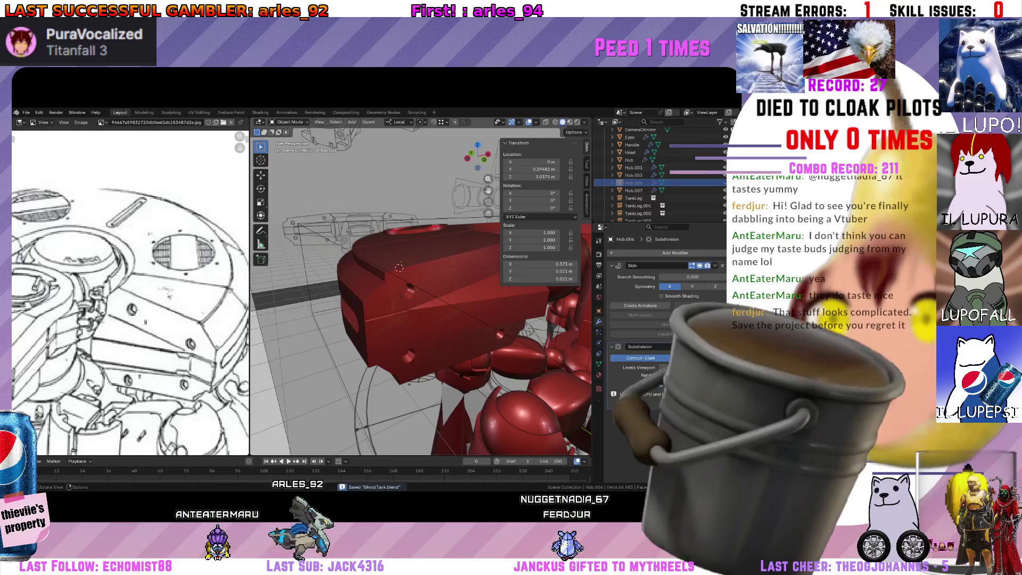
Select the Hub block, enter Edit Mode and save the GhostTank file.
click(399, 327)
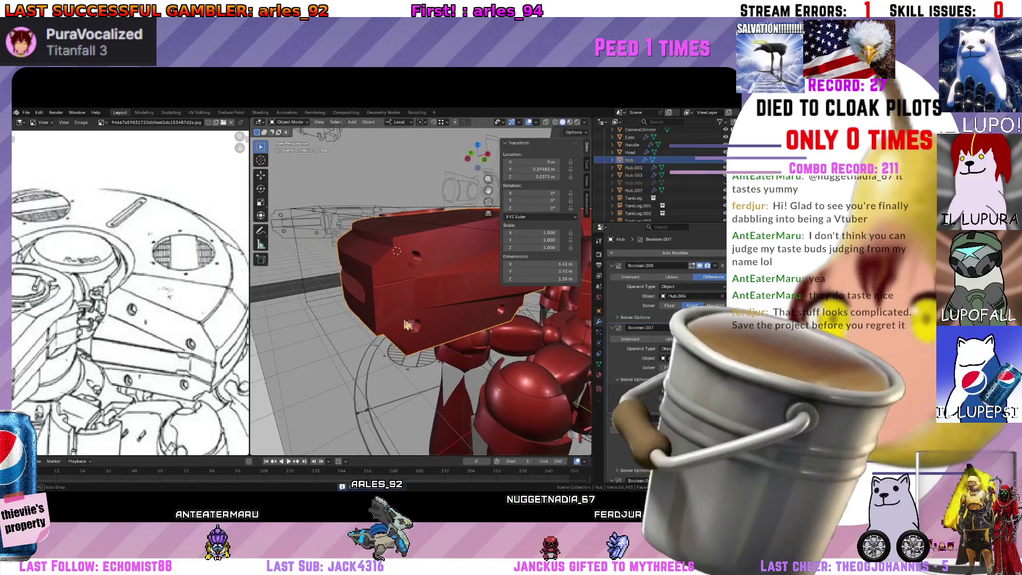
key(Tab)
key(ctrl+s)
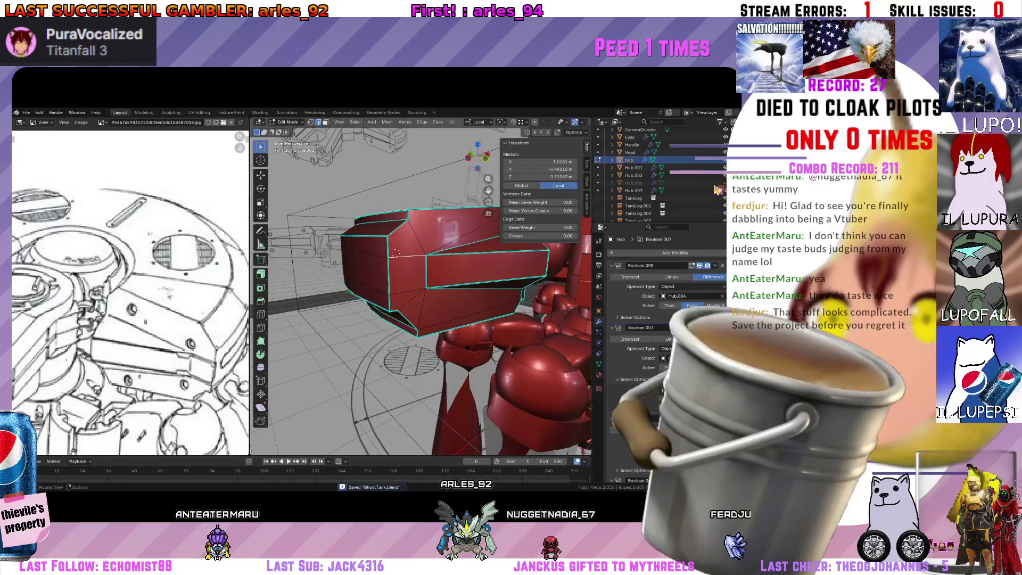
Select the Hub.006 peg and drag it into the bool collection in the Outliner.
key(Tab)
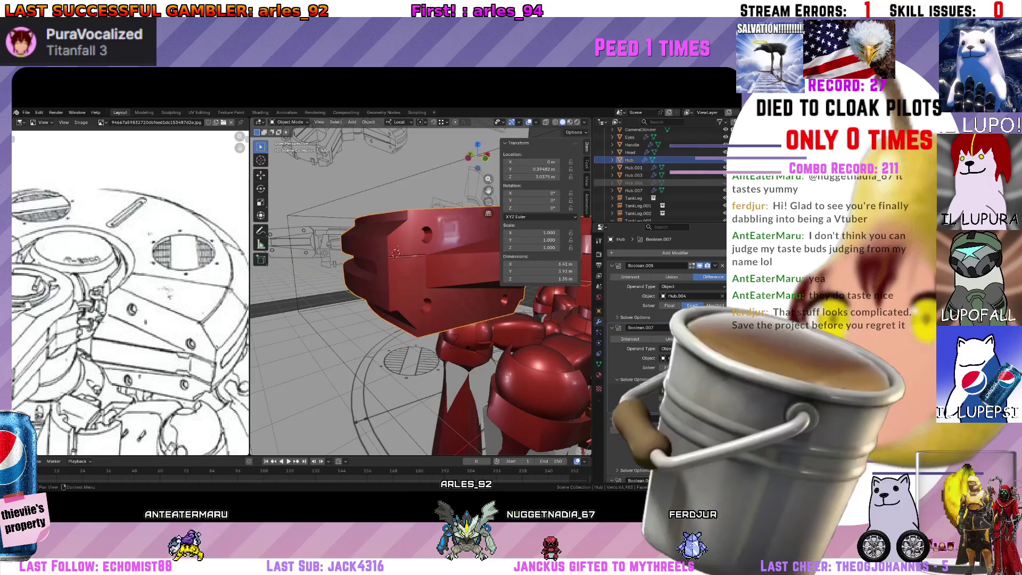
click(635, 182)
scroll(463, 245, up, 2)
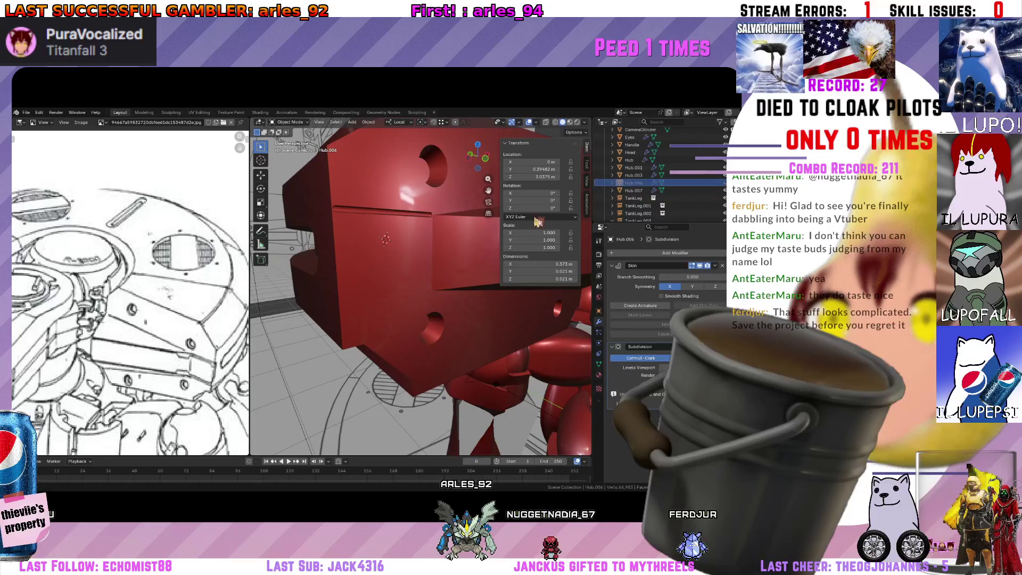
scroll(381, 256, up, 3)
key(ctrl+a)
click(362, 270)
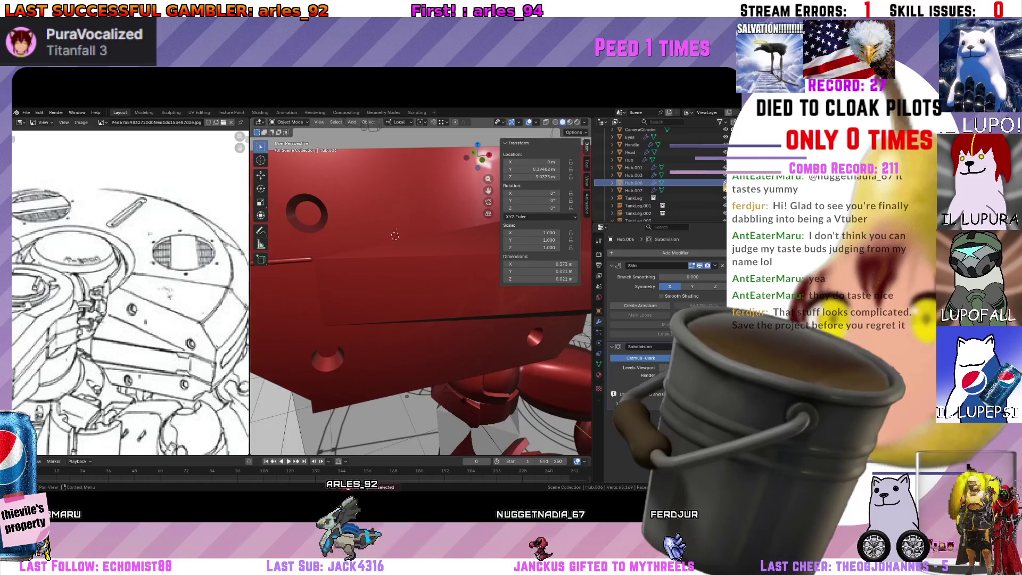
middle_drag(415, 280, 463, 263)
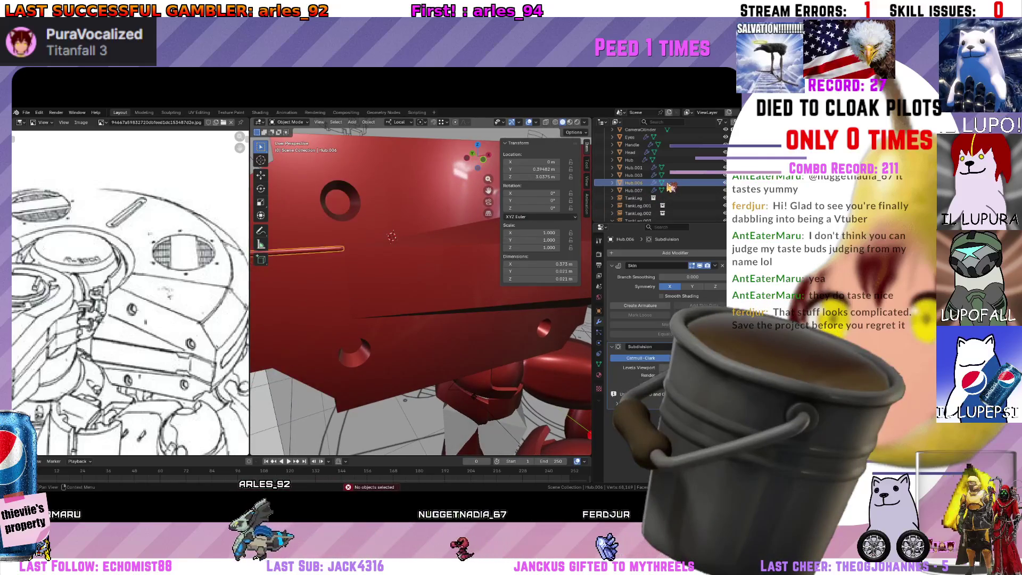
drag(670, 186, 639, 130)
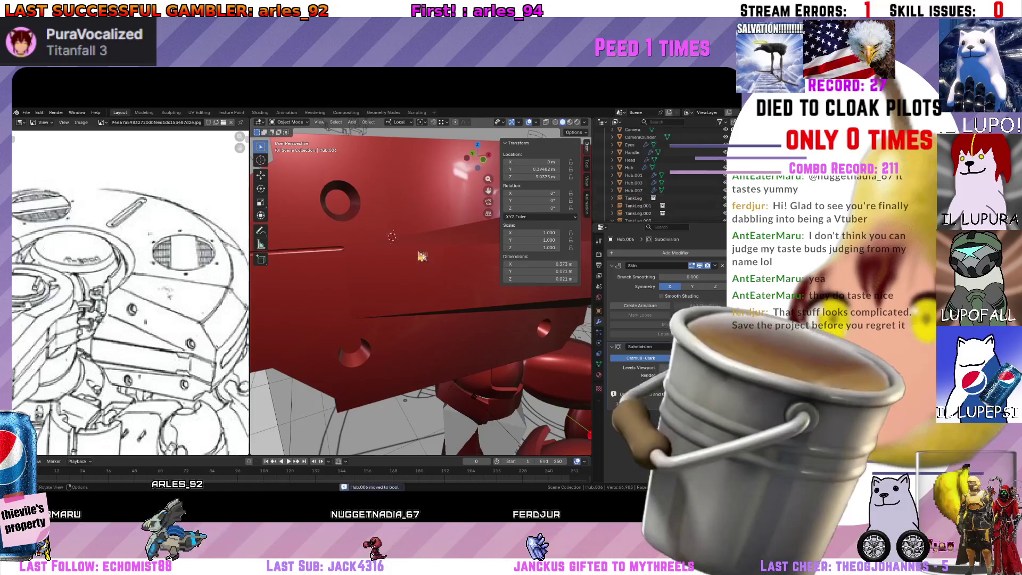
Re-enter Edit Mode on the hub, pick Hub.007 and orbit out over the whole robot.
middle_drag(421, 255, 384, 304)
click(373, 308)
key(Tab)
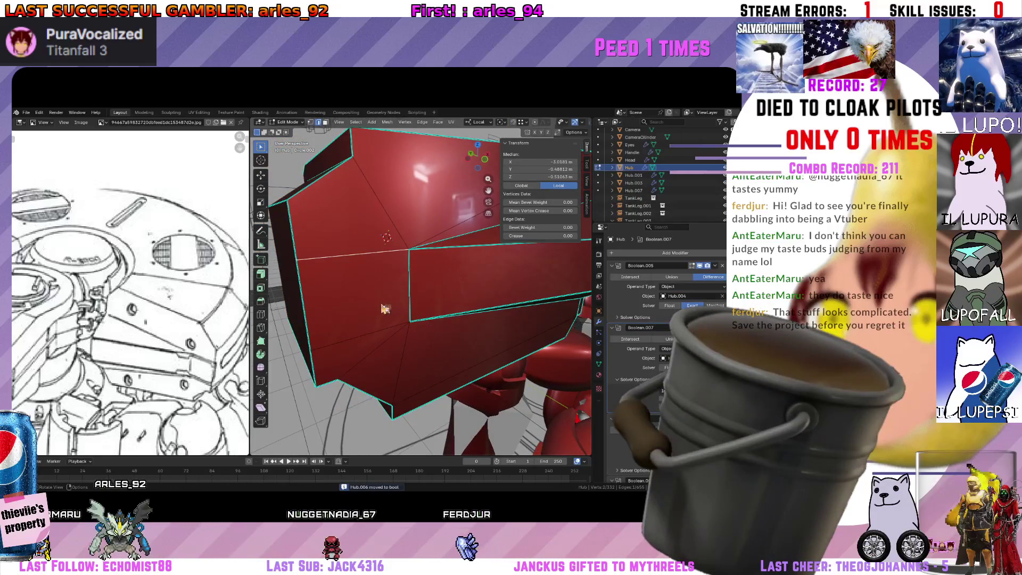
click(636, 191)
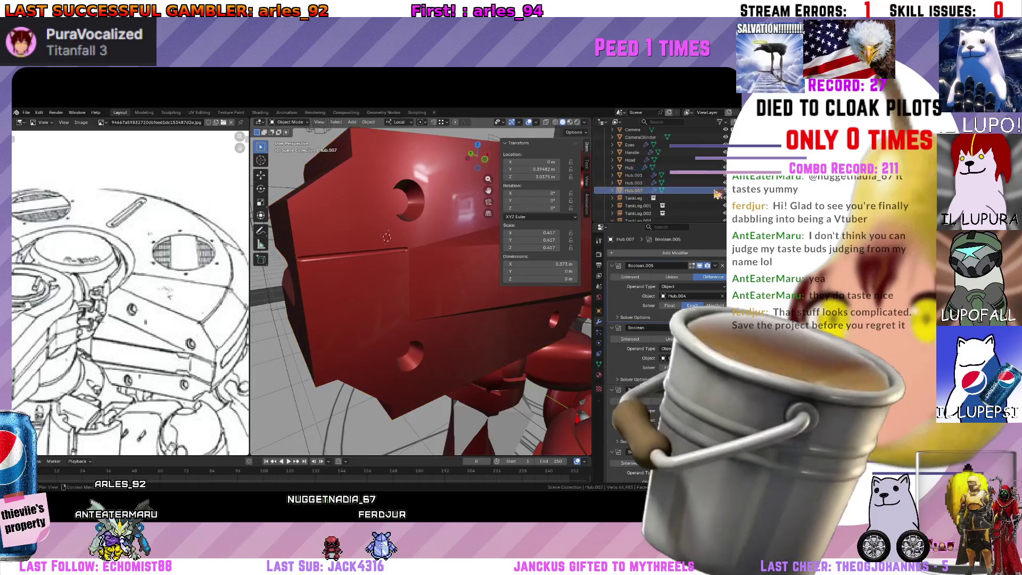
scroll(386, 236, down, 5)
mouse_move(386, 237)
middle_down()
mouse_move(513, 318)
mouse_move(402, 342)
mouse_move(430, 343)
middle_up()
scroll(445, 336, up, 5)
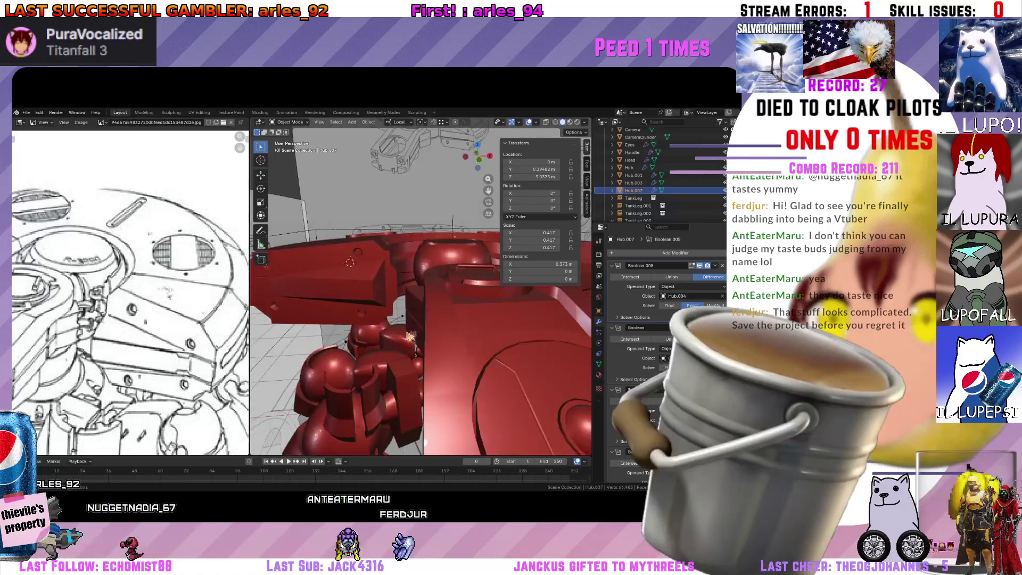
middle_drag(396, 344, 382, 302)
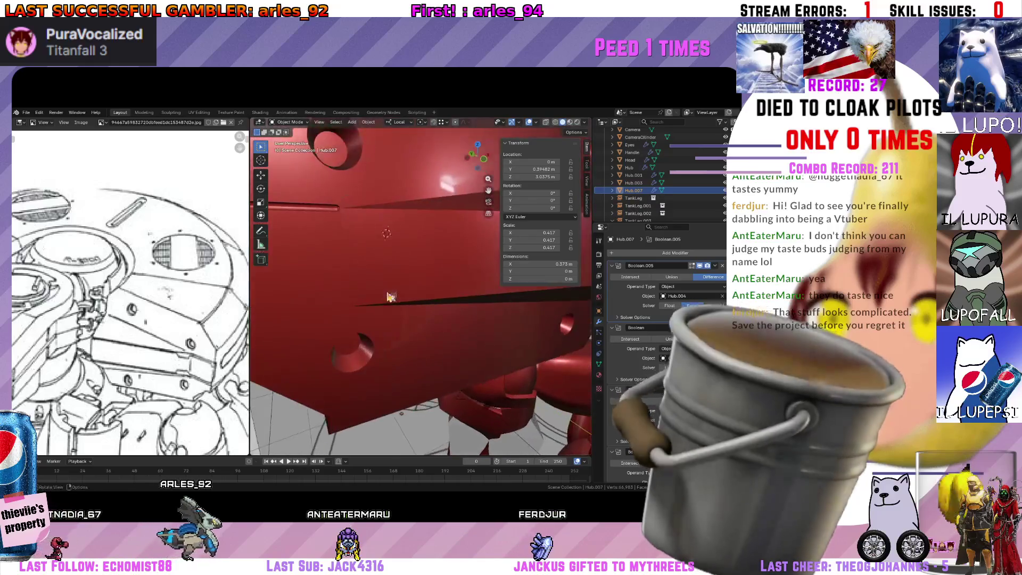
scroll(382, 302, down, 4)
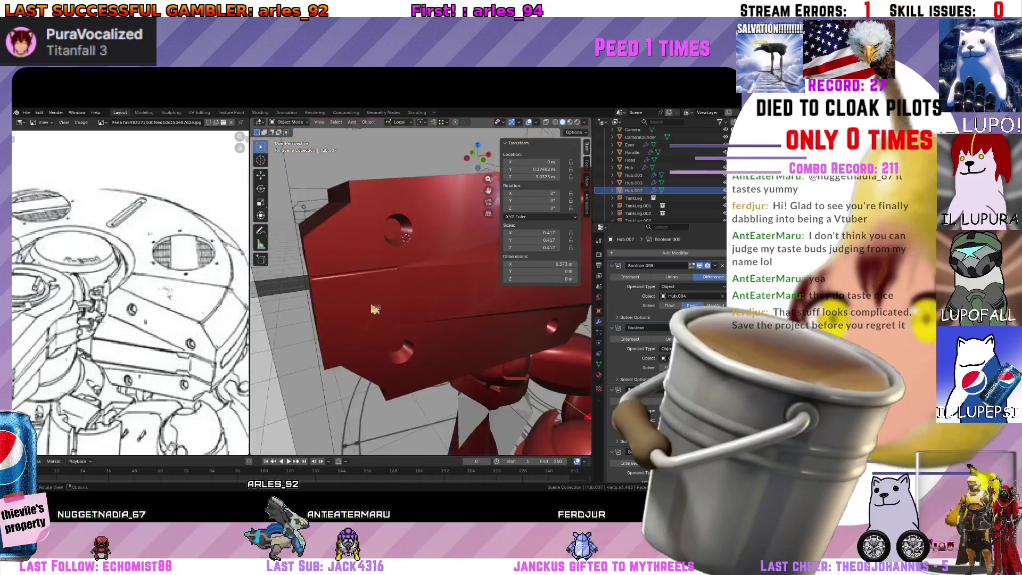
scroll(376, 313, up, 3)
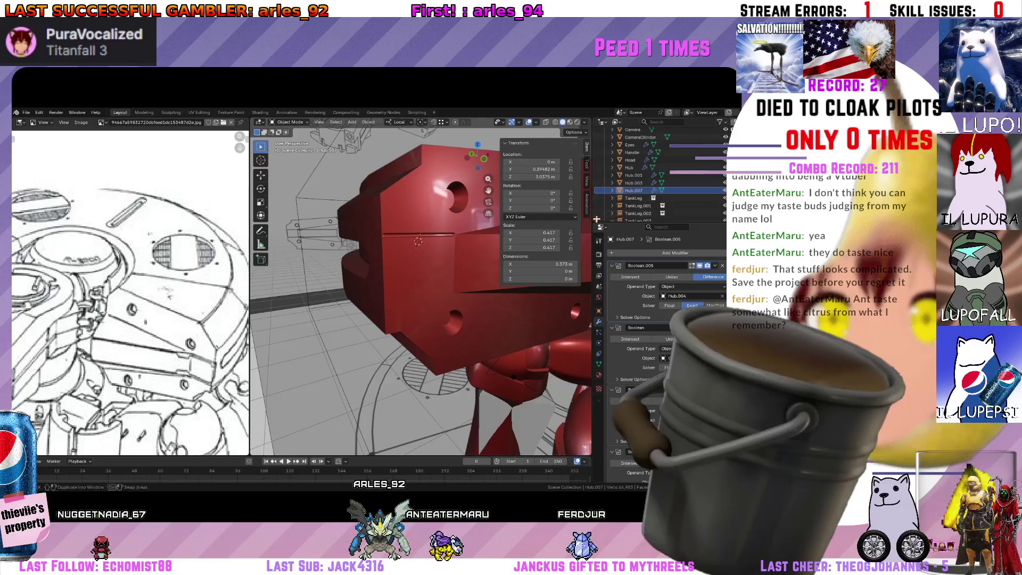
scroll(416, 279, up, 3)
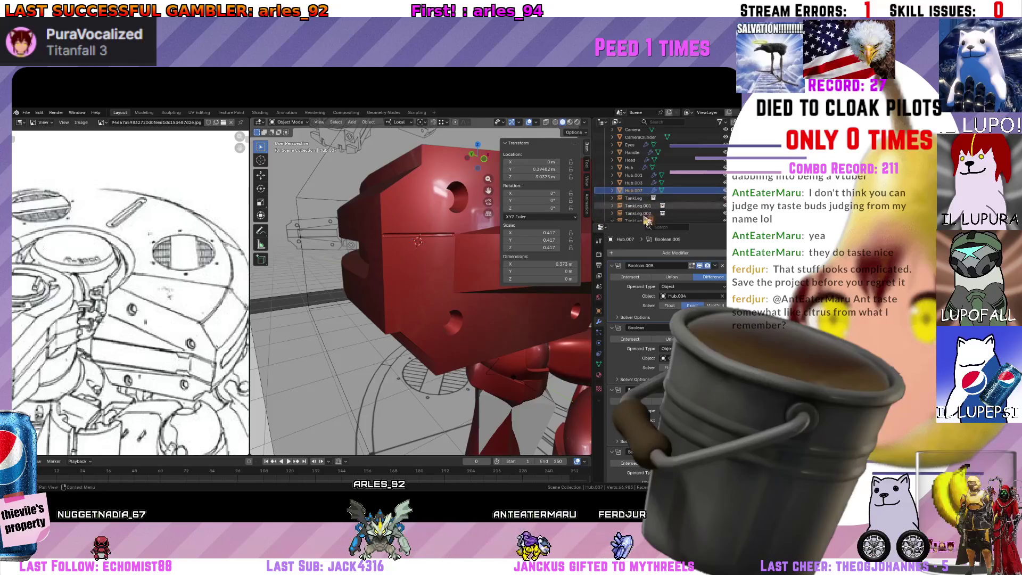
scroll(400, 295, up, 2)
Select the Hub.007 edge in Edit Mode and browse the Add Modifier list before returning to object mode.
key(Tab)
click(374, 312)
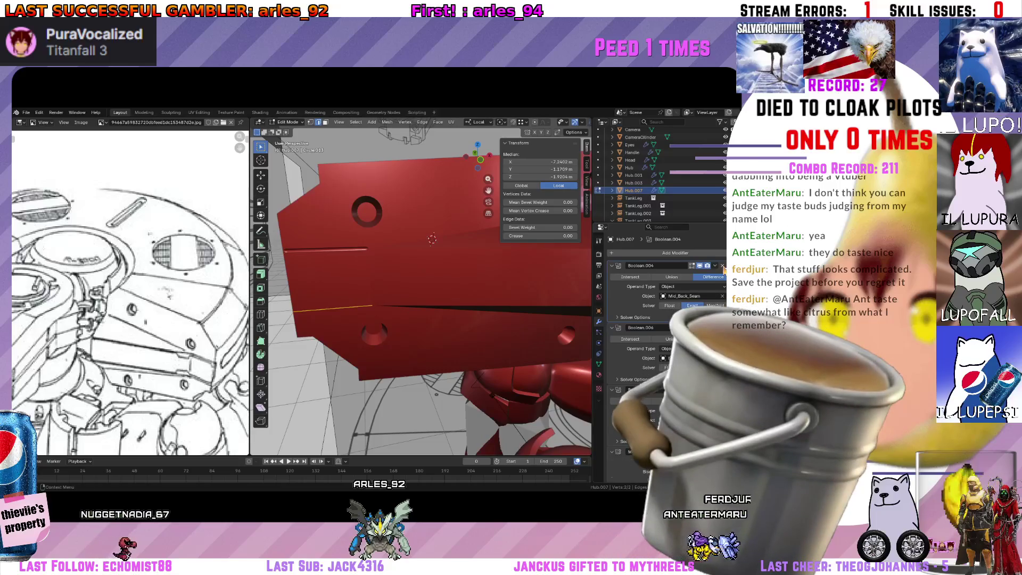
scroll(655, 320, up, 5)
click(675, 253)
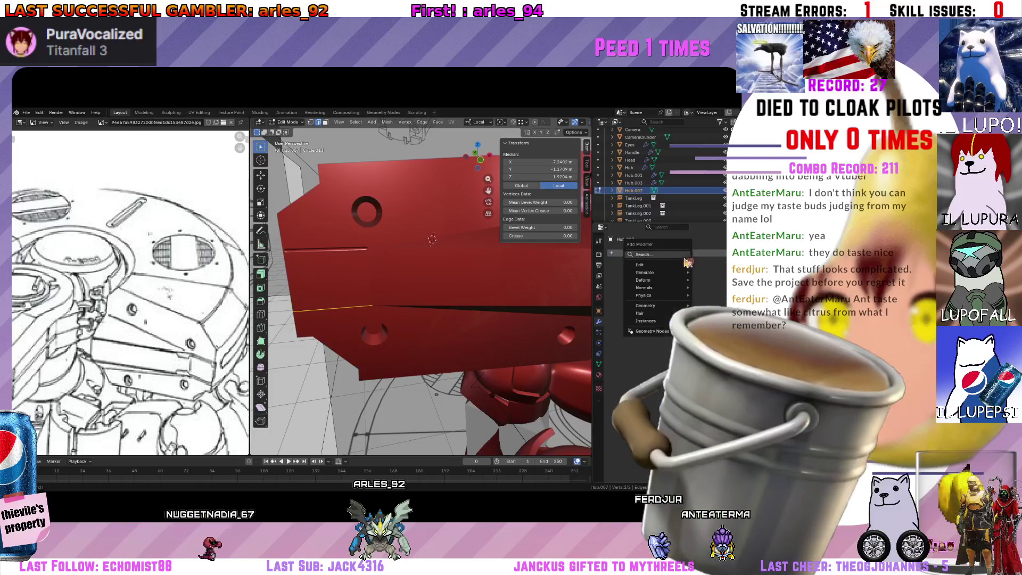
middle_drag(431, 248, 449, 278)
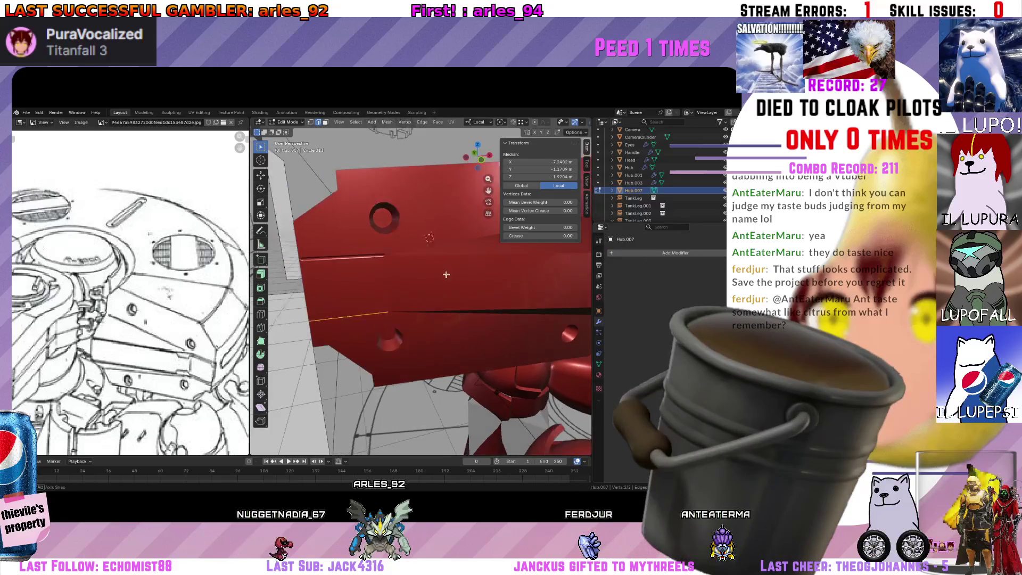
key(shift+a)
click(449, 278)
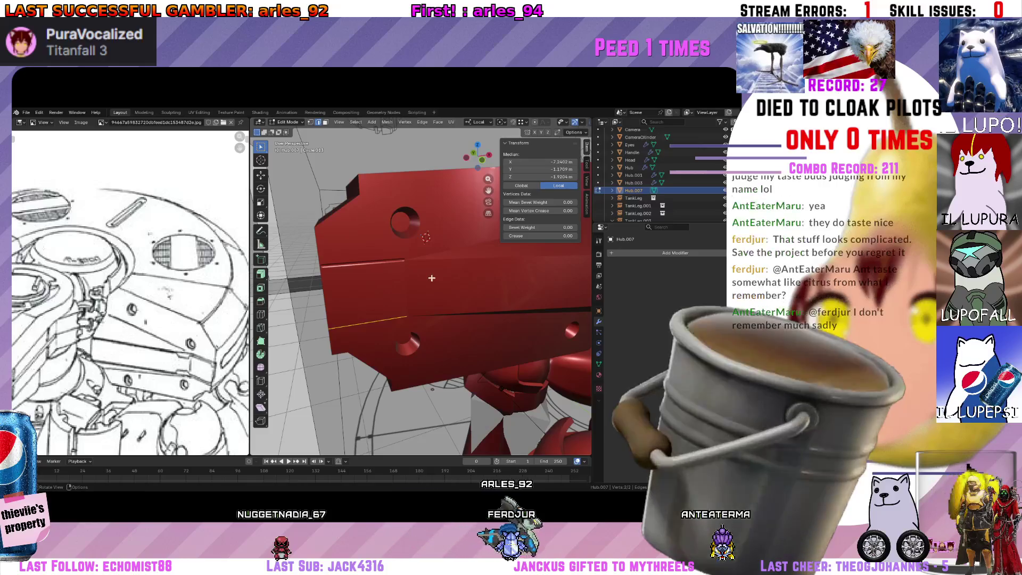
key(Tab)
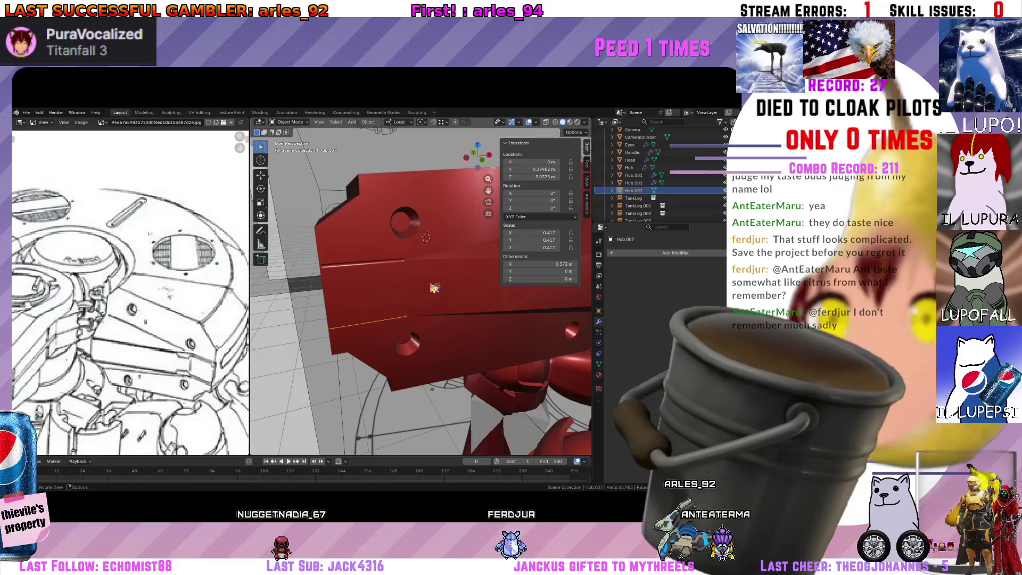
Apply Hub.007's rotation and scale with Ctrl+A, re-enter Edit Mode and bring up Add Modifier again.
mouse_move(461, 269)
middle_down()
mouse_move(431, 273)
mouse_move(372, 314)
middle_up()
key(ctrl+a)
click(421, 273)
key(Tab)
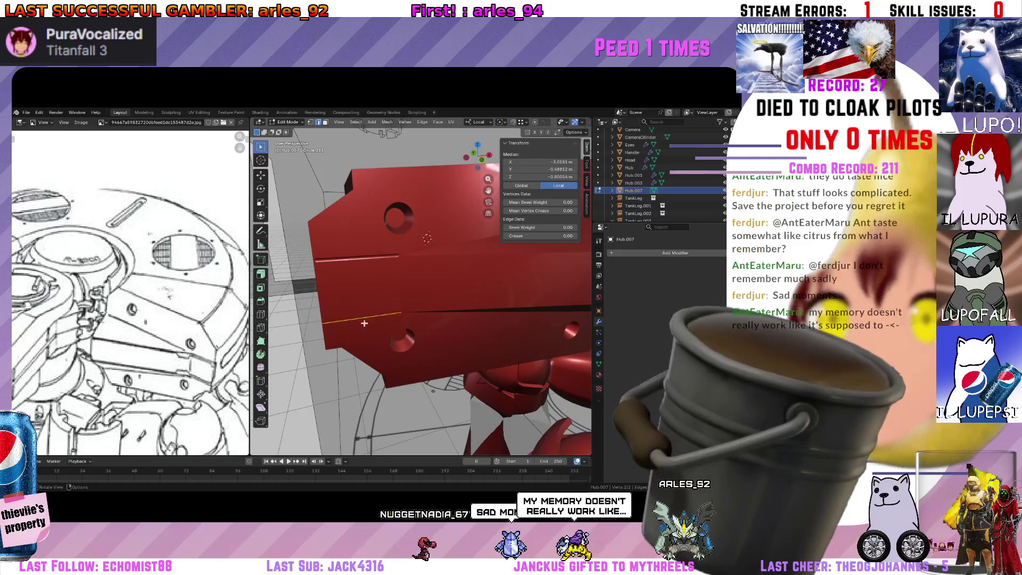
click(677, 253)
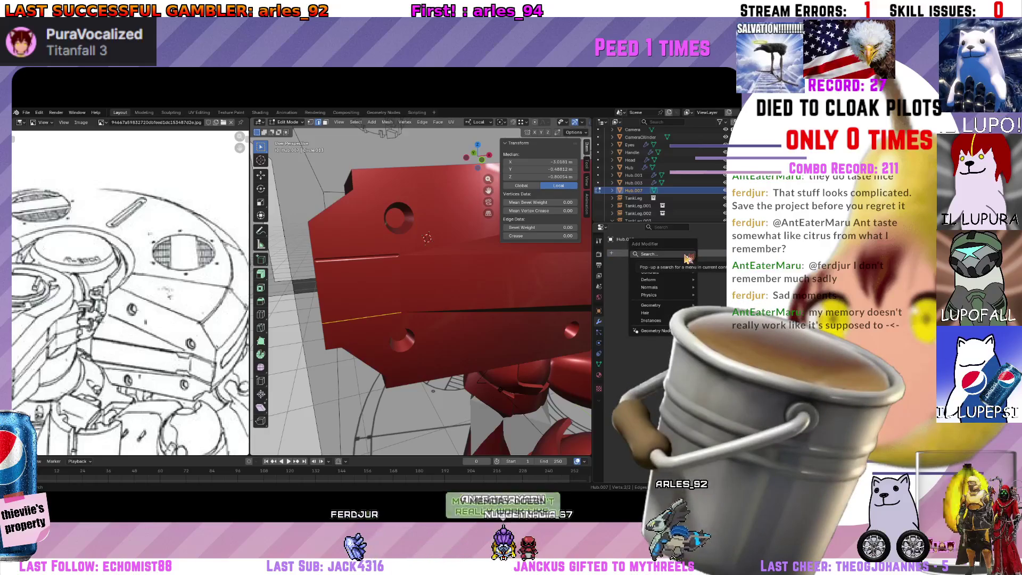
text(skin)
Add Skin and Subdivision Surface modifiers to Hub.007 so it becomes a rounded peg.
key(Return)
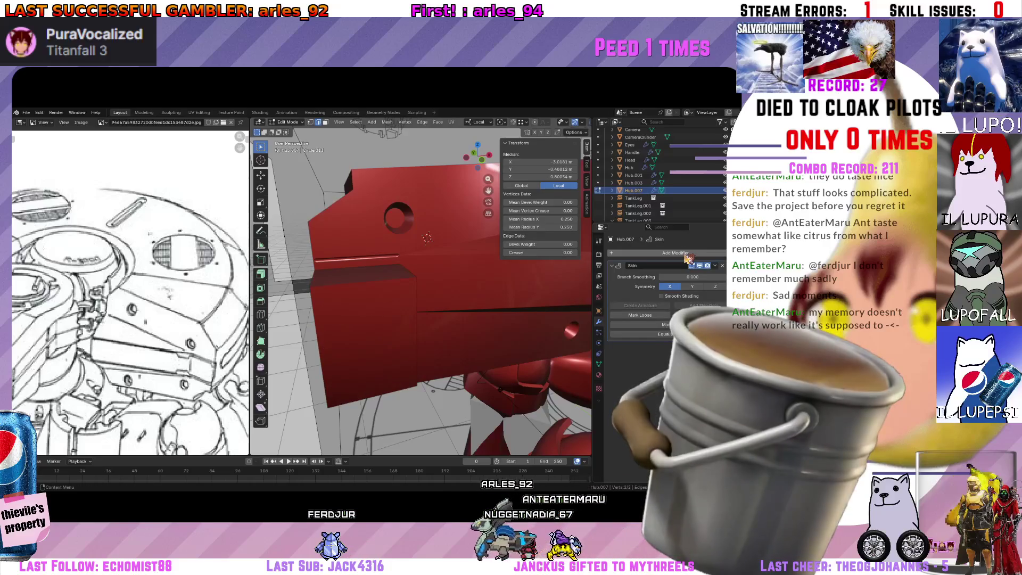
click(676, 254)
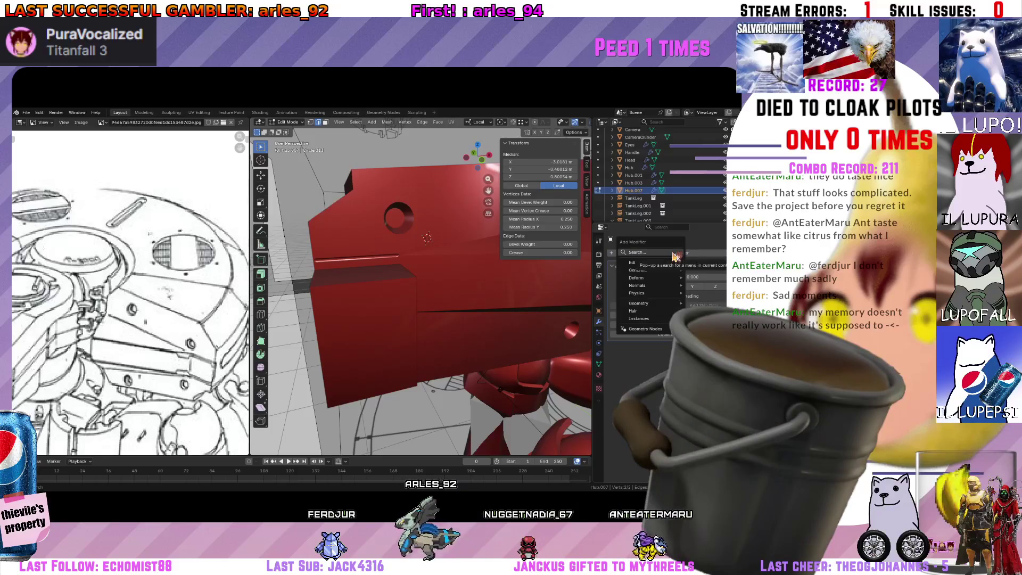
text(skin)
key(Return)
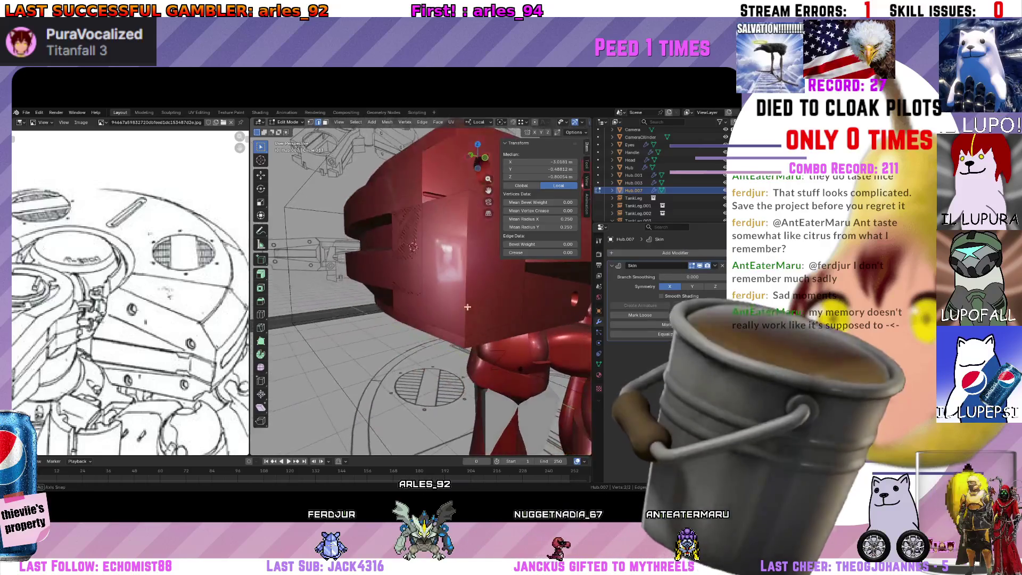
click(650, 256)
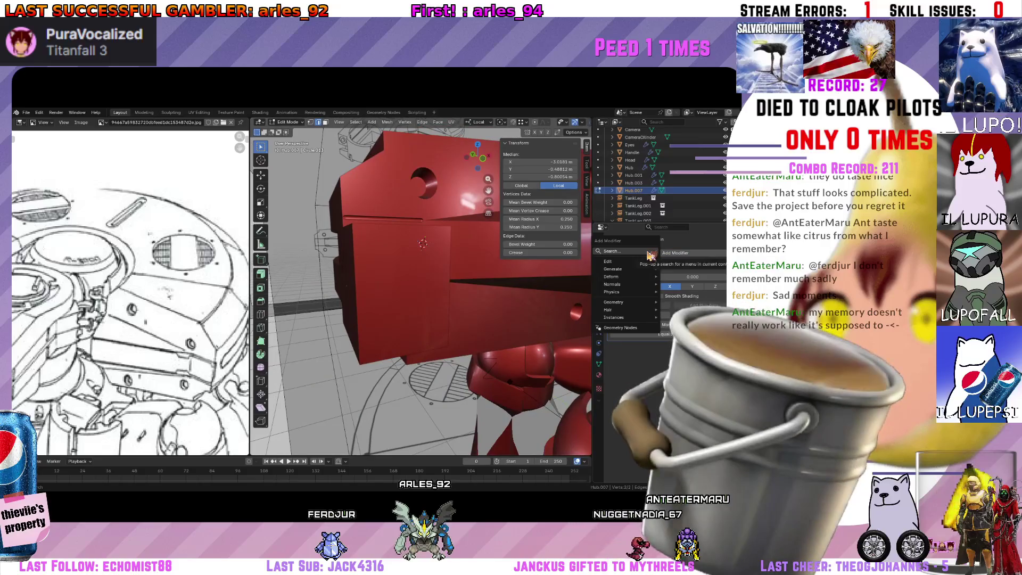
text(su)
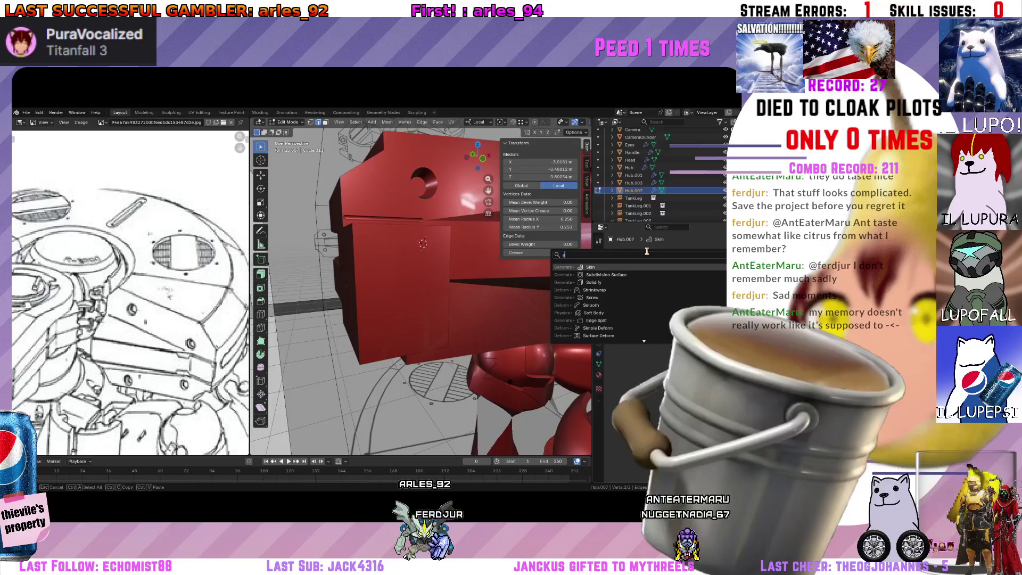
click(606, 274)
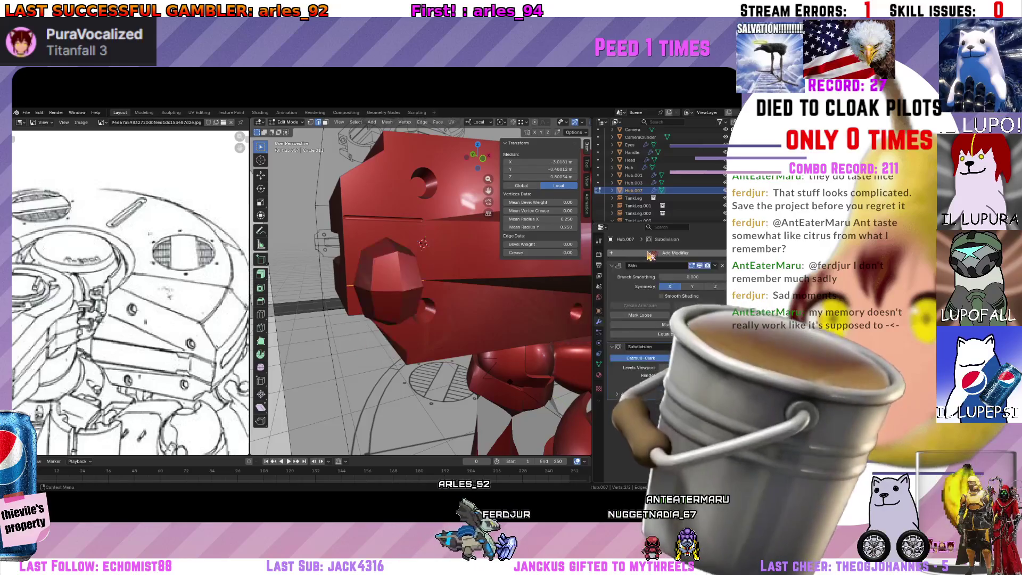
Scale the peg's skin radius down to about 0.863 of its size, then make the red Hub active.
mouse_move(422, 243)
middle_down()
mouse_move(387, 273)
mouse_move(421, 299)
mouse_move(526, 308)
middle_up()
key(s)
click(362, 283)
key(s)
click(448, 299)
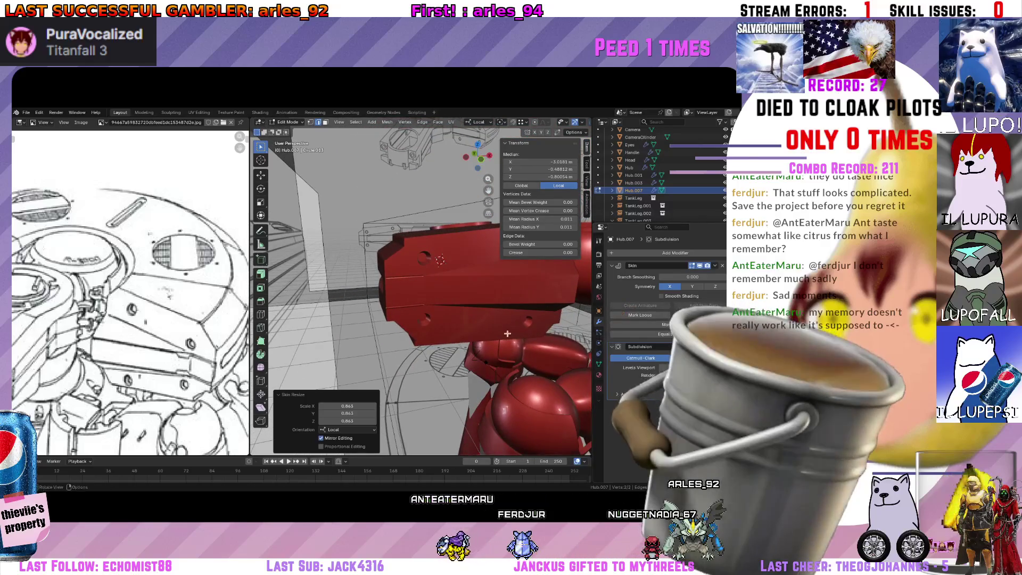
key(Tab)
click(483, 325)
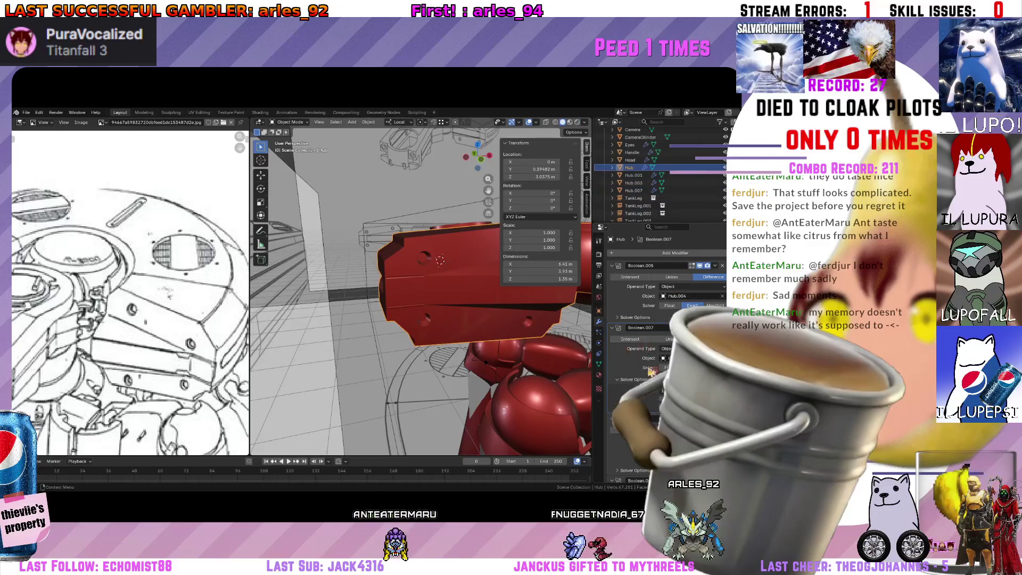
scroll(652, 369, up, 2)
scroll(655, 366, up, 2)
scroll(660, 362, up, 2)
scroll(664, 359, up, 2)
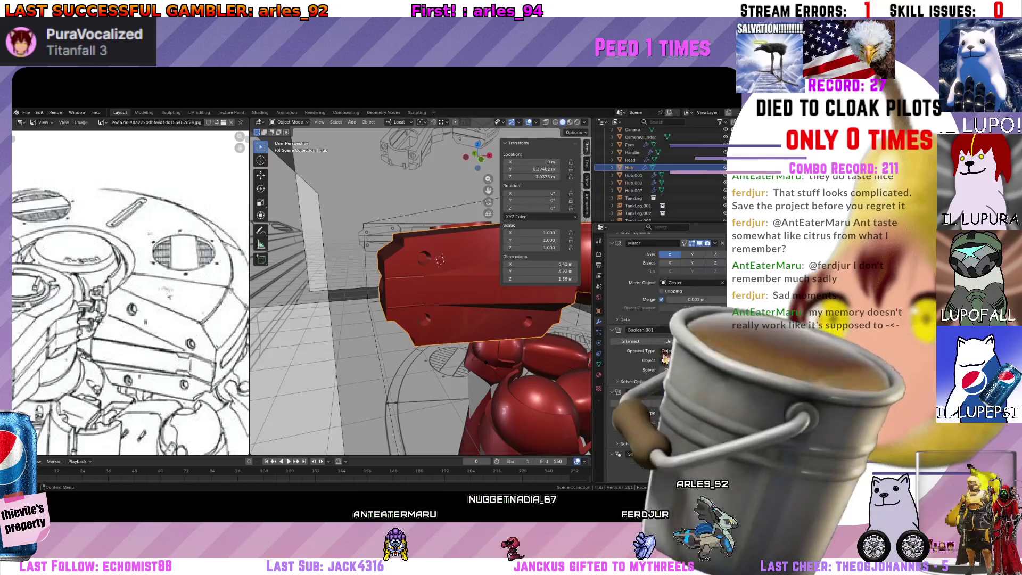
scroll(666, 335, down, 3)
scroll(666, 303, down, 3)
scroll(666, 271, down, 3)
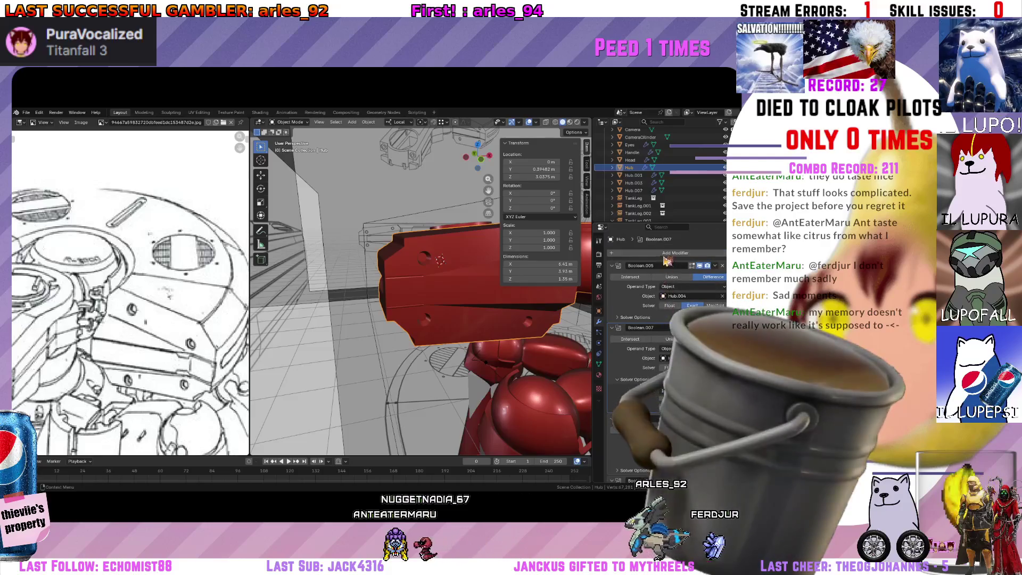
click(663, 255)
text(b)
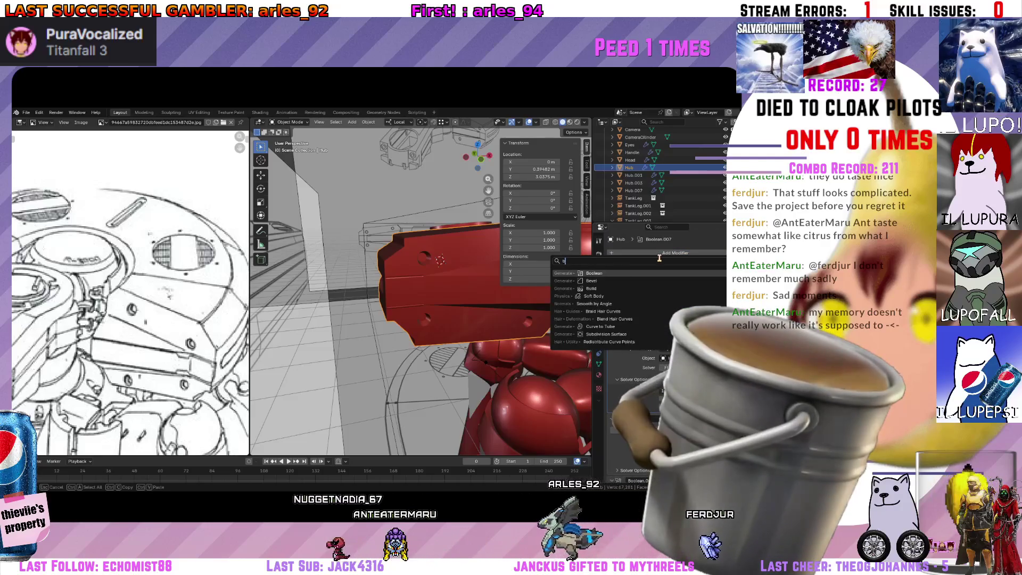
text(ool)
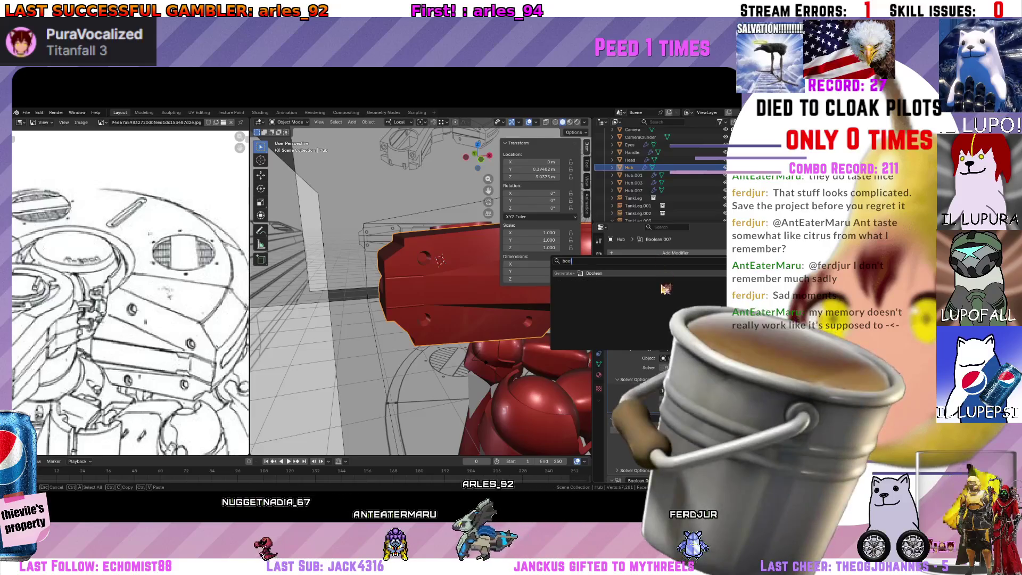
key(Return)
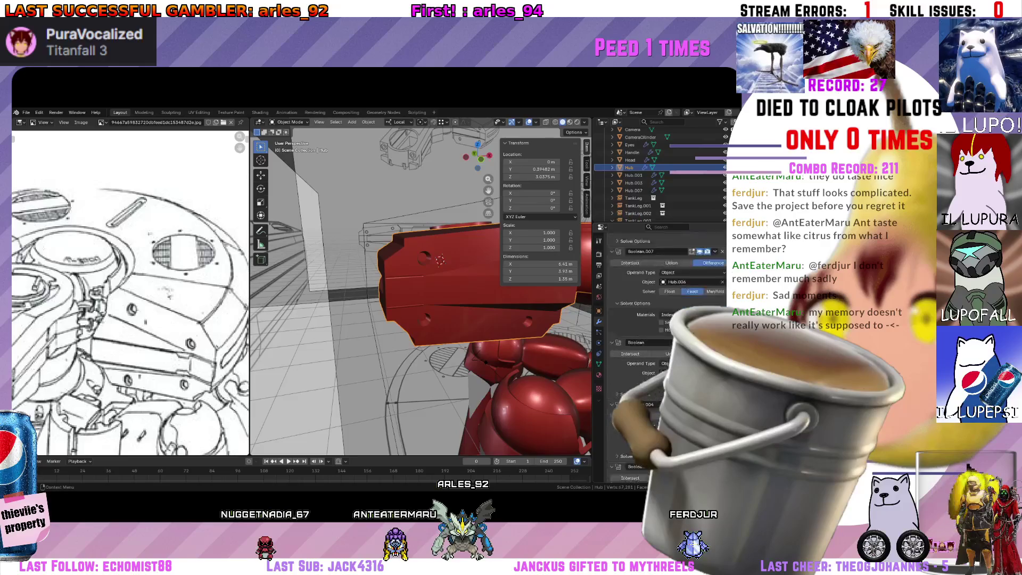
scroll(667, 319, down, 3)
scroll(667, 320, down, 5)
scroll(667, 319, down, 5)
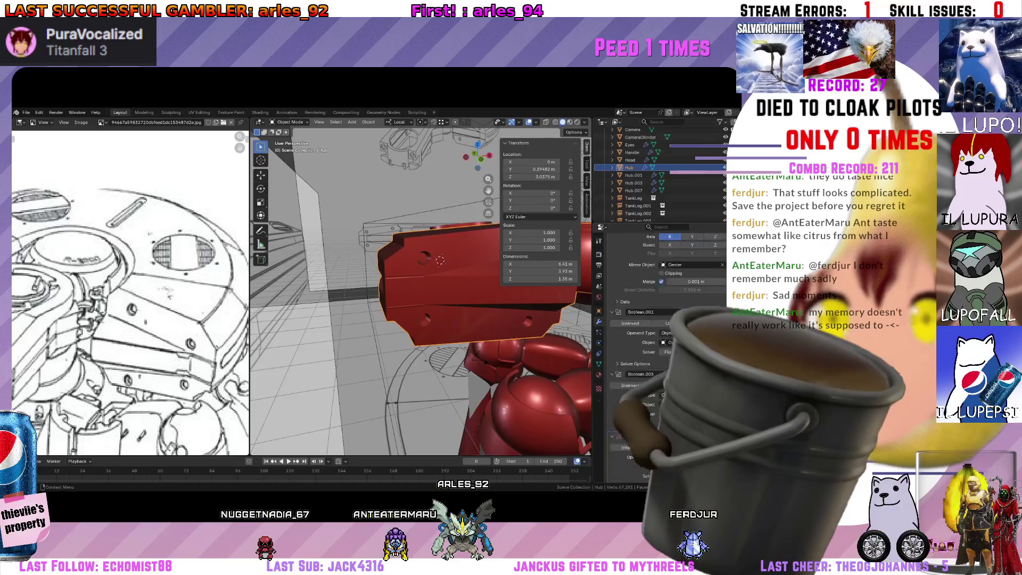
scroll(667, 320, up, 3)
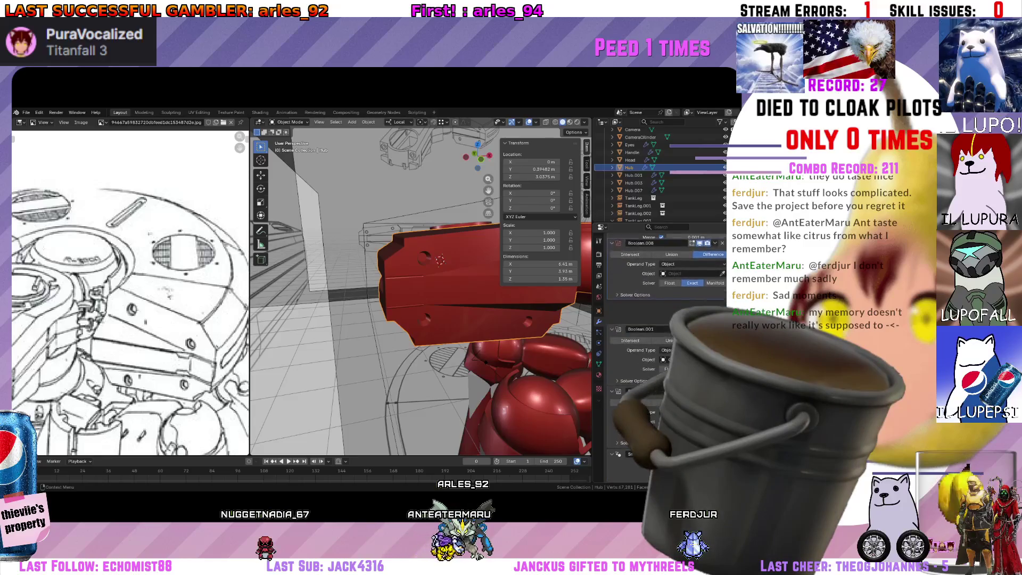
scroll(666, 320, up, 3)
scroll(666, 319, up, 2)
scroll(667, 319, up, 2)
scroll(666, 320, down, 1)
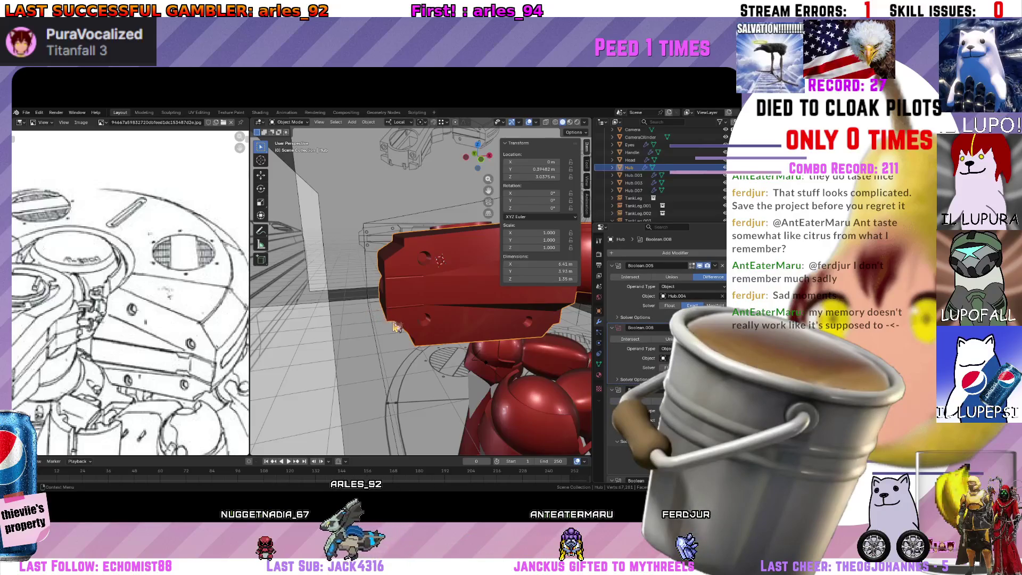
scroll(399, 321, up, 3)
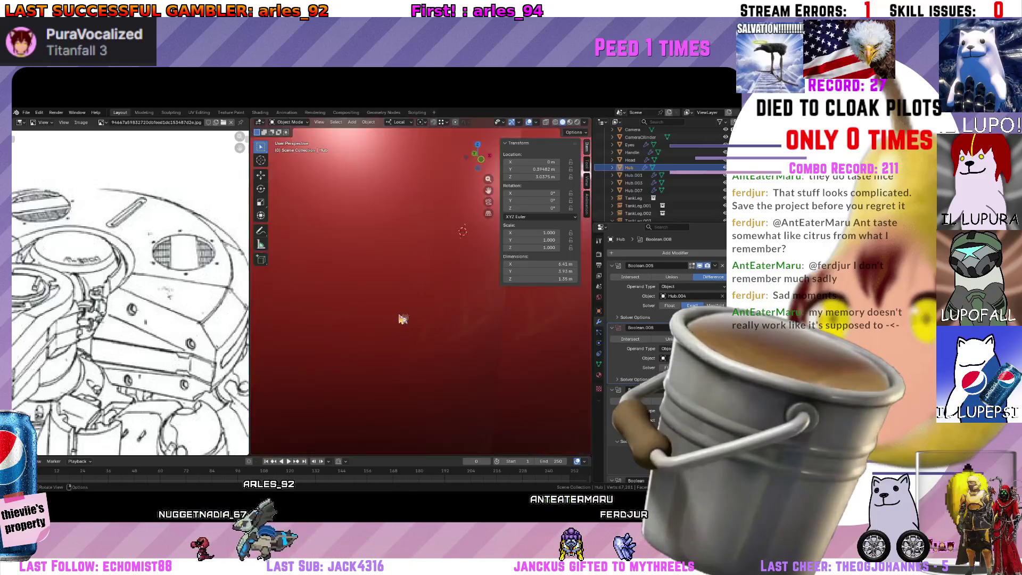
scroll(402, 320, down, 3)
Expand Boolean.008's Solver Options and select the thin red peg Hub.007 beside the hole.
mouse_move(403, 319)
middle_down()
mouse_move(430, 280)
mouse_move(433, 299)
middle_up()
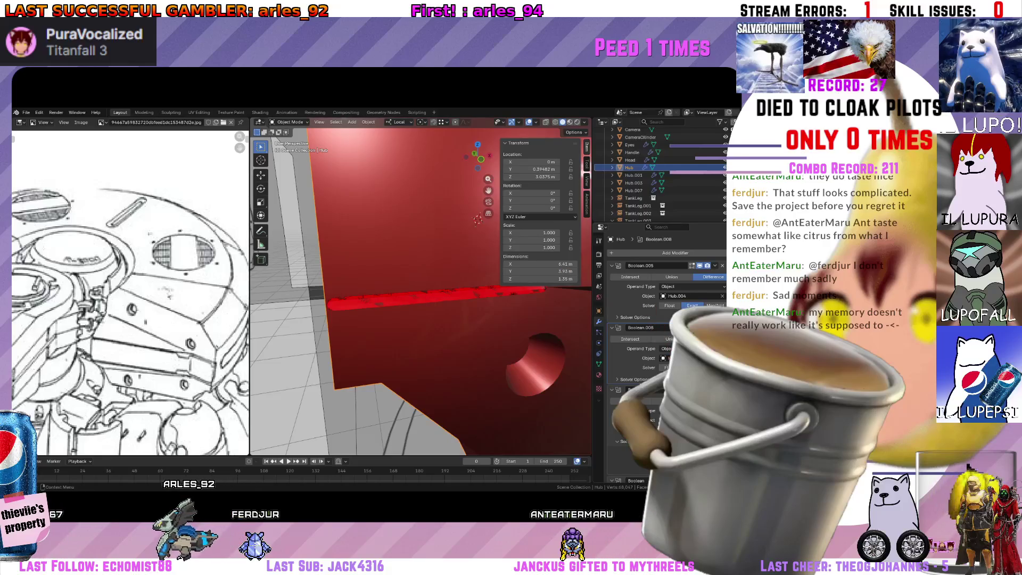
scroll(662, 303, down, 3)
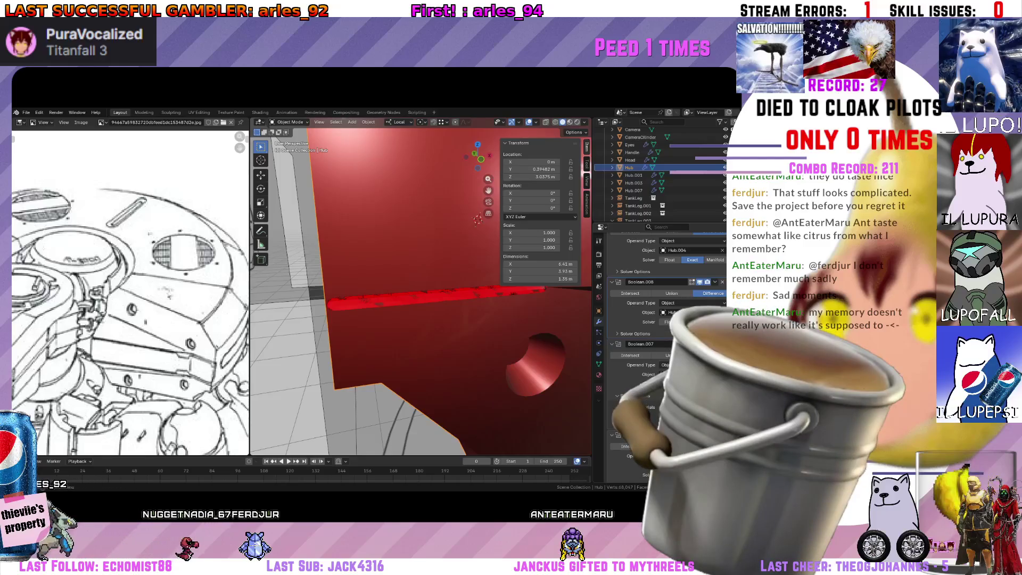
click(617, 333)
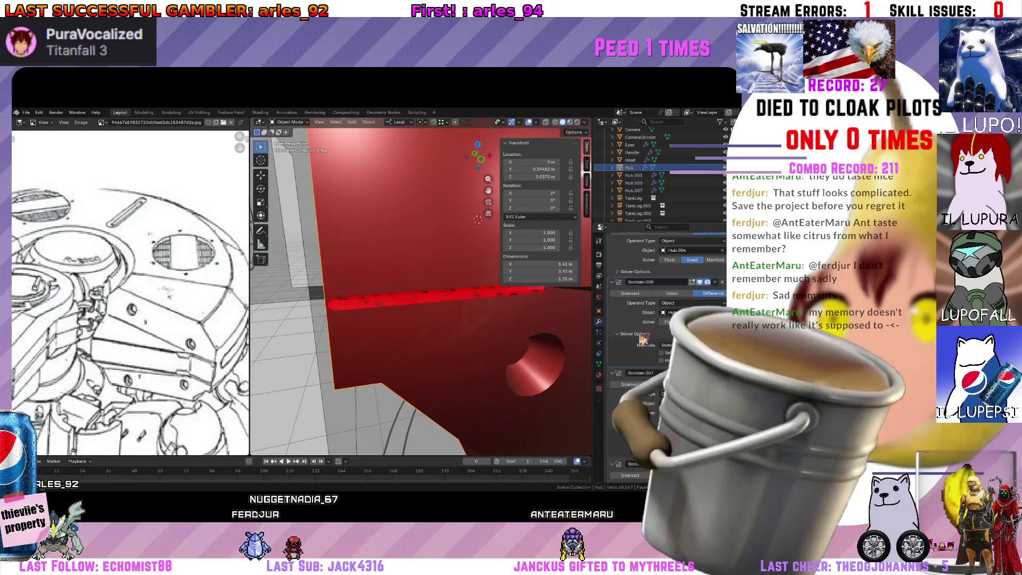
click(655, 191)
middle_drag(399, 272, 416, 280)
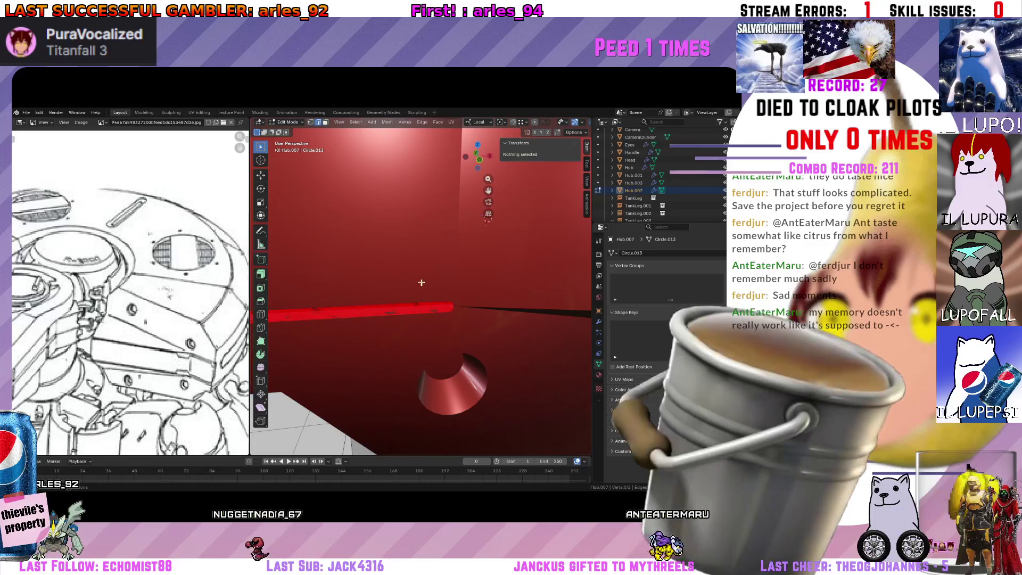
Scale the Hub.007 peg edge down slightly in Edit Mode so it fits its slot.
key(Tab)
middle_drag(421, 281, 458, 321)
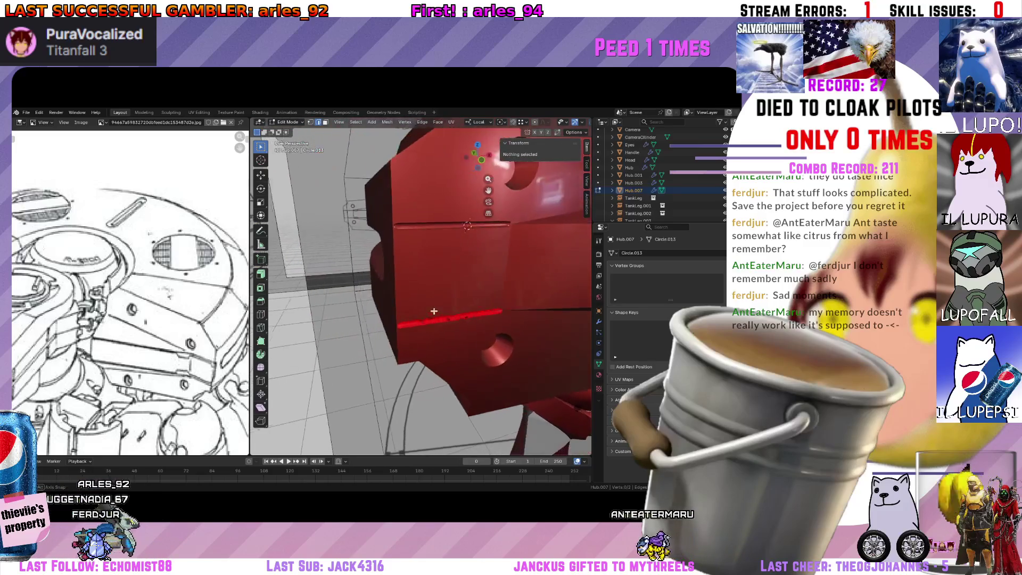
click(457, 321)
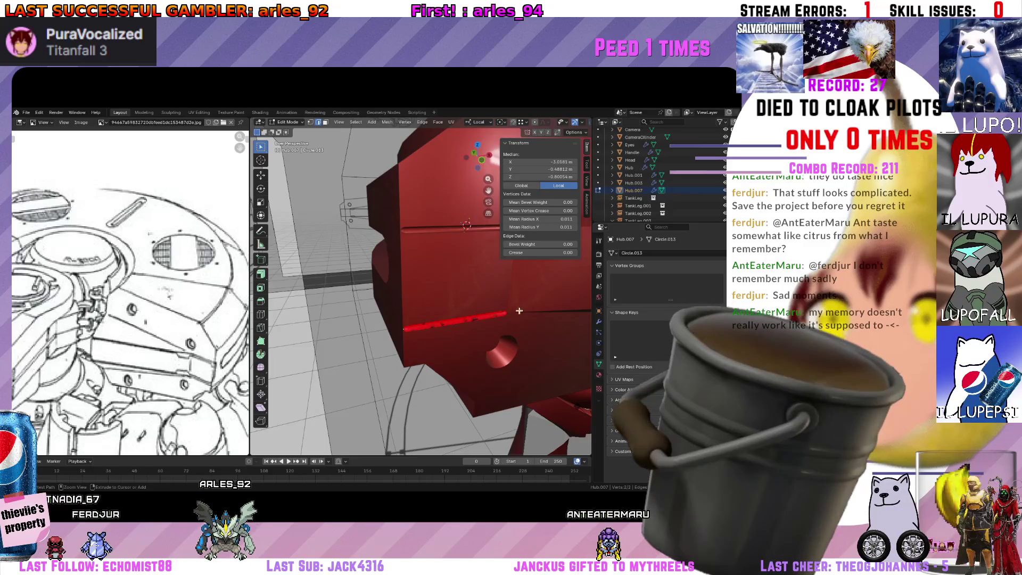
key(s)
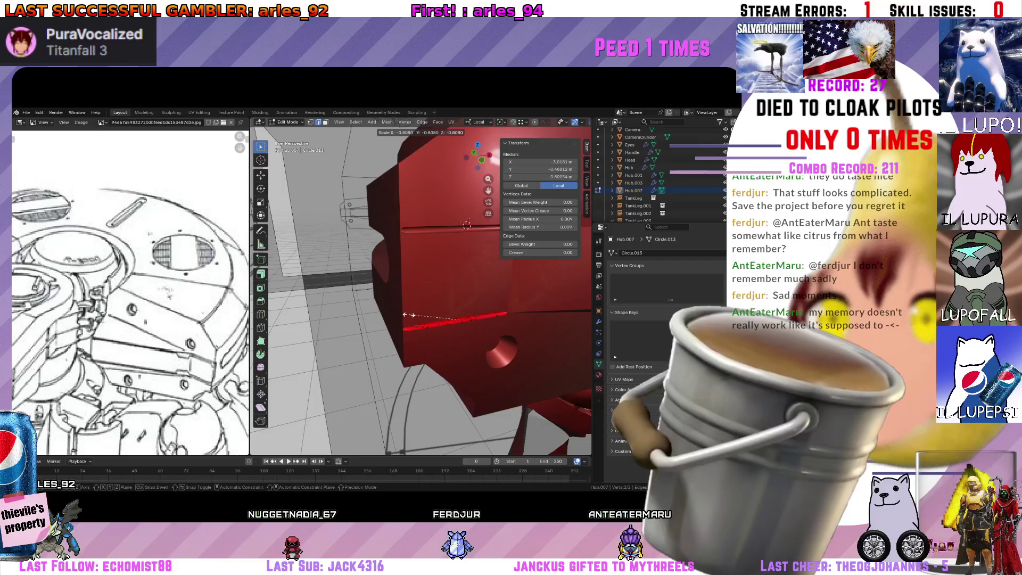
click(540, 320)
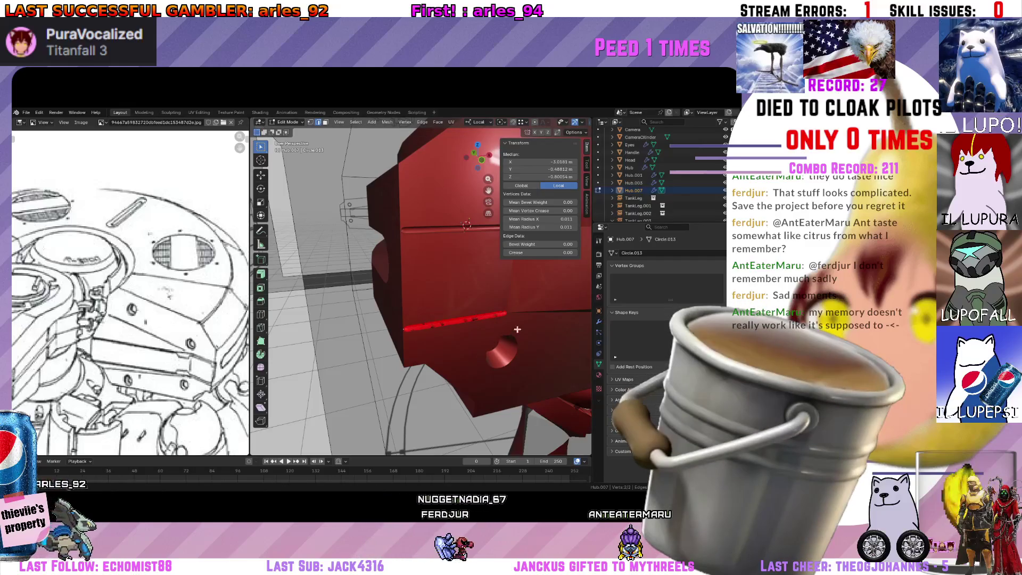
middle_drag(516, 329, 423, 308)
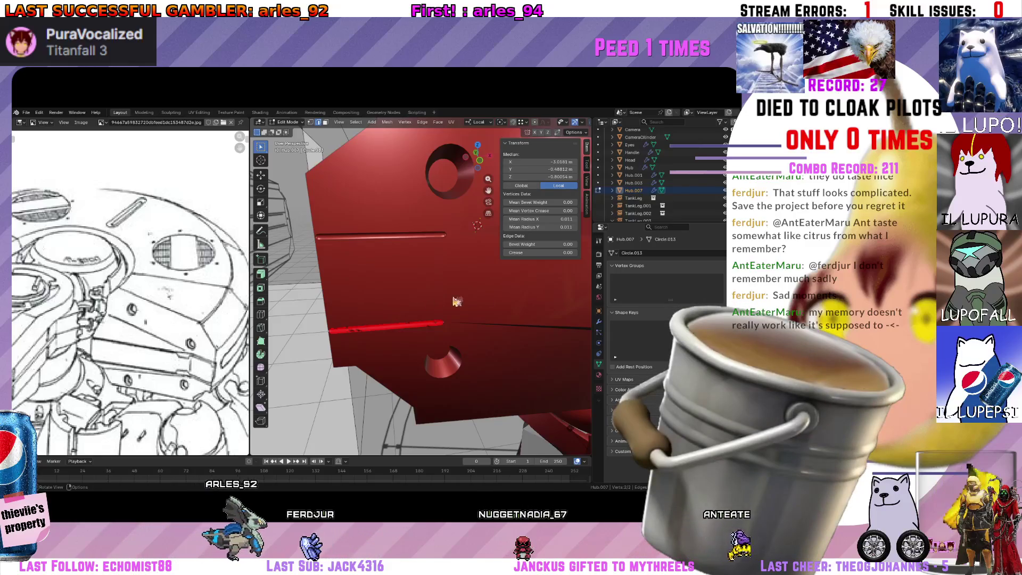
key(Tab)
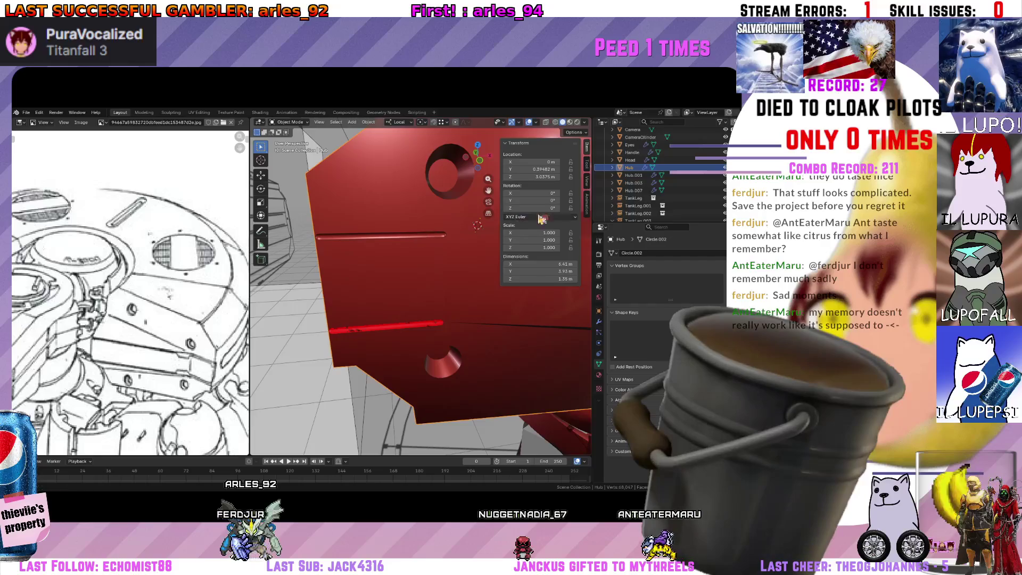
scroll(684, 195, down, 3)
scroll(675, 194, down, 2)
scroll(663, 193, down, 2)
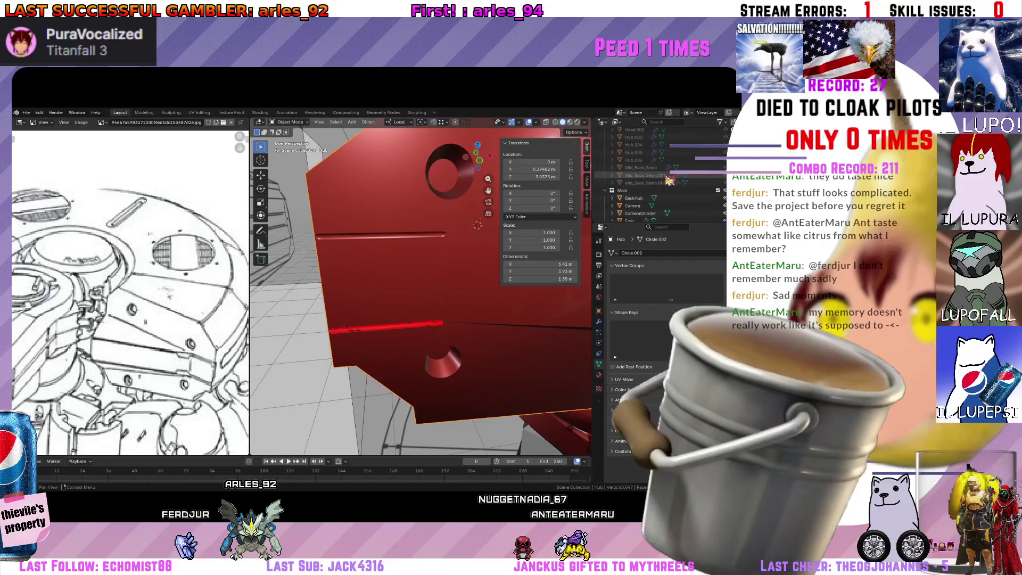
Select the Hub.006 peg to show its Skin and Subdivision modifiers.
click(635, 190)
click(600, 319)
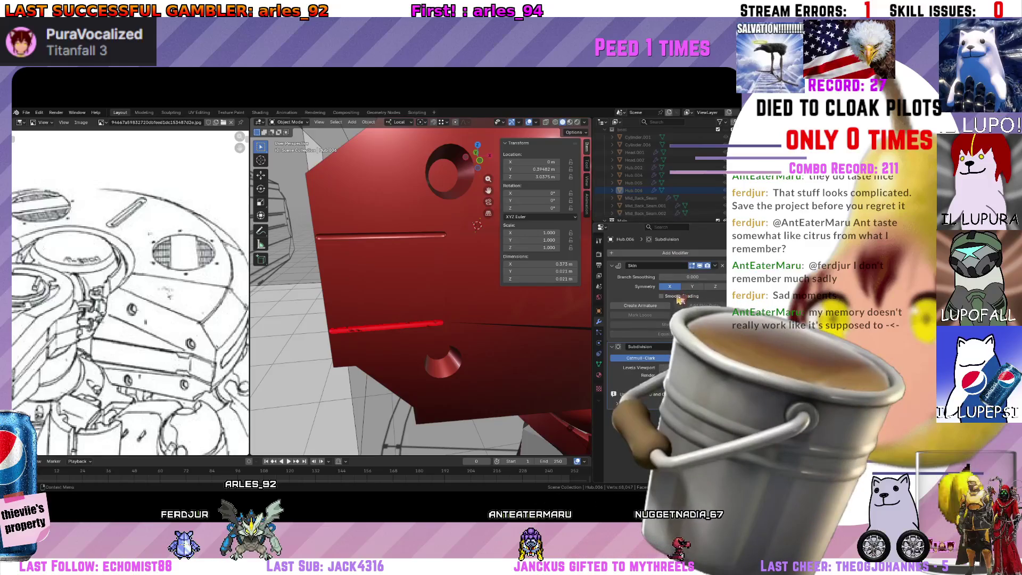
Set the hub's Boolean.006 to Difference so the slot is carved out, then enter Edit Mode on the hub.
click(415, 330)
middle_drag(486, 319, 542, 316)
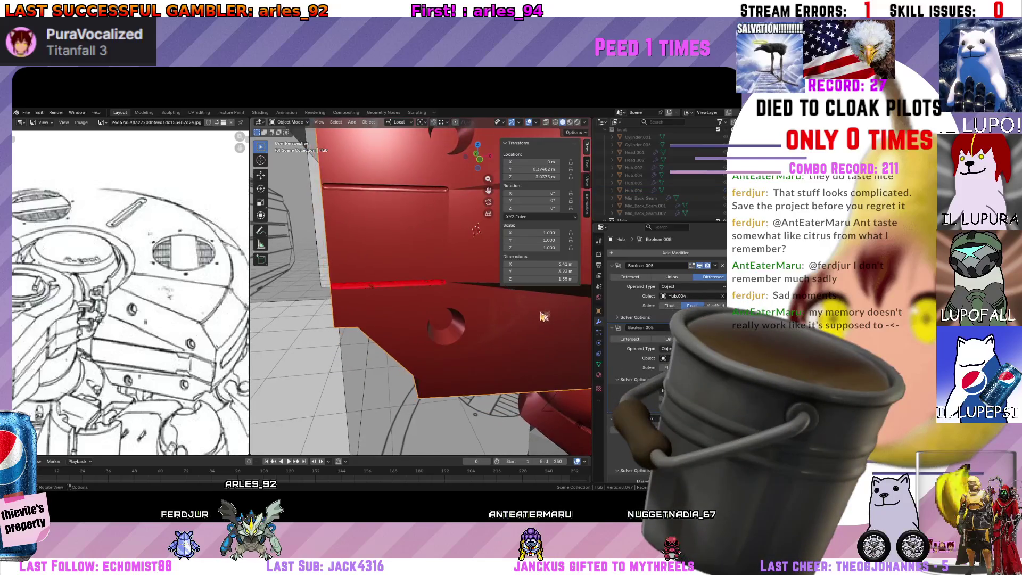
scroll(656, 329, down, 1)
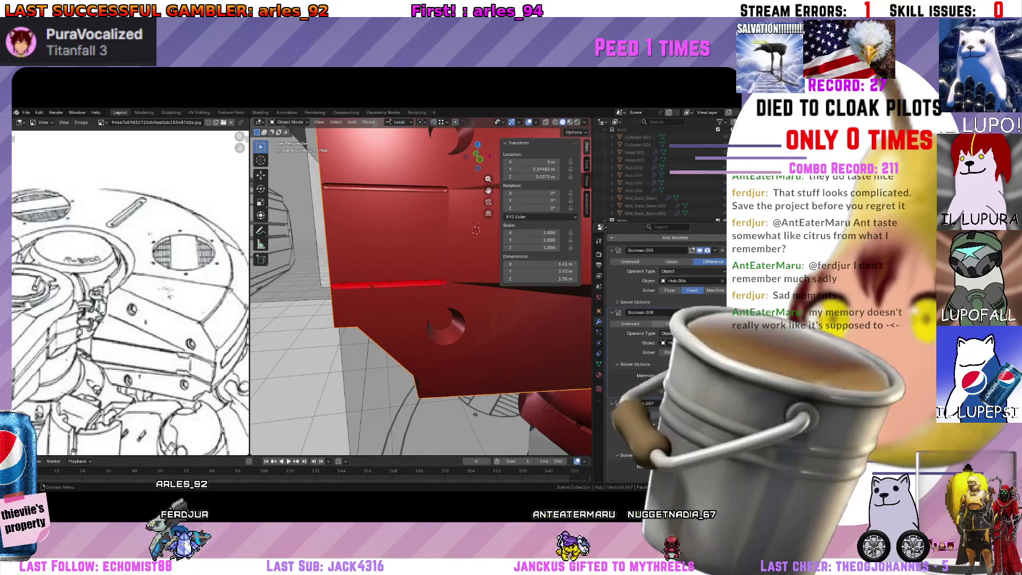
scroll(663, 171, up, 4)
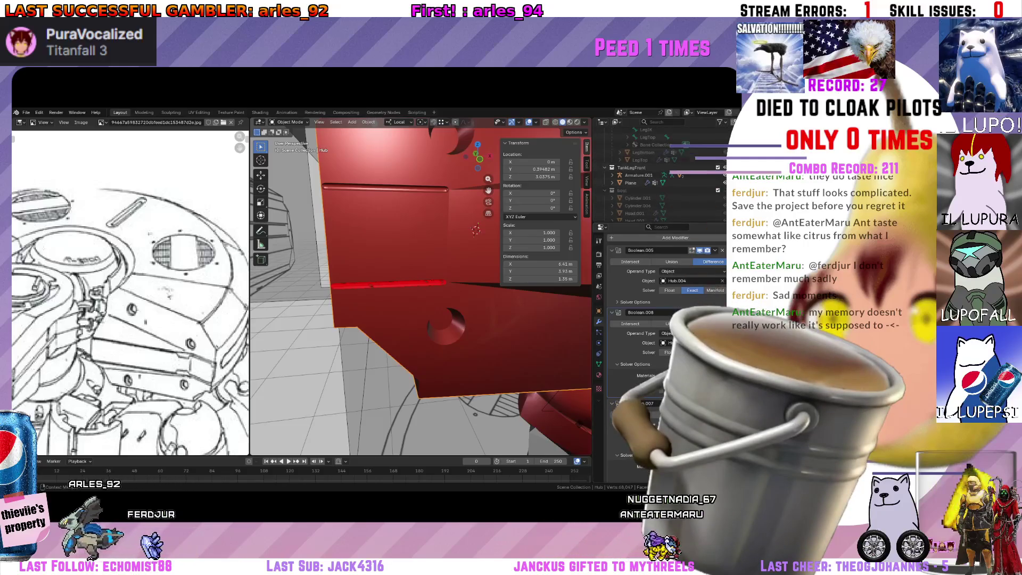
scroll(662, 320, down, 1)
scroll(663, 320, down, 1)
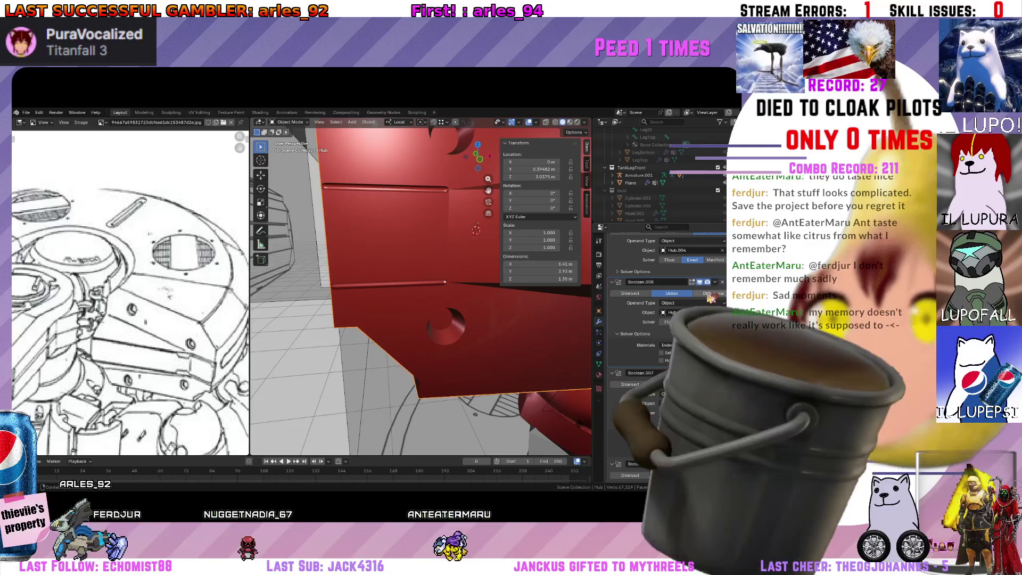
click(709, 293)
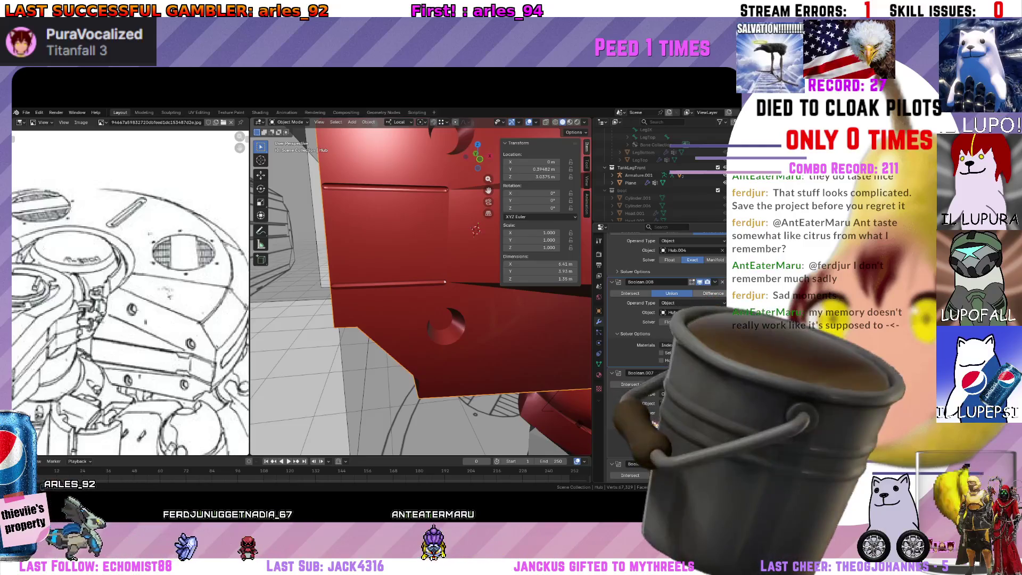
middle_drag(495, 327, 475, 344)
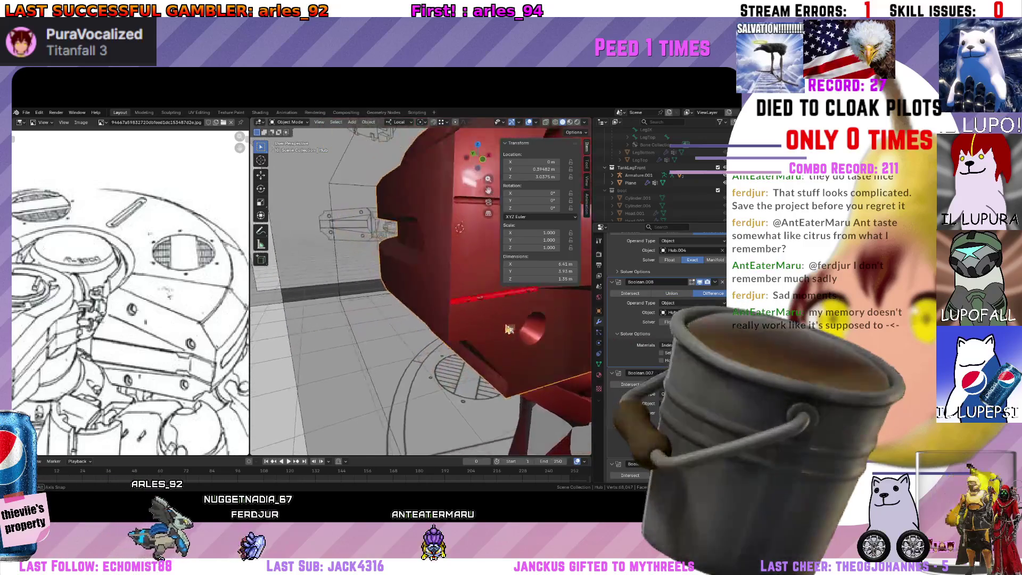
middle_drag(408, 357, 476, 351)
key(Tab)
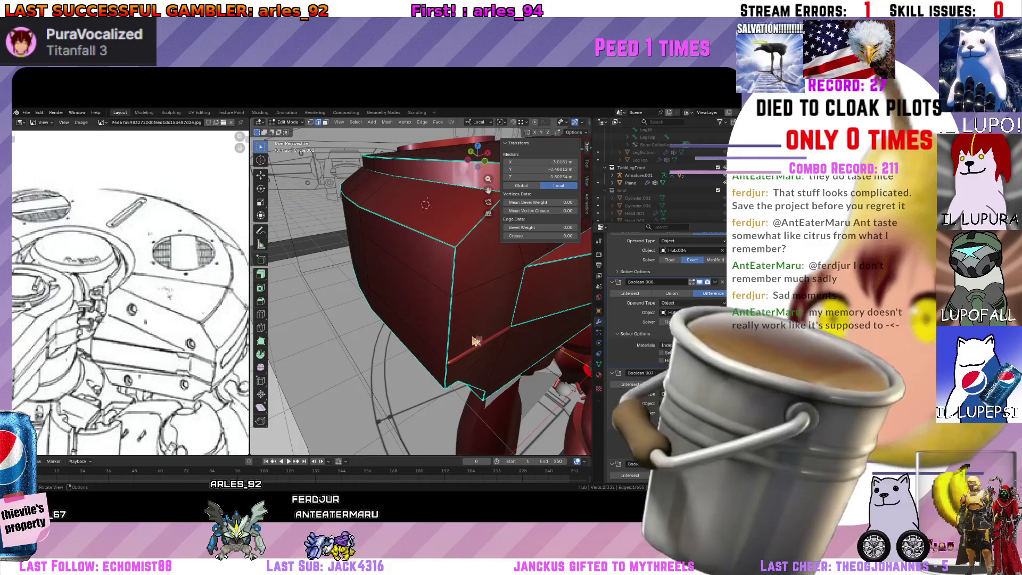
Move the Hub.007 peg edge along its local Y axis so it sits in the hub slot, then deselect it.
key(Tab)
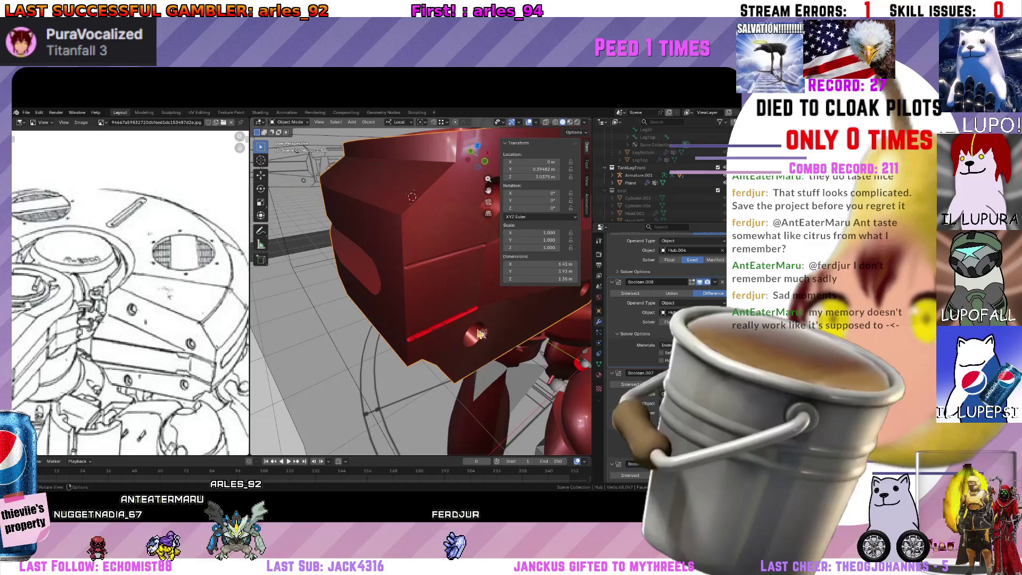
click(446, 322)
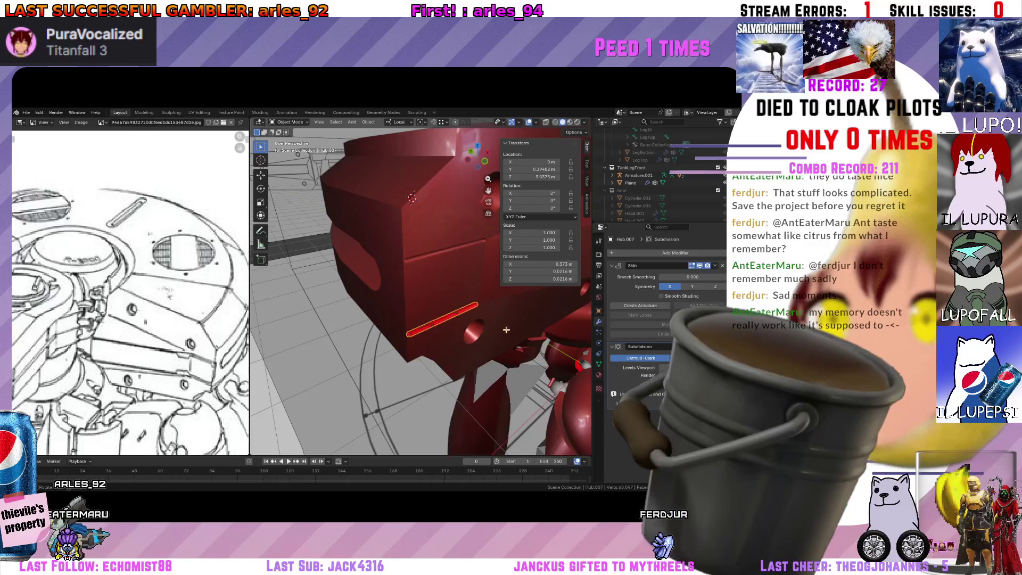
key(Tab)
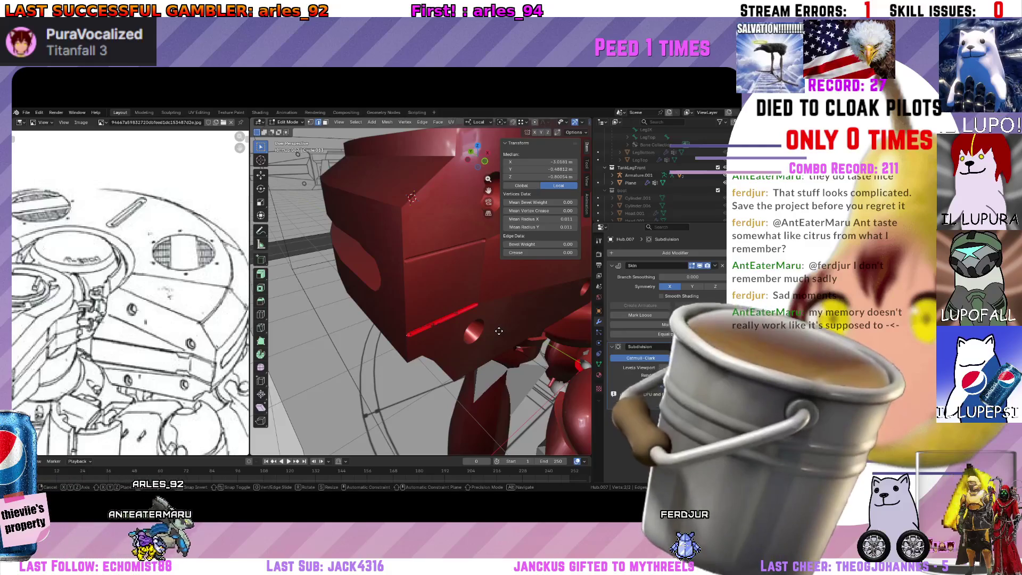
key(g)
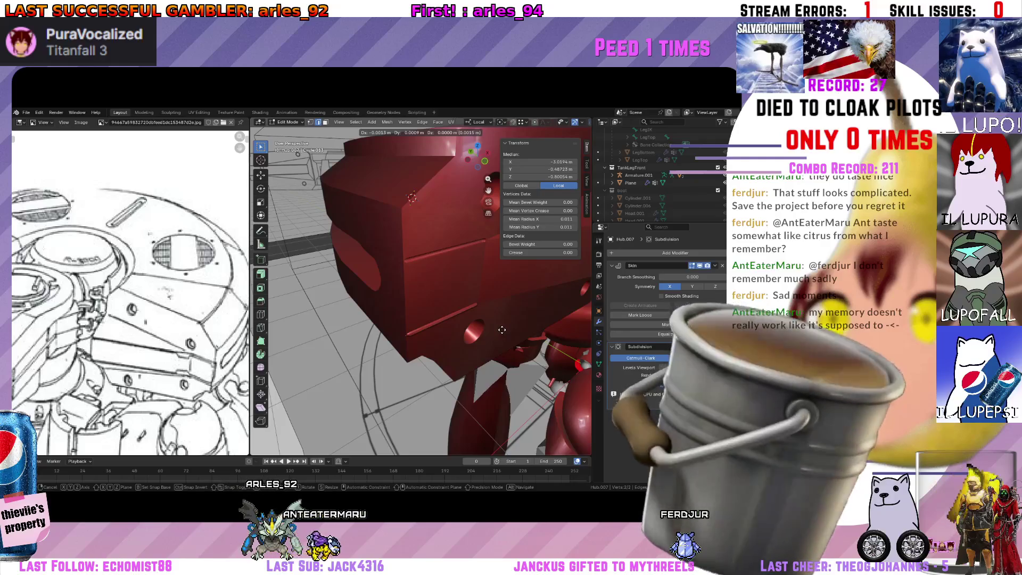
key(y)
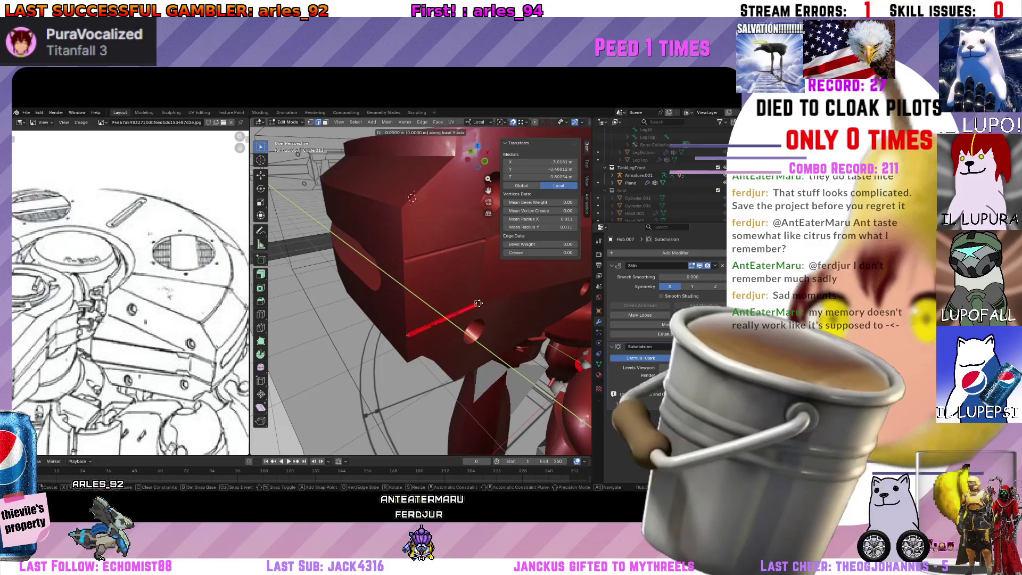
key(shift+y)
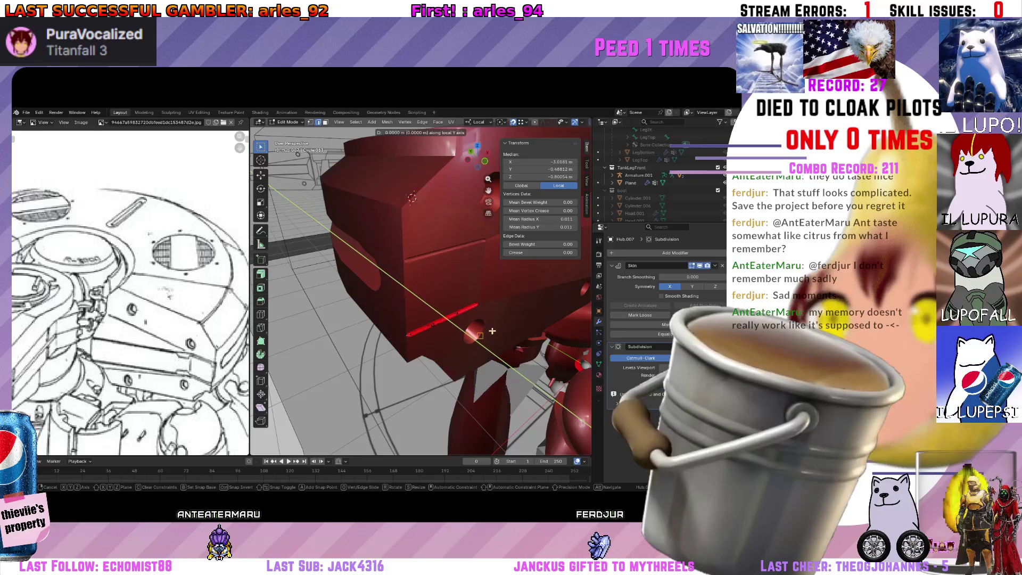
key(Escape)
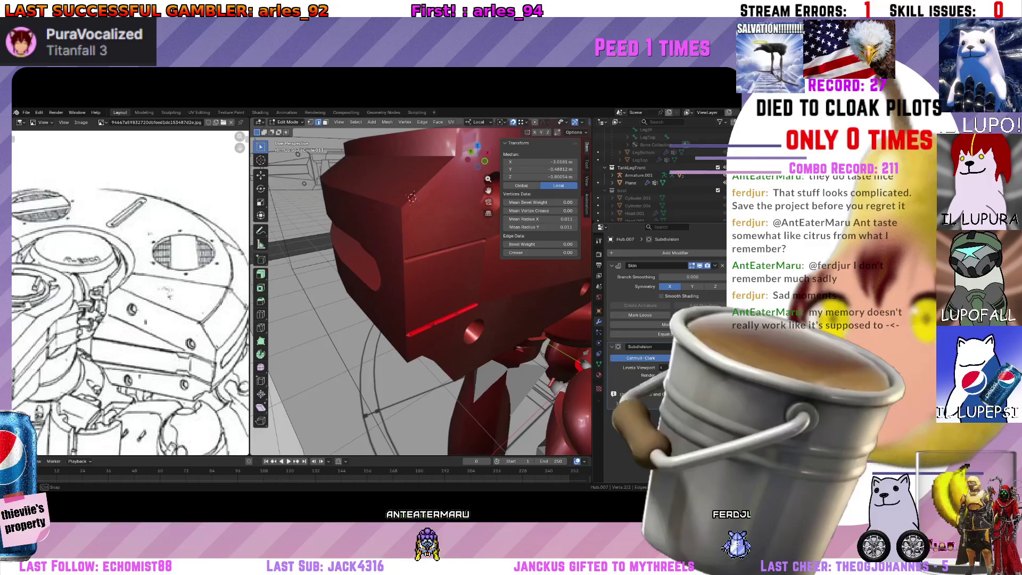
click(661, 367)
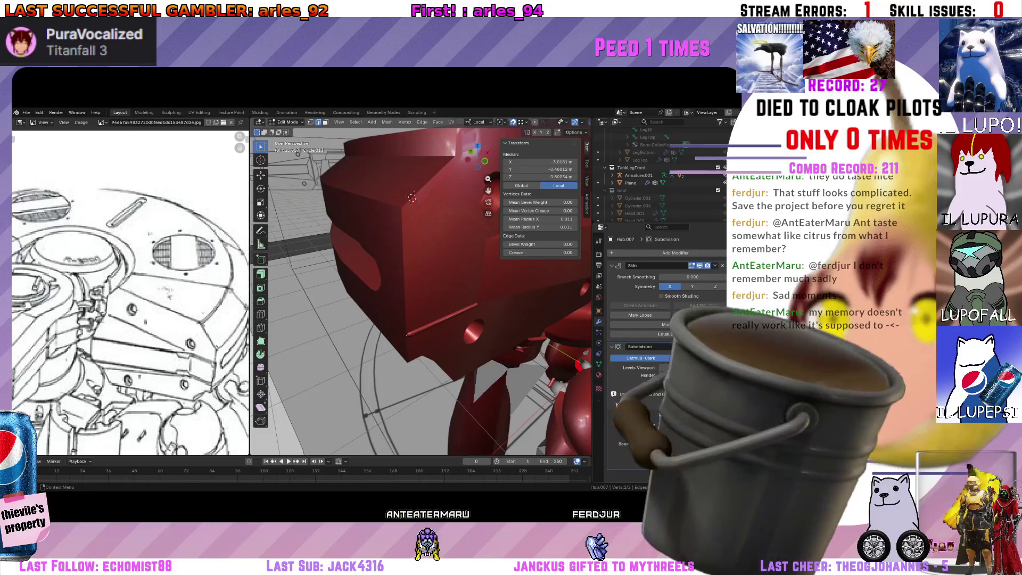
middle_drag(411, 197, 448, 340)
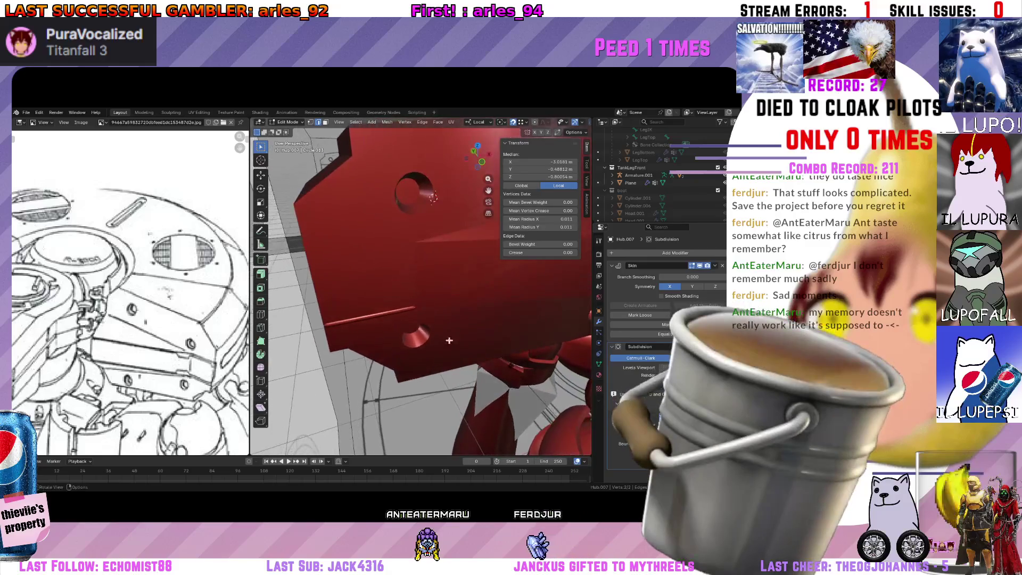
Return Hub.007 to object mode and hide the thin rod in the Outliner.
middle_drag(412, 312, 417, 317)
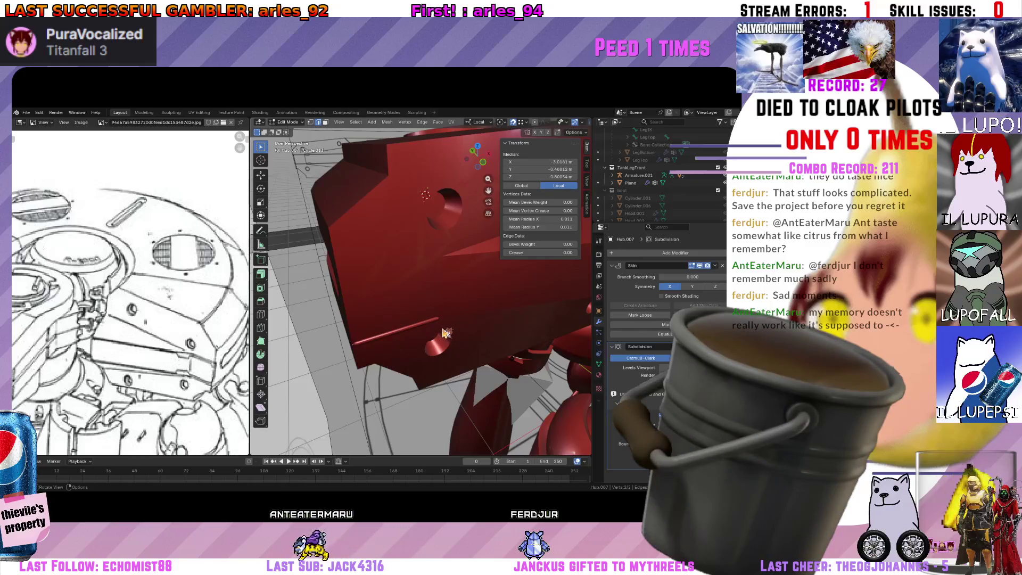
key(Tab)
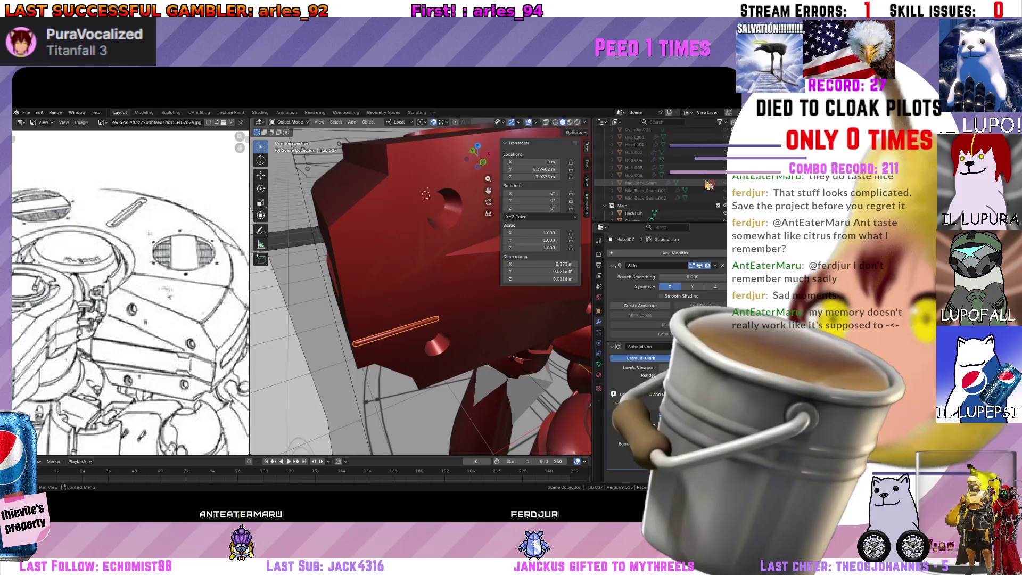
scroll(670, 185, up, 3)
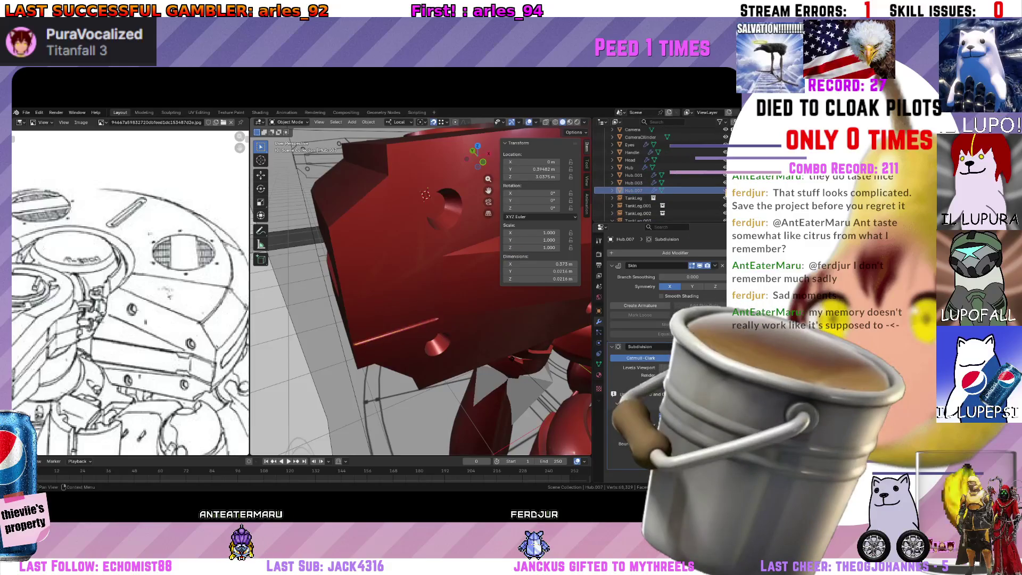
key(KP_8)
key(KP_8)
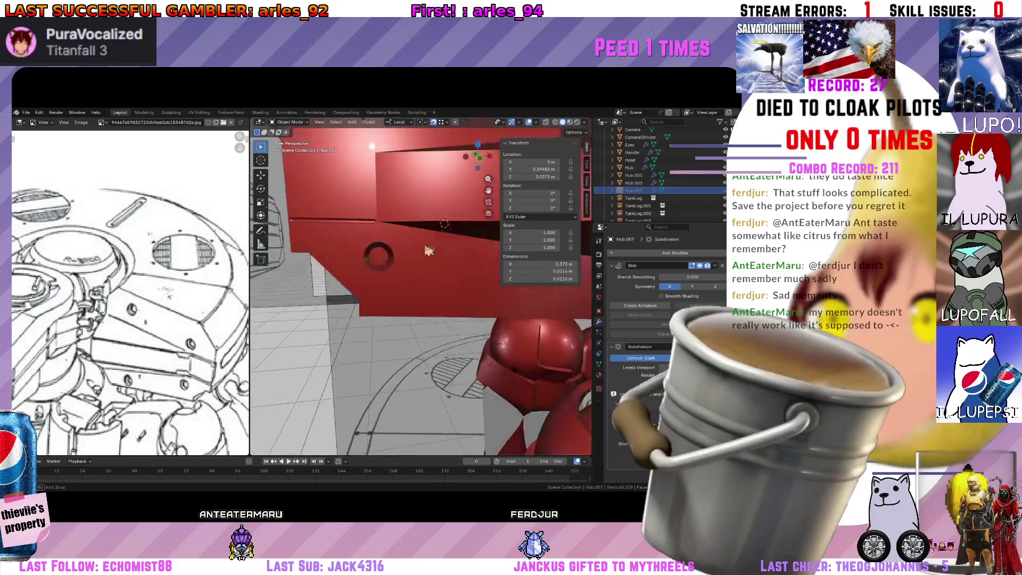
mouse_move(439, 223)
middle_down()
mouse_move(419, 246)
mouse_move(432, 286)
mouse_move(424, 271)
middle_up()
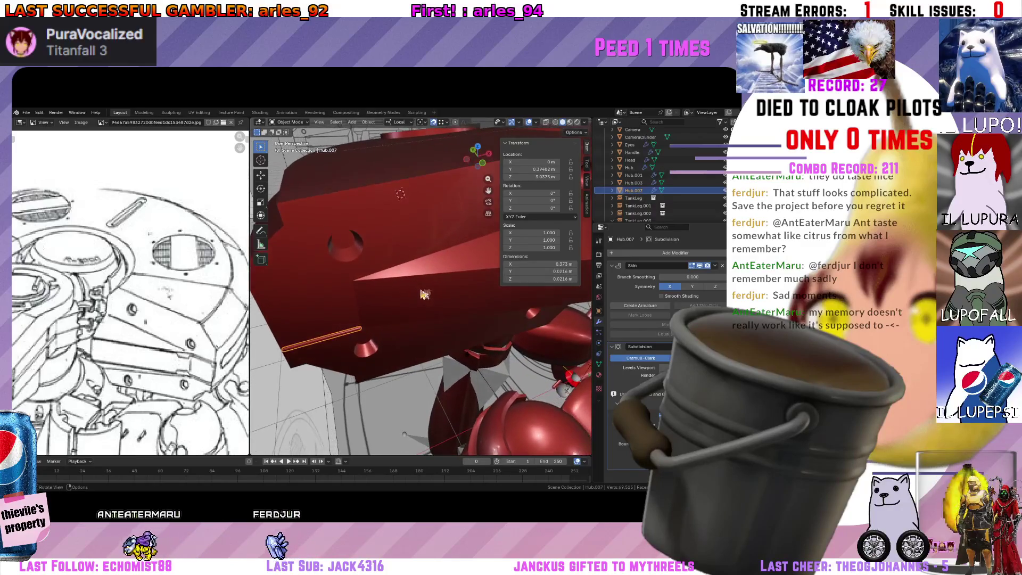
click(724, 191)
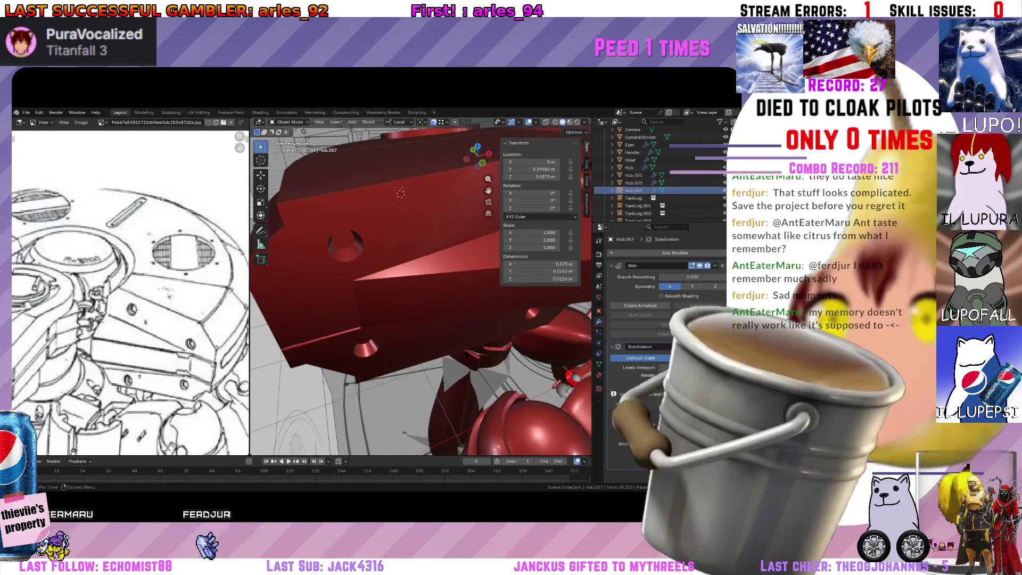
middle_drag(423, 272, 502, 316)
Move the Hub.007 rod into the bool collection via the Outliner.
key(m)
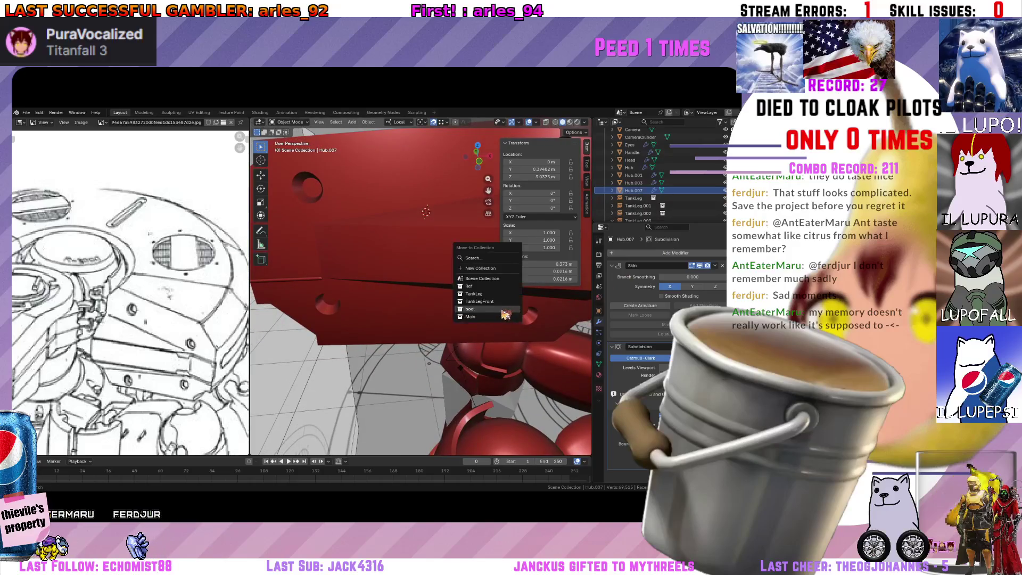
click(501, 316)
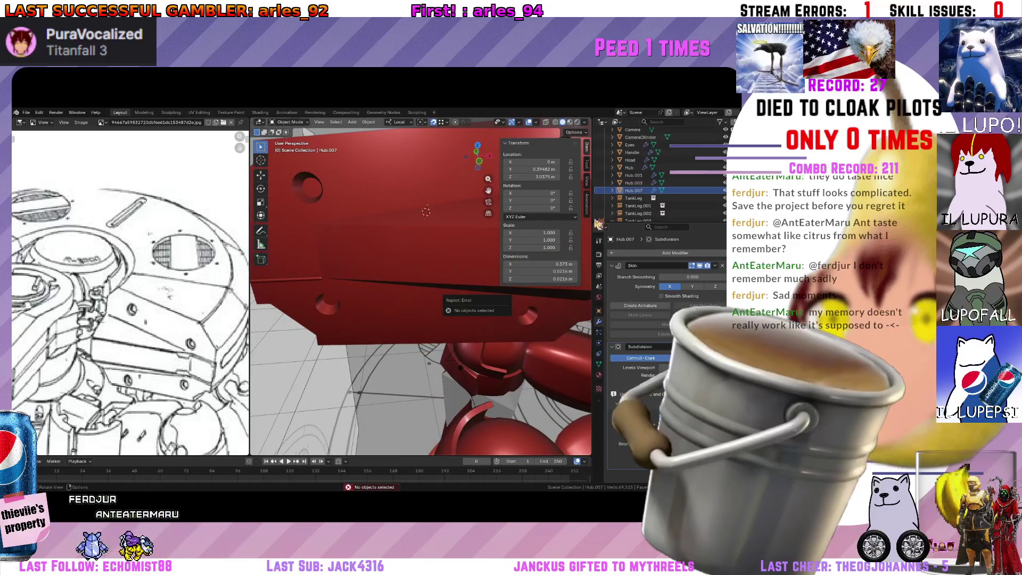
double_click(637, 192)
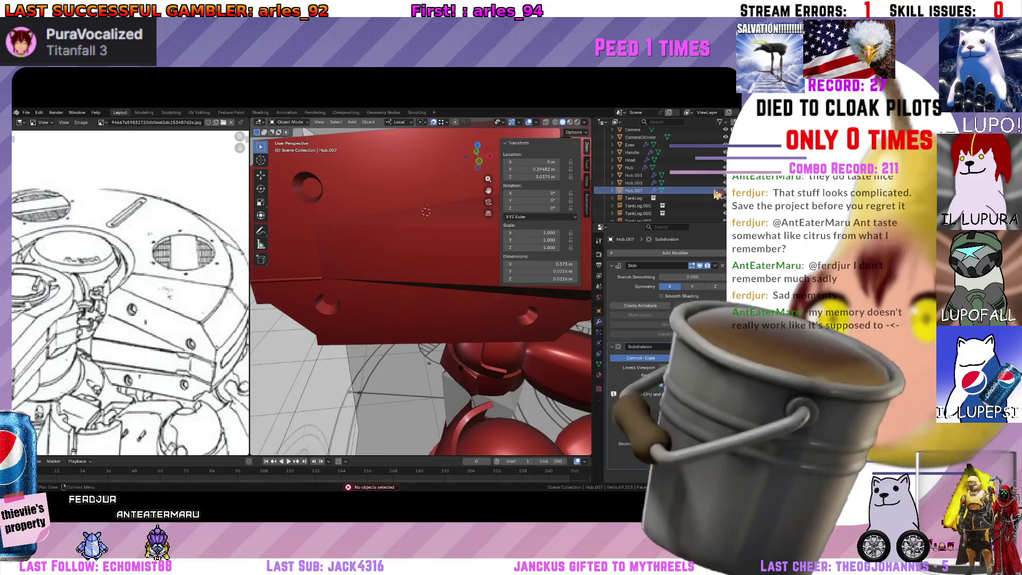
click(649, 216)
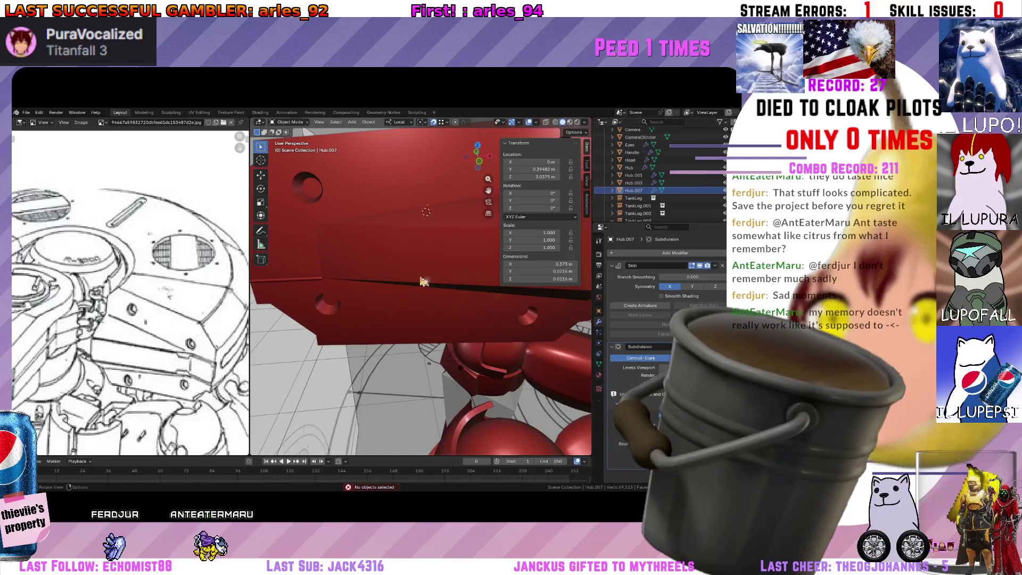
mouse_move(422, 279)
middle_down()
mouse_move(405, 288)
mouse_move(411, 275)
middle_up()
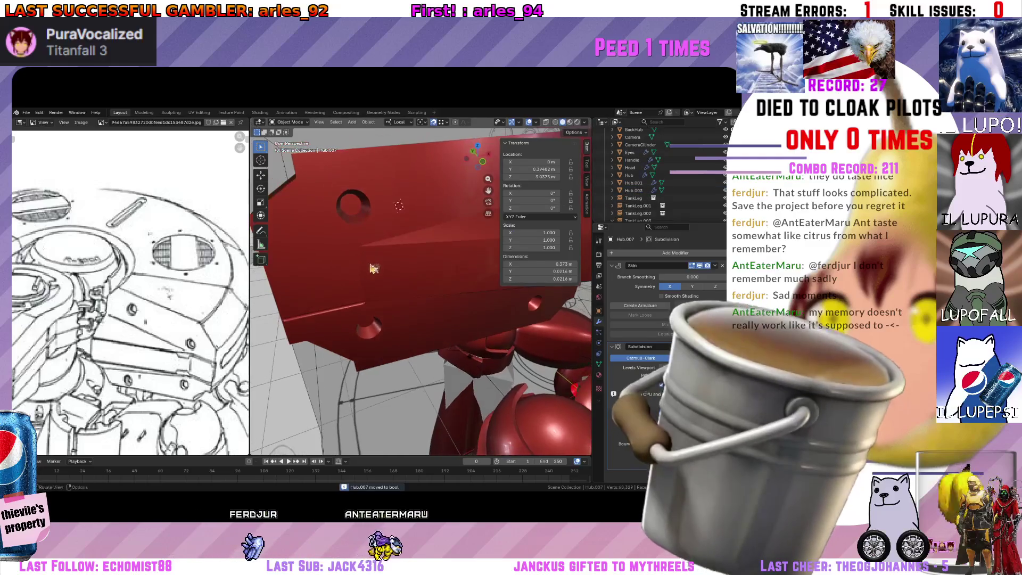
drag(606, 196, 636, 195)
scroll(678, 193, up, 2)
scroll(718, 192, up, 2)
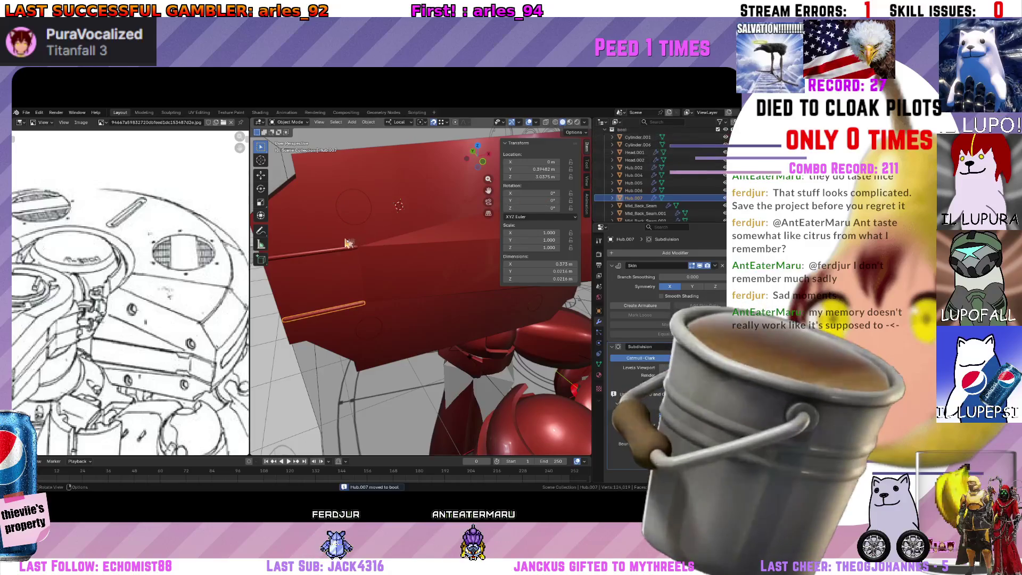
Select Hub.006 and the Hub body in turn to review which rods the Boolean modifiers cut with.
click(345, 246)
middle_drag(345, 246, 387, 254)
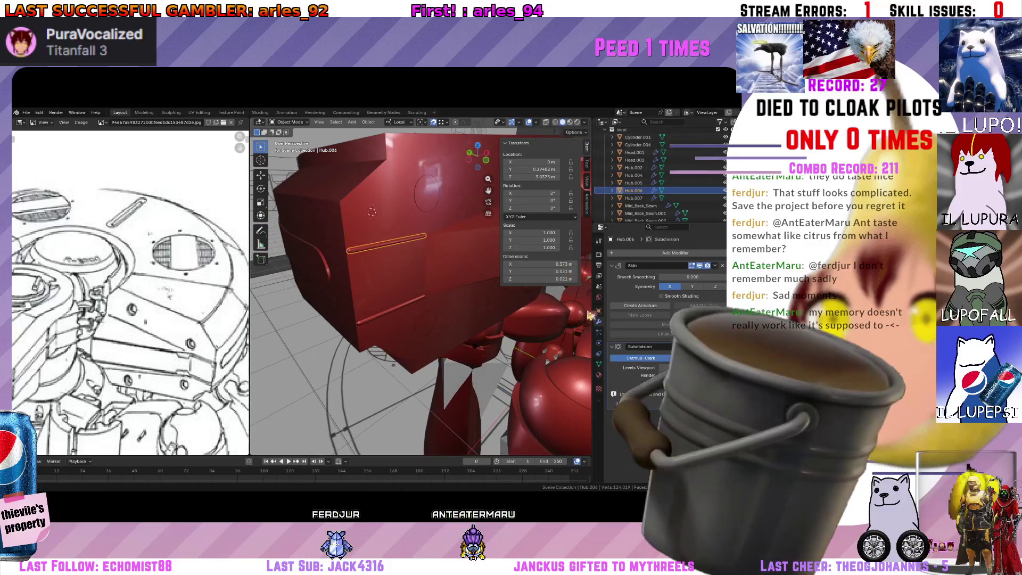
click(417, 288)
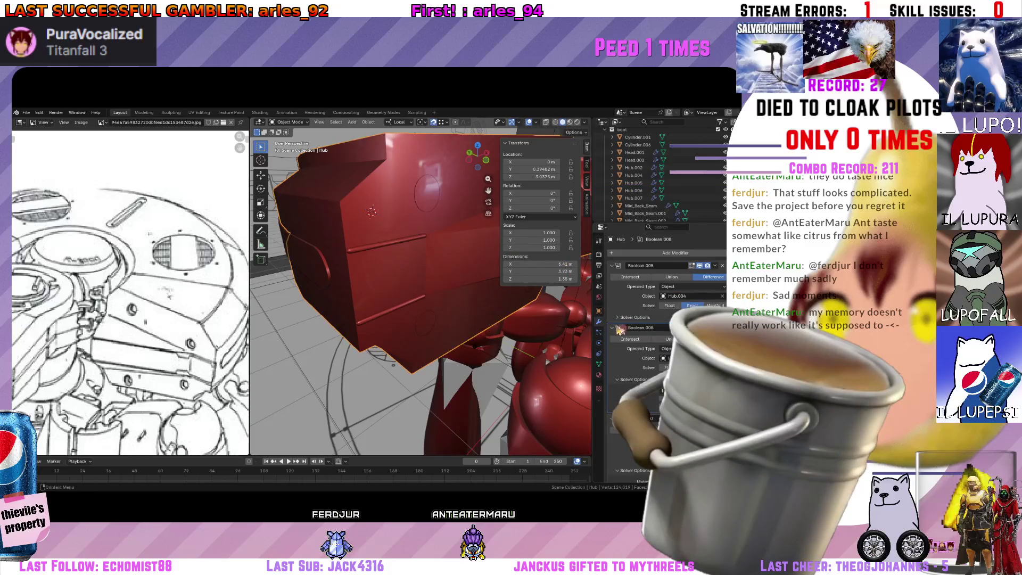
scroll(621, 327, down, 2)
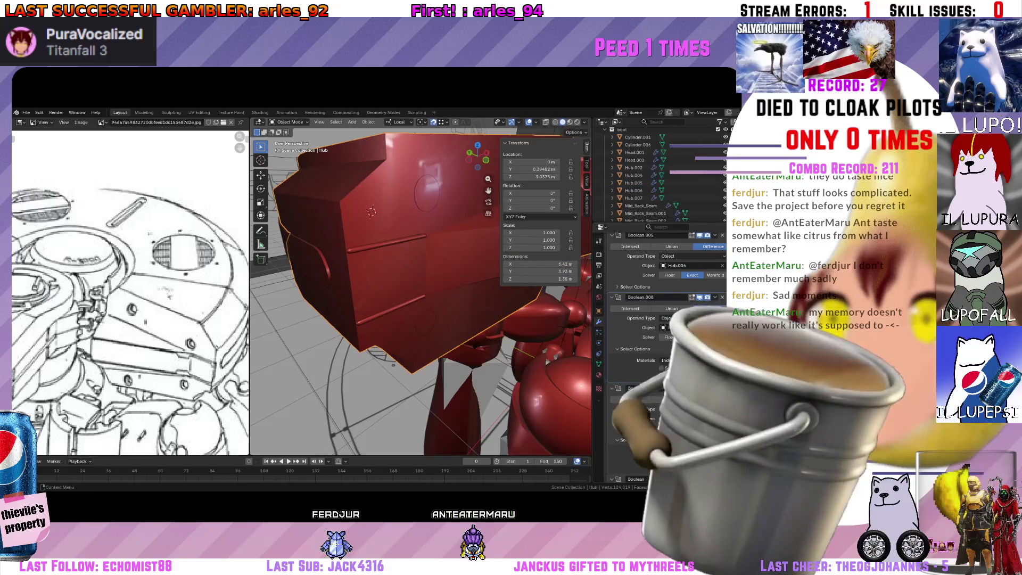
scroll(443, 288, up, 3)
middle_drag(434, 299, 444, 288)
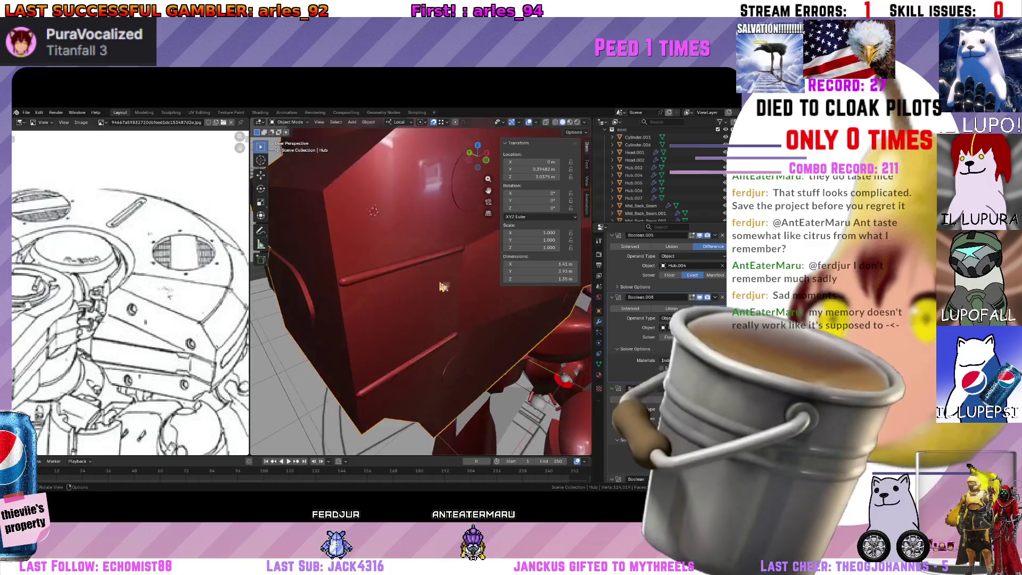
scroll(675, 202, up, 2)
scroll(674, 202, down, 3)
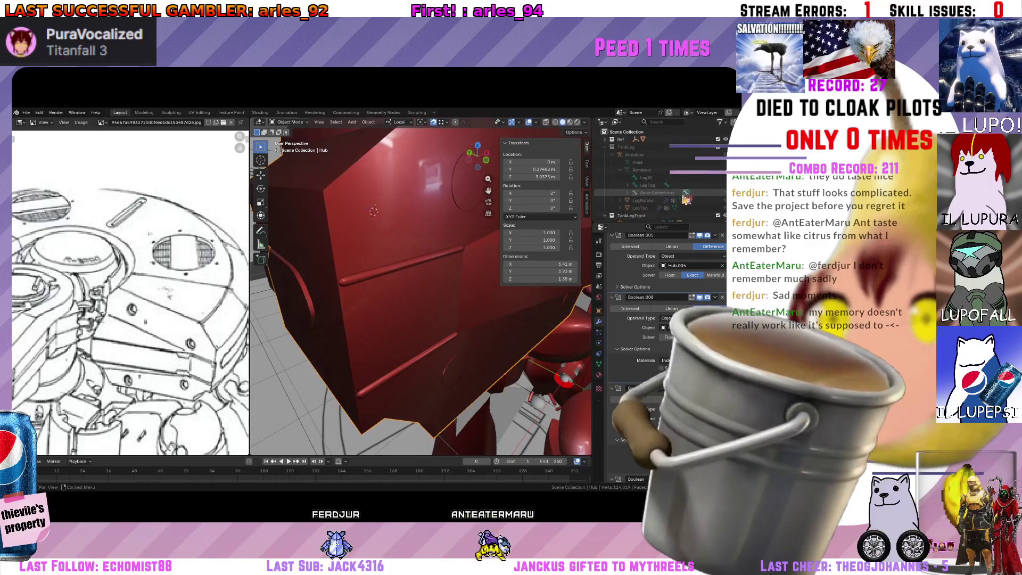
scroll(694, 204, up, 2)
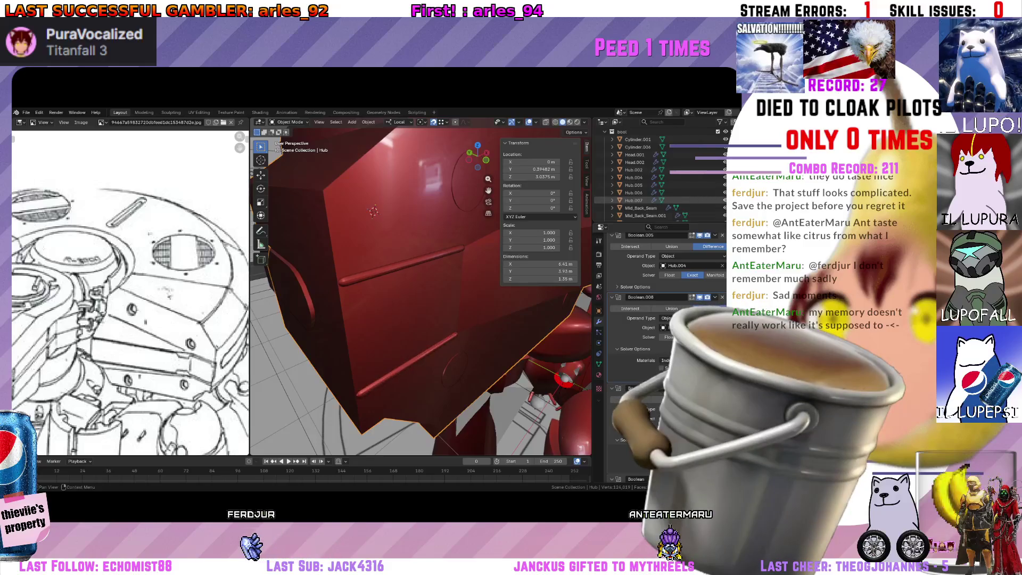
click(449, 265)
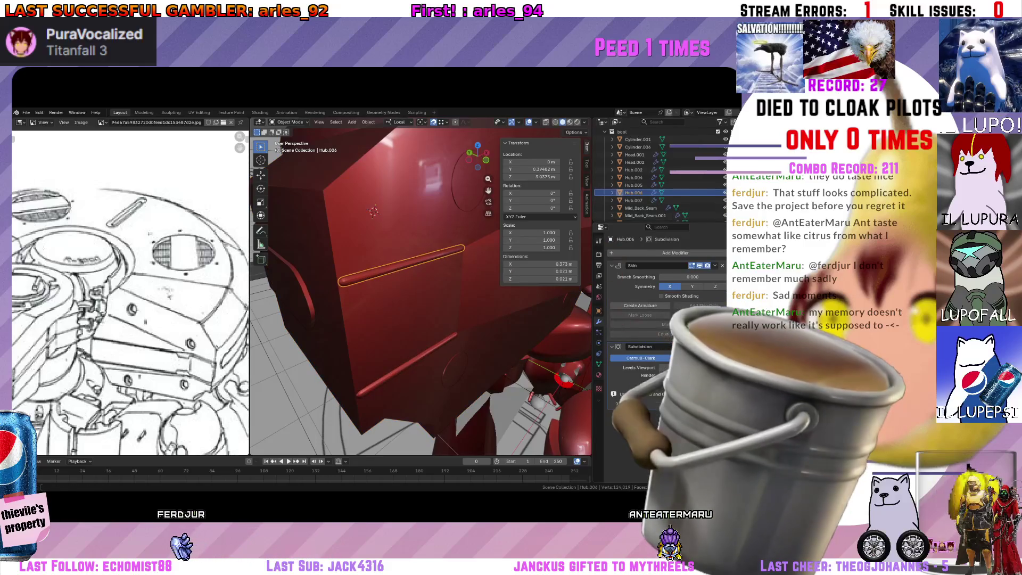
click(415, 200)
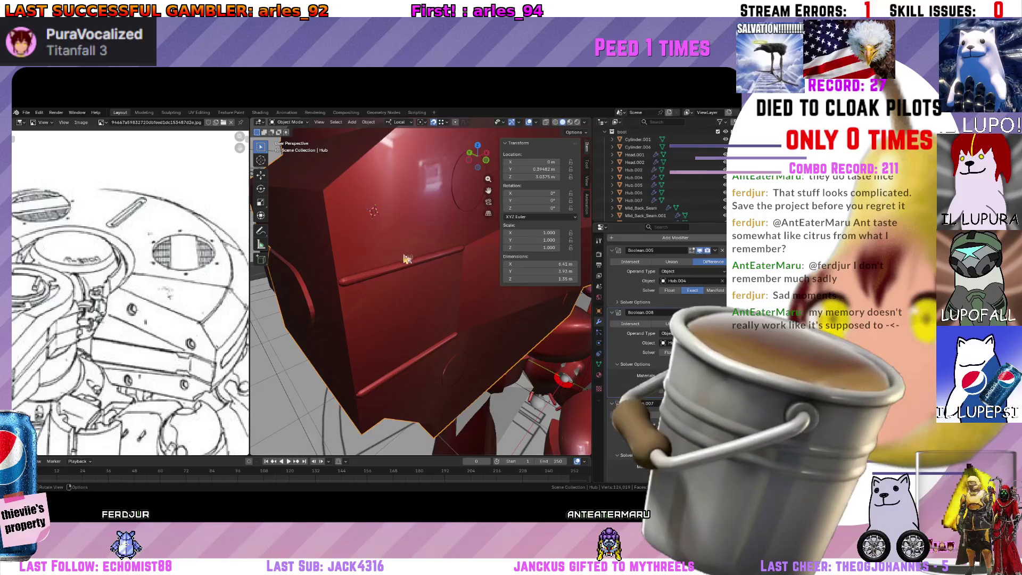
scroll(714, 191, up, 1)
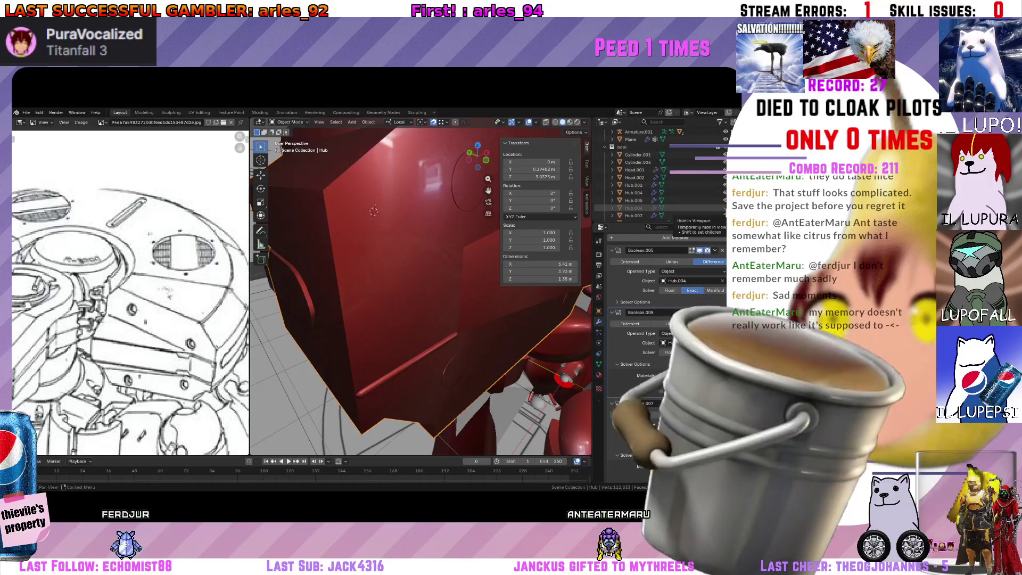
Check Hub.004 and the Hub, collapse Boolean.008's Solver Options, and reselect Hub.006.
middle_drag(400, 240, 439, 268)
click(439, 268)
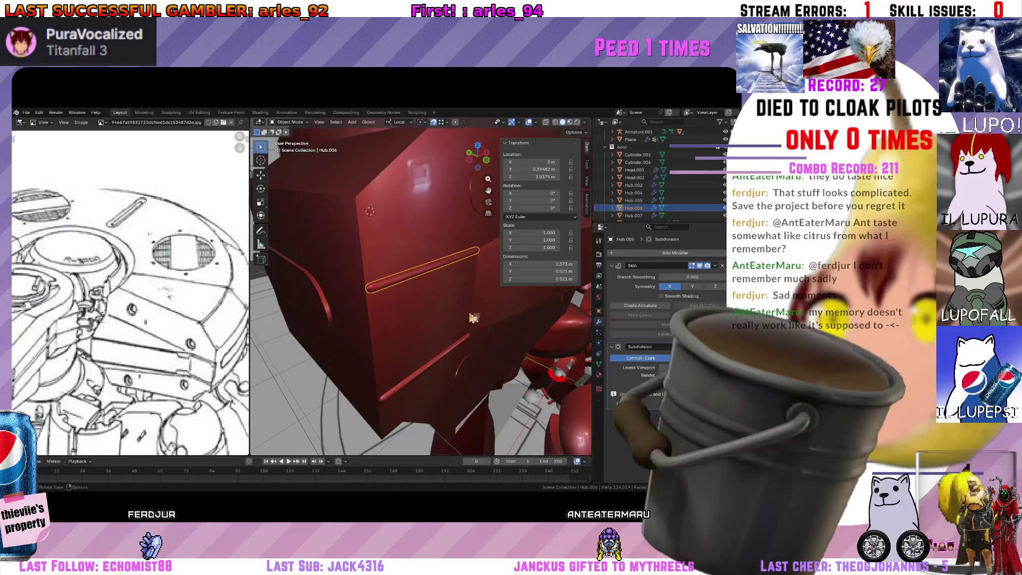
click(415, 336)
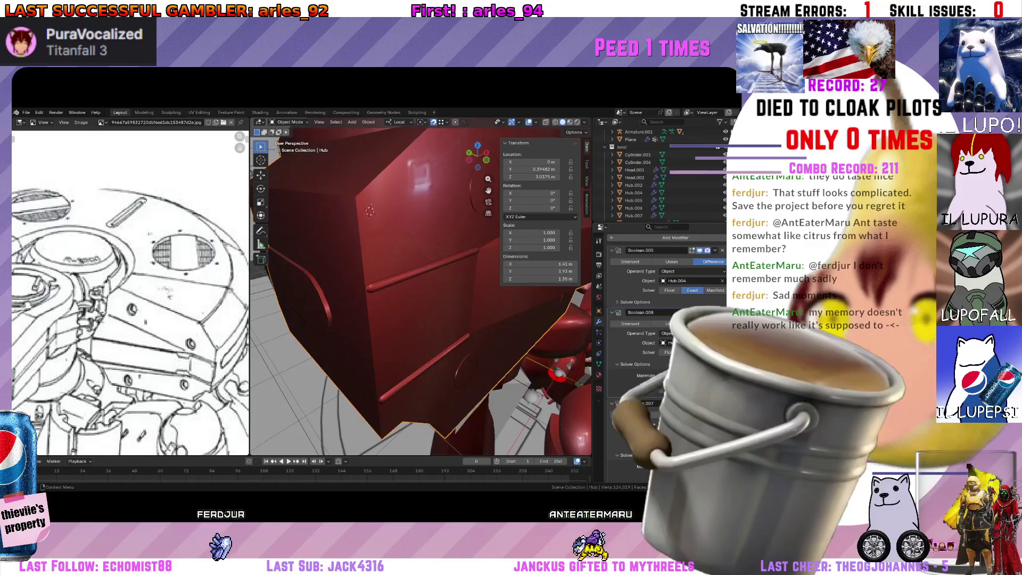
scroll(662, 320, down, 3)
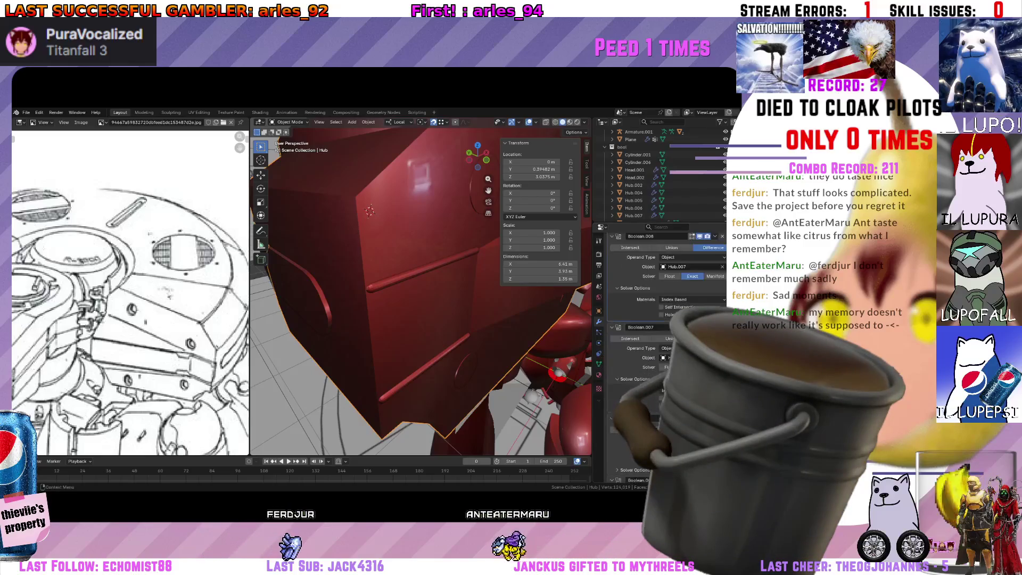
click(635, 319)
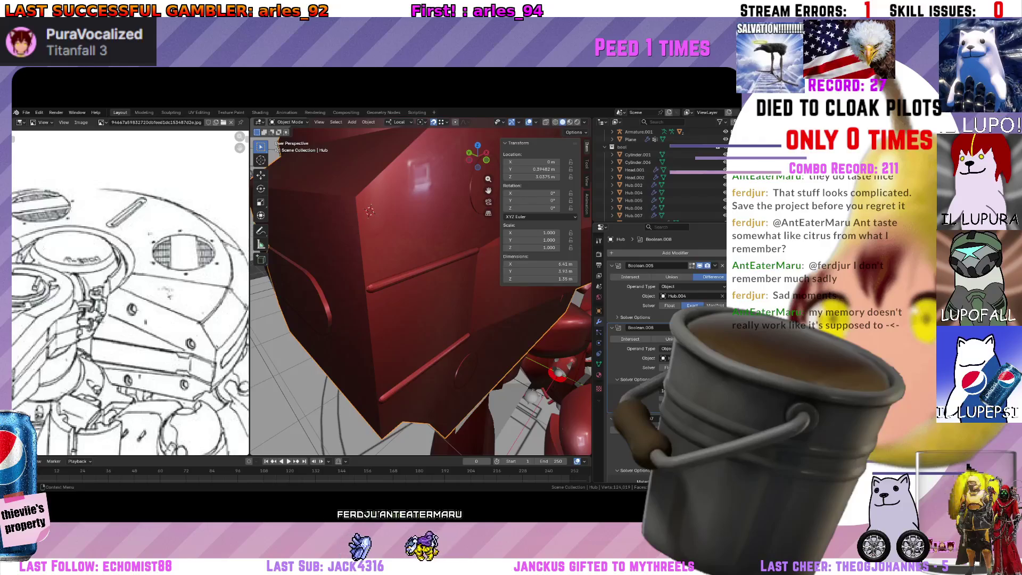
click(435, 273)
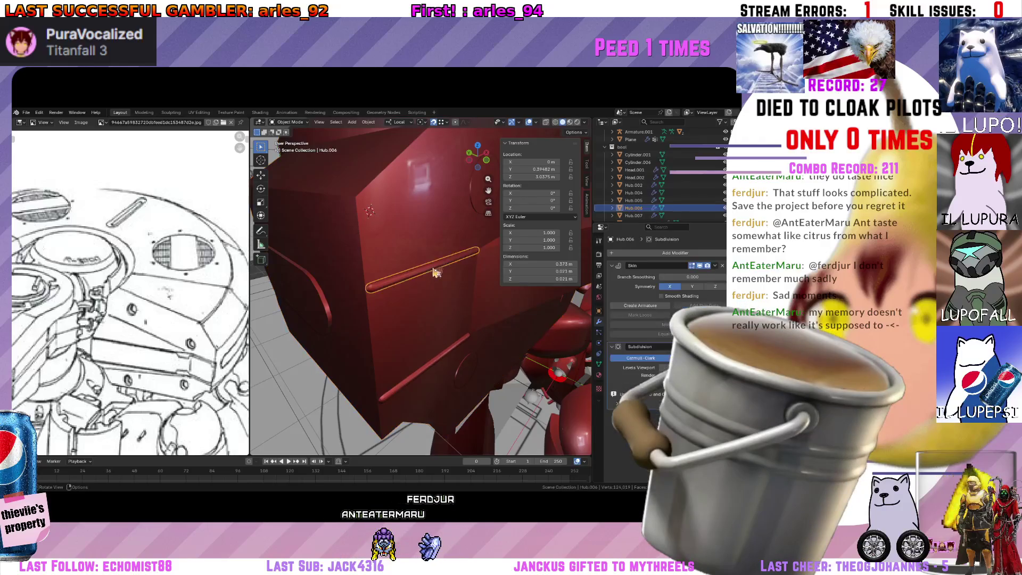
middle_drag(444, 271, 471, 294)
key(g)
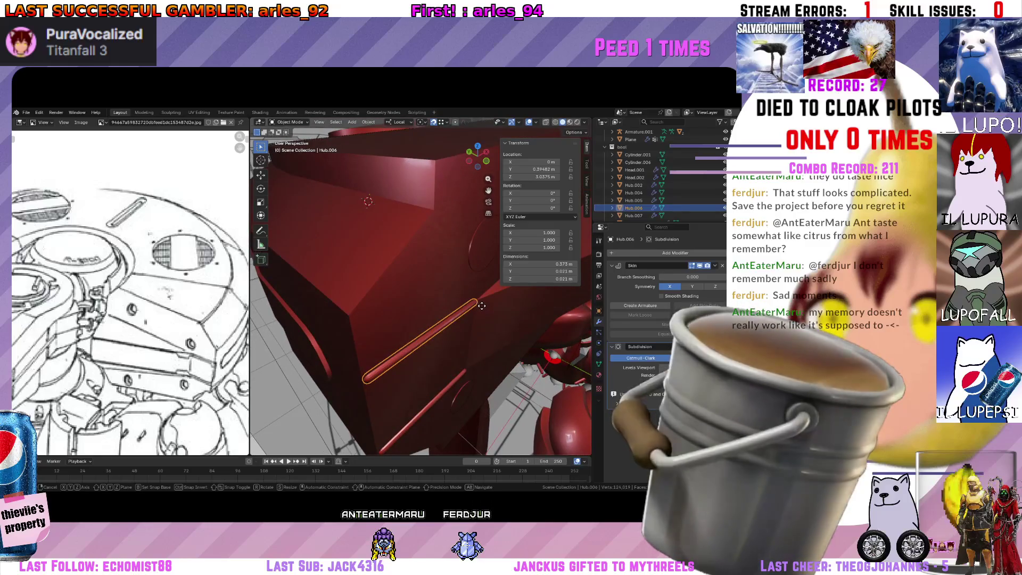
key(ctrl)
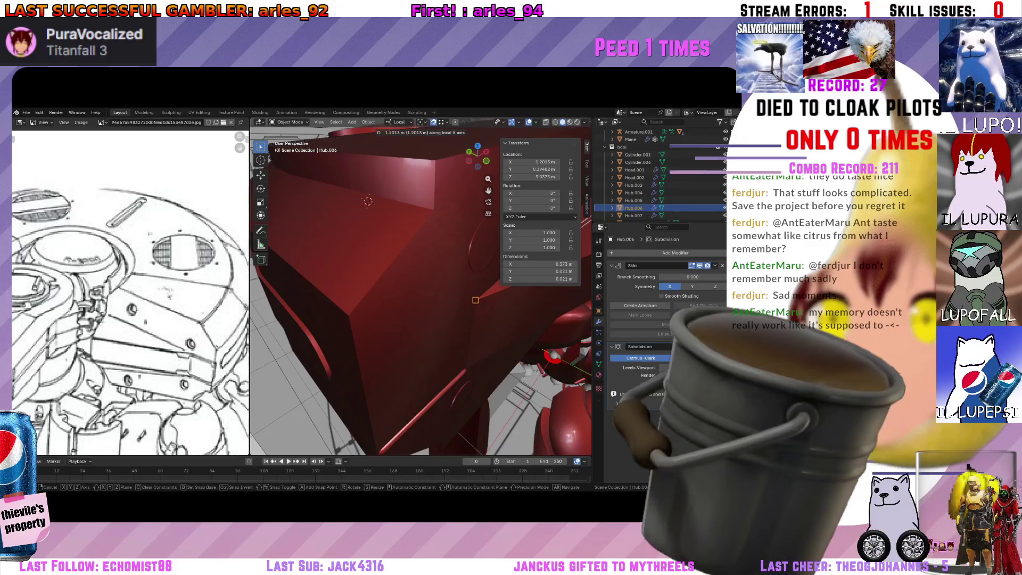
click(498, 326)
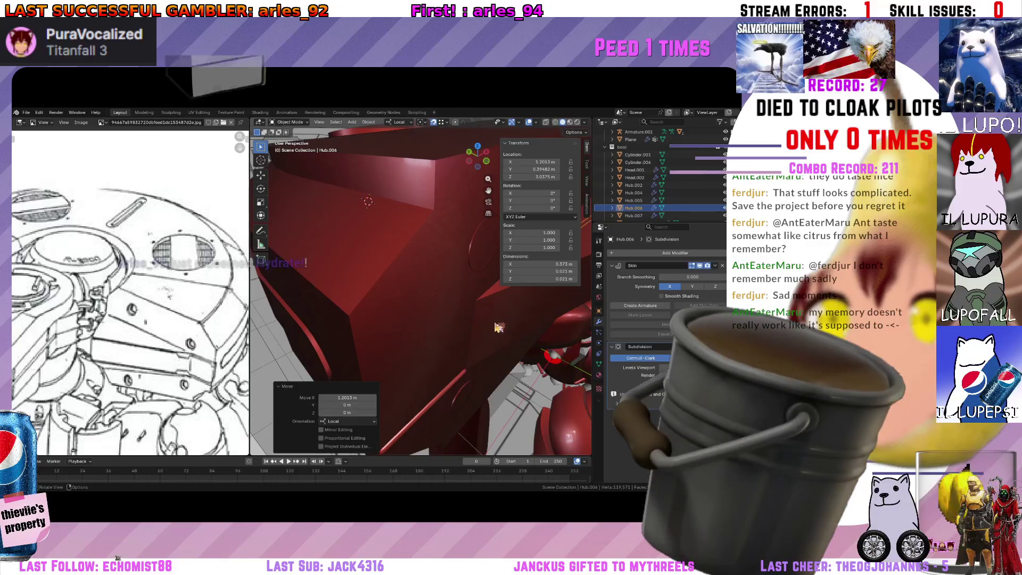
mouse_move(494, 328)
middle_down()
mouse_move(462, 328)
mouse_move(479, 318)
middle_up()
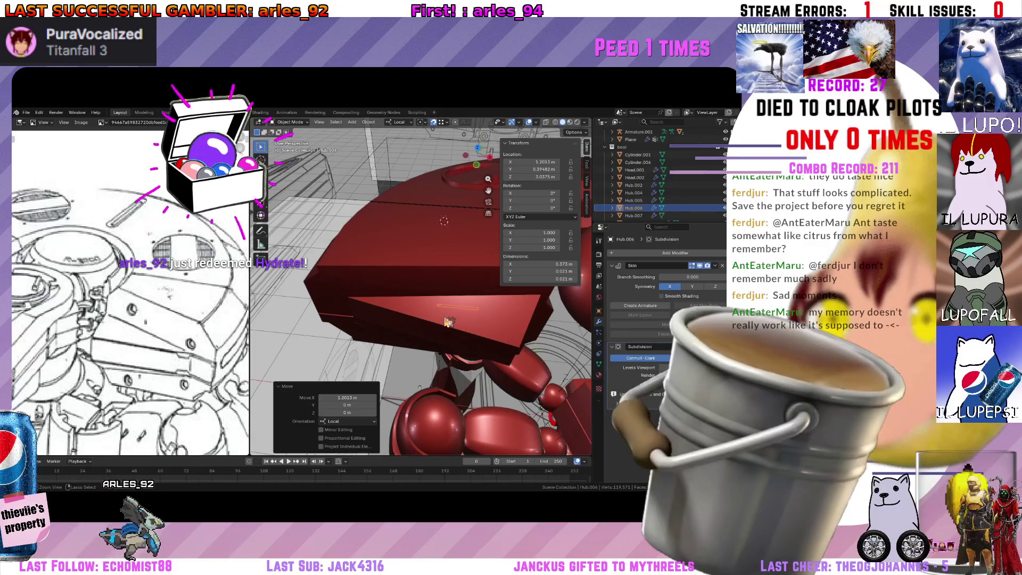
key(ctrl+z)
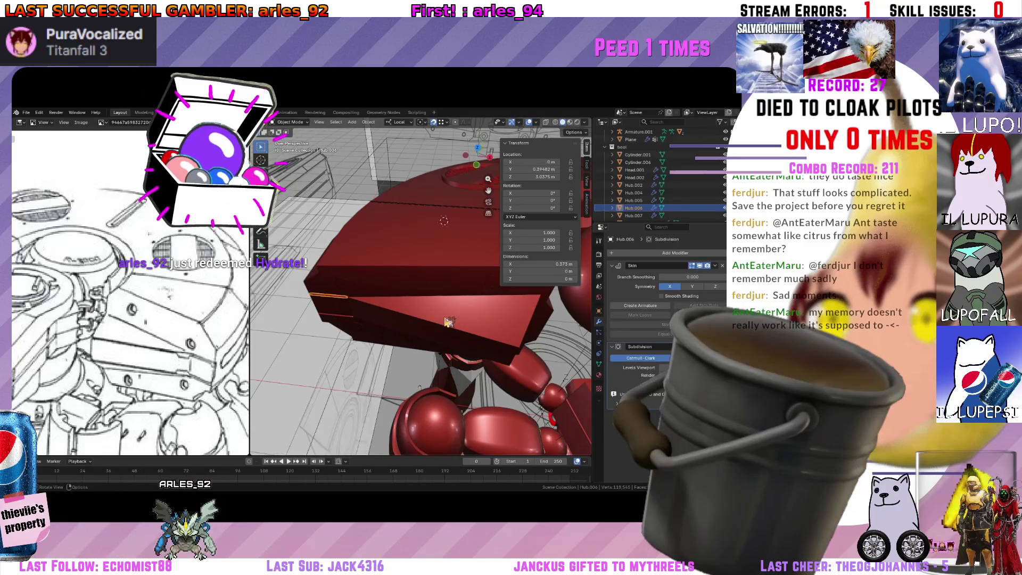
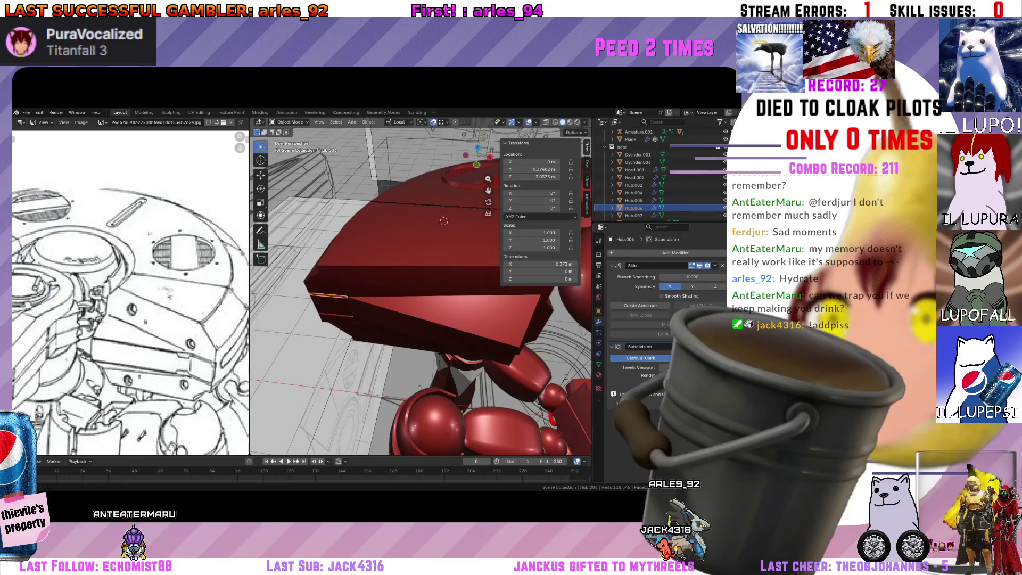
Inspect the red hull from several angles, selecting the Cylinder.004 strip and then the Hub.004 part.
middle_drag(584, 449, 410, 337)
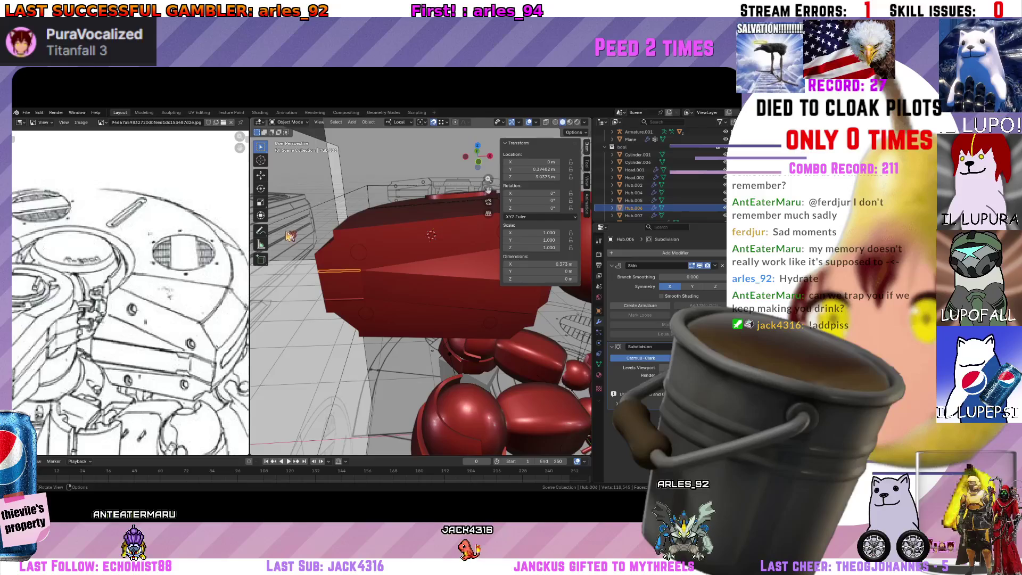
middle_drag(280, 235, 415, 240)
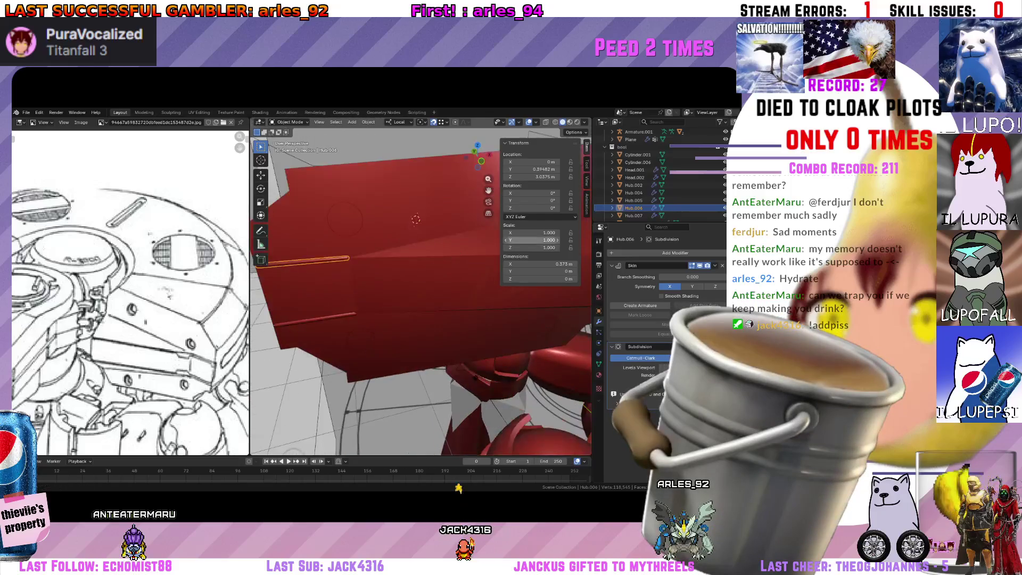
middle_drag(415, 239, 400, 231)
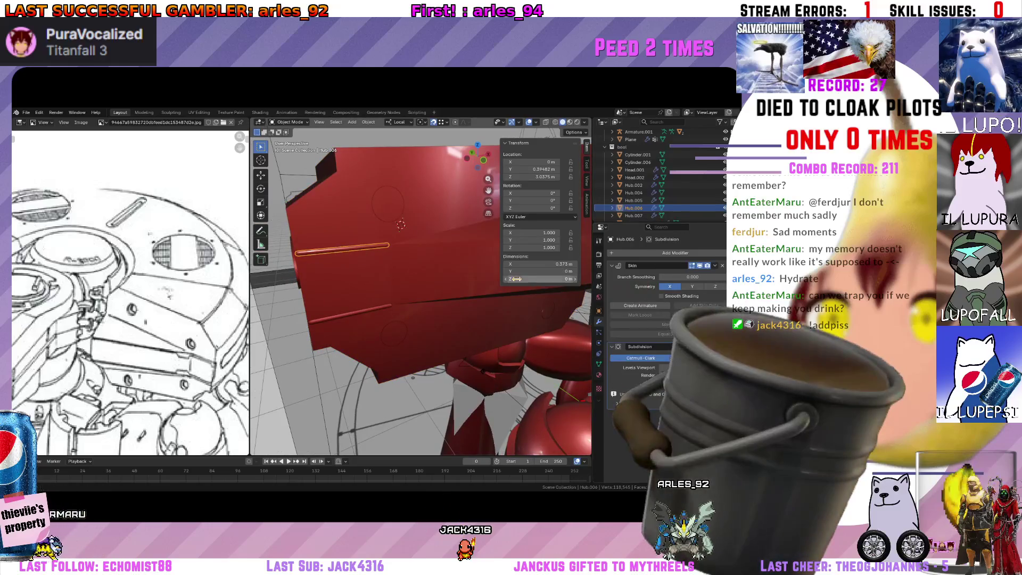
middle_drag(505, 289, 414, 274)
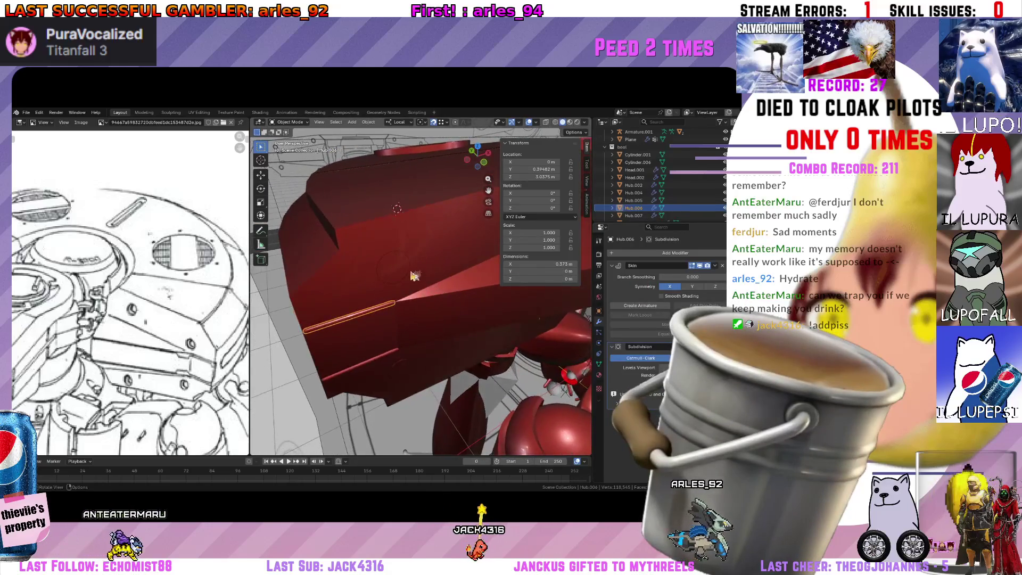
click(411, 270)
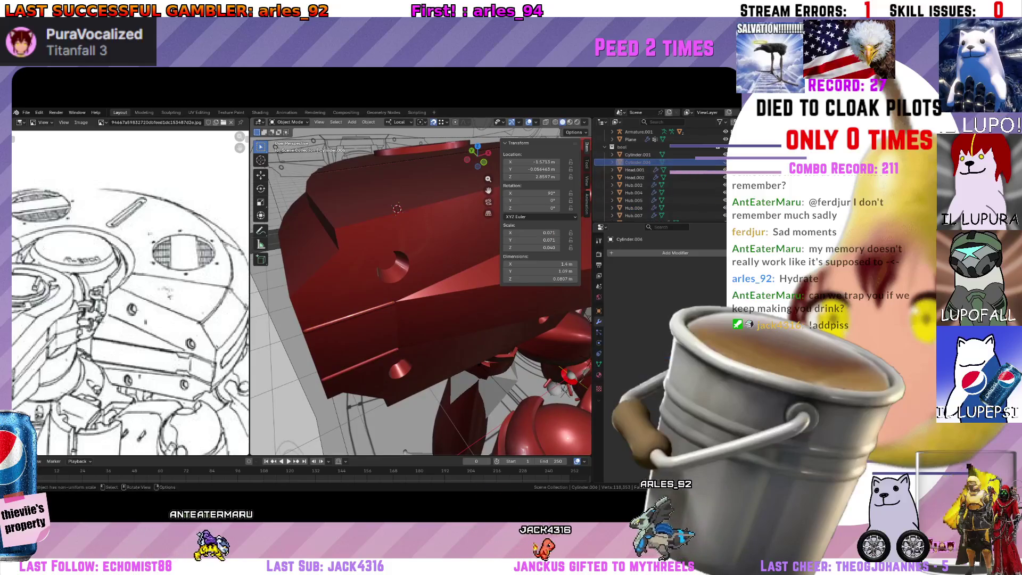
middle_drag(415, 280, 366, 285)
click(365, 285)
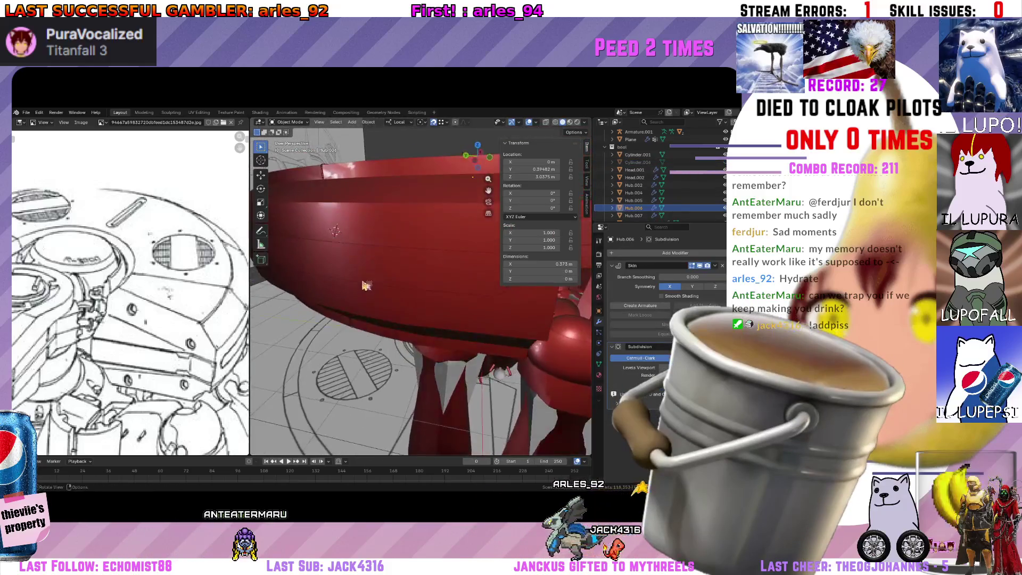
mouse_move(366, 286)
middle_down()
mouse_move(355, 265)
mouse_move(429, 294)
mouse_move(400, 288)
middle_up()
scroll(355, 265, down, 5)
scroll(188, 281, down, 1)
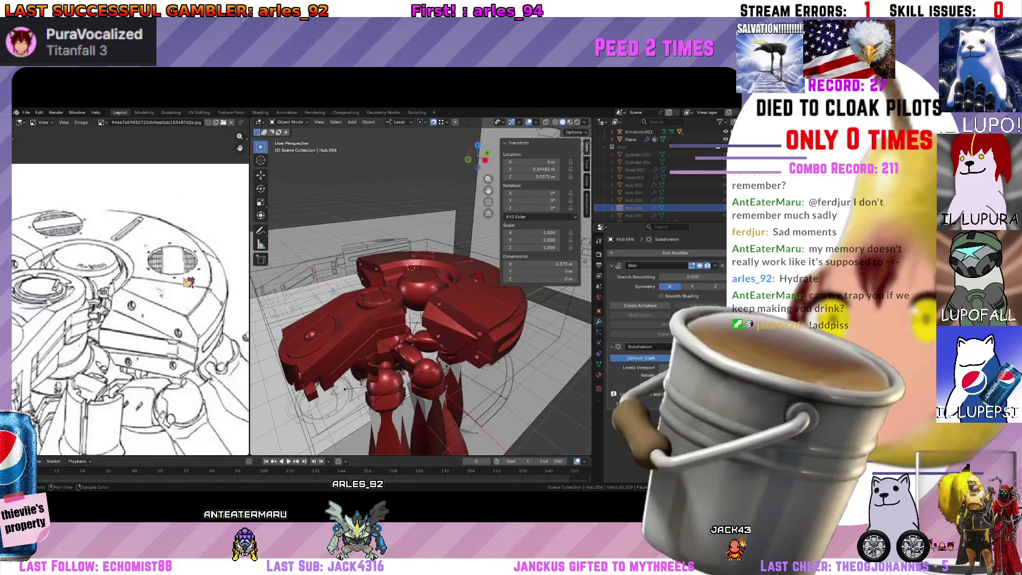
middle_drag(550, 310, 431, 348)
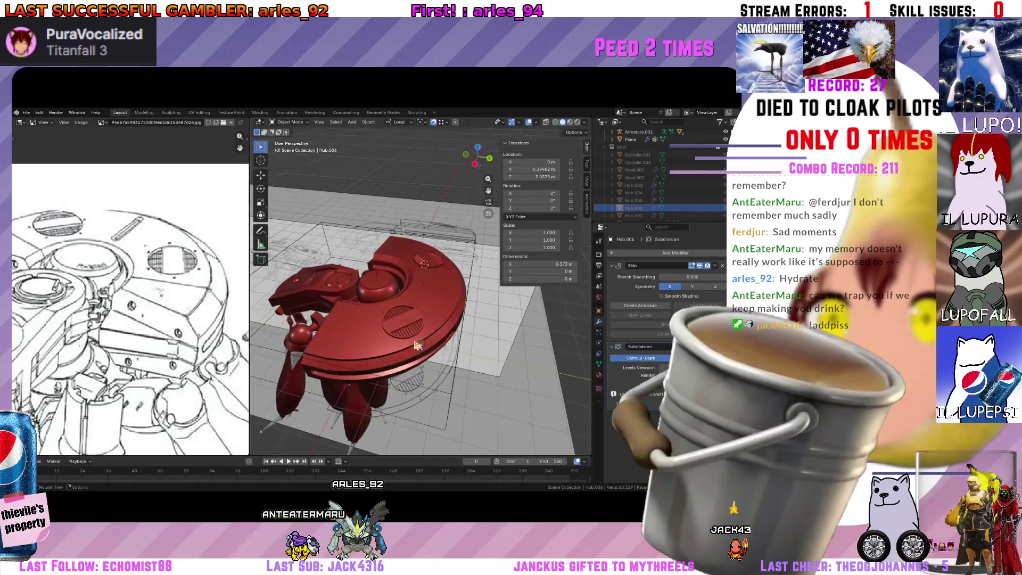
scroll(432, 348, up, 4)
scroll(432, 348, down, 3)
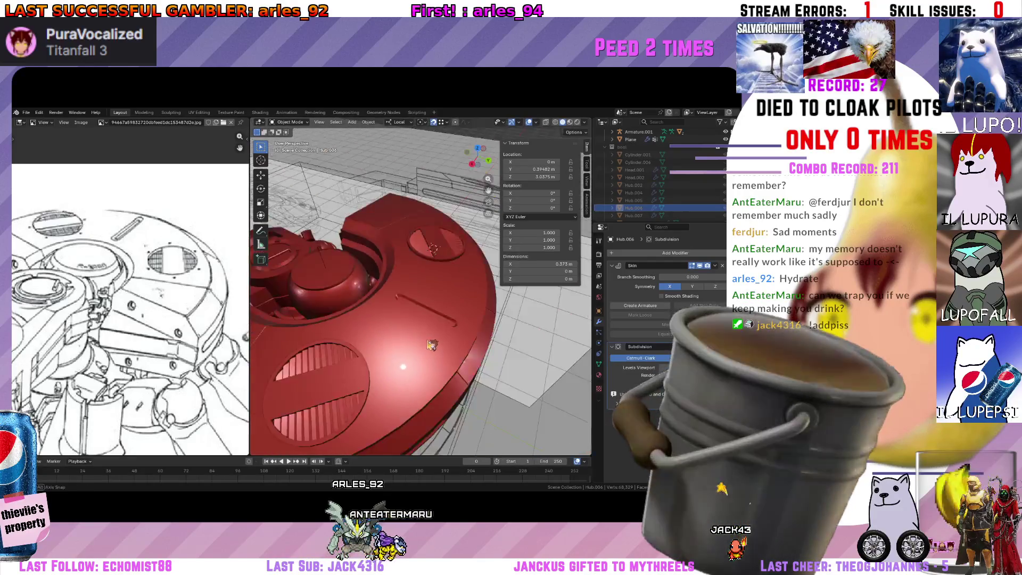
middle_drag(431, 349, 383, 320)
scroll(160, 291, up, 1)
scroll(160, 292, down, 3)
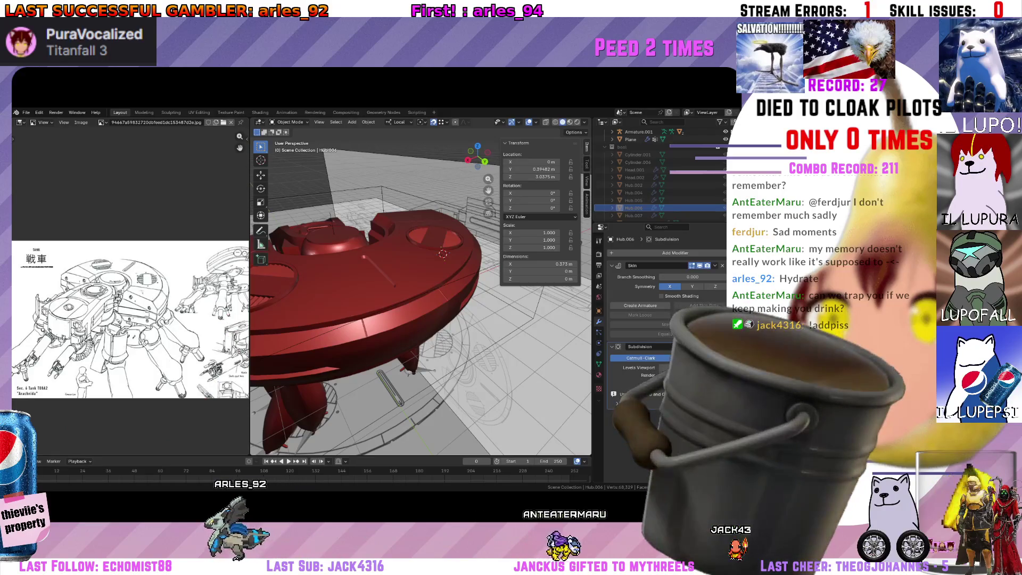
Swap the line-drawing reference for the tank-figure photo and pan it to show the legs.
drag(11, 240, 140, 306)
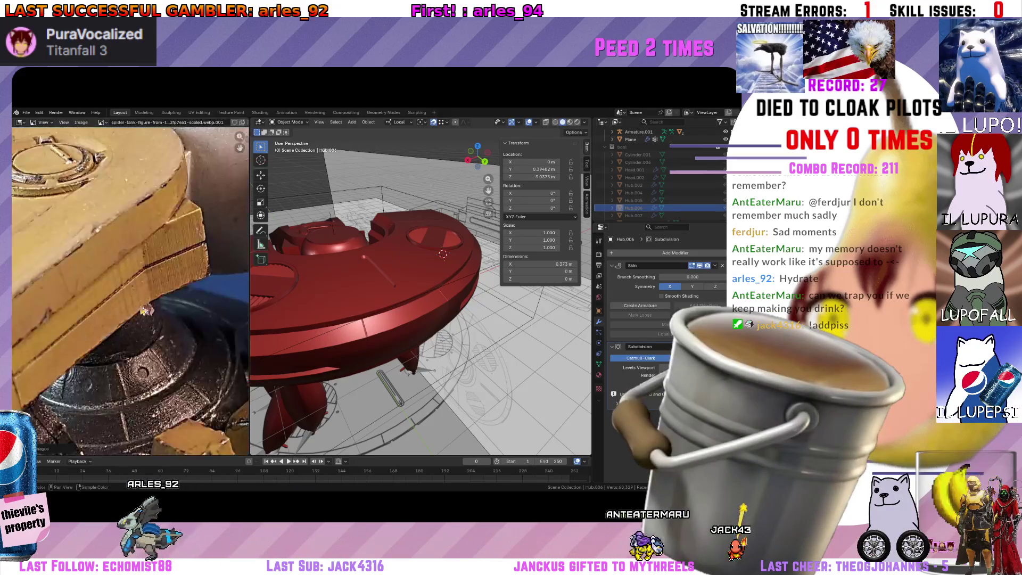
scroll(140, 306, down, 2)
scroll(140, 301, down, 1)
scroll(141, 297, down, 1)
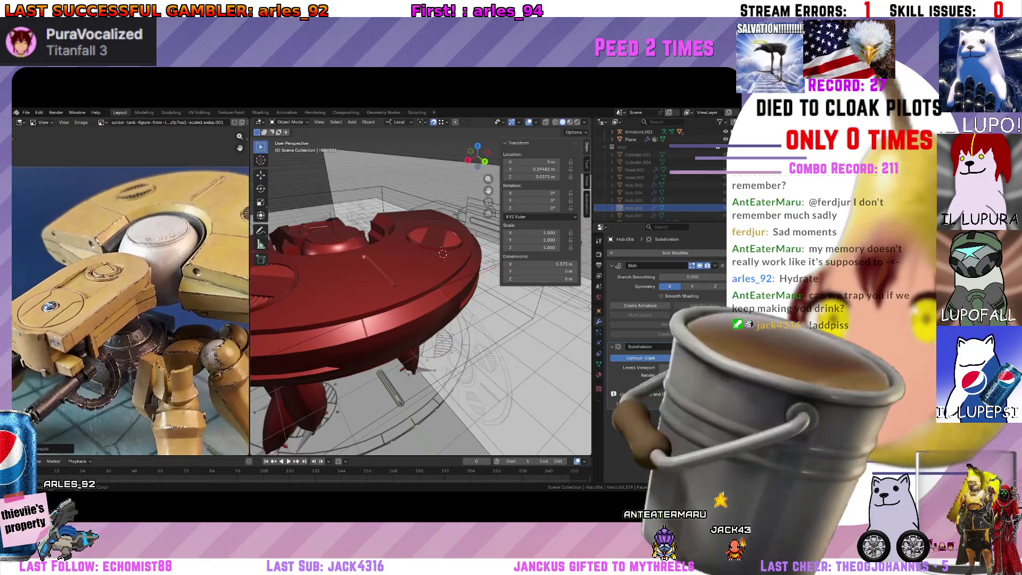
scroll(142, 292, down, 1)
middle_drag(443, 253, 344, 335)
scroll(119, 308, up, 1)
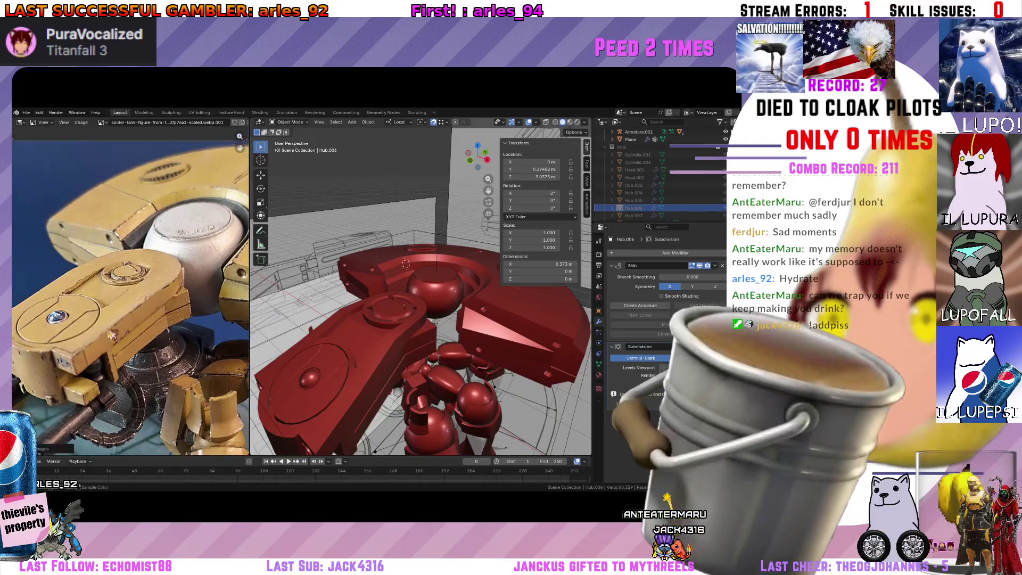
scroll(121, 307, up, 1)
scroll(120, 307, up, 1)
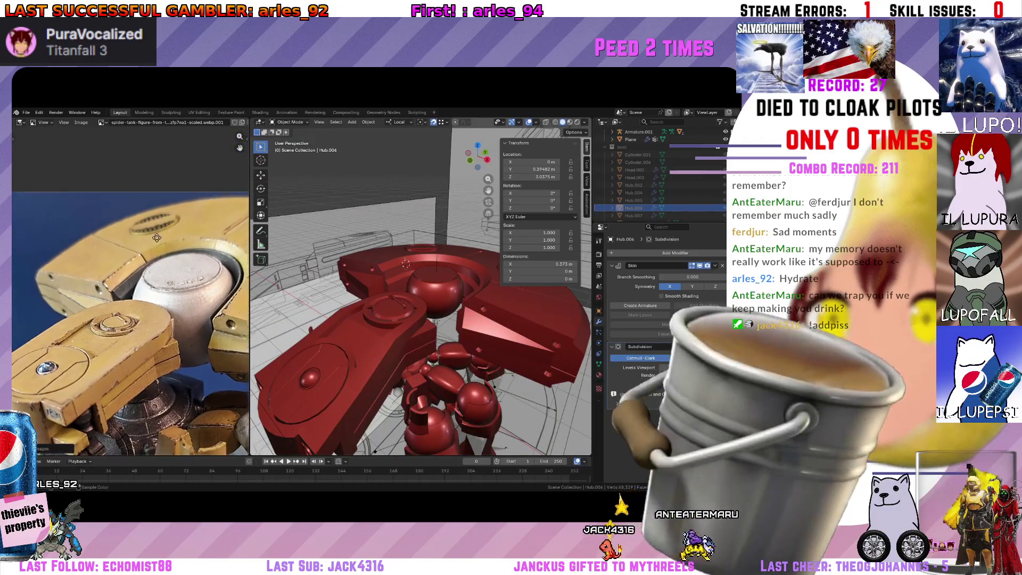
middle_drag(158, 226, 166, 306)
scroll(166, 305, up, 1)
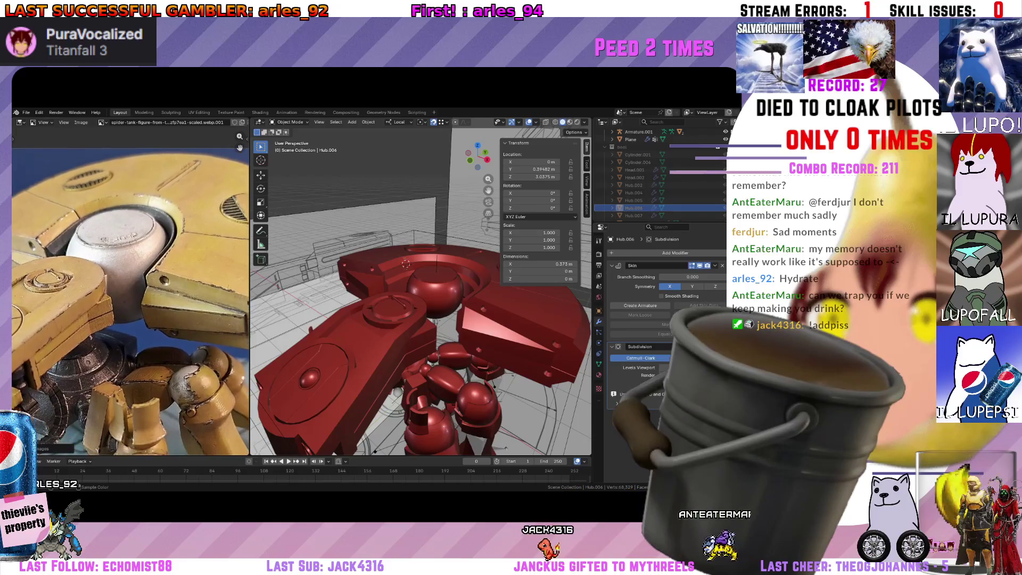
middle_drag(392, 344, 406, 319)
key(z)
Switch the viewport to Material Preview so the spider-tank shows its yellow material colours.
click(421, 359)
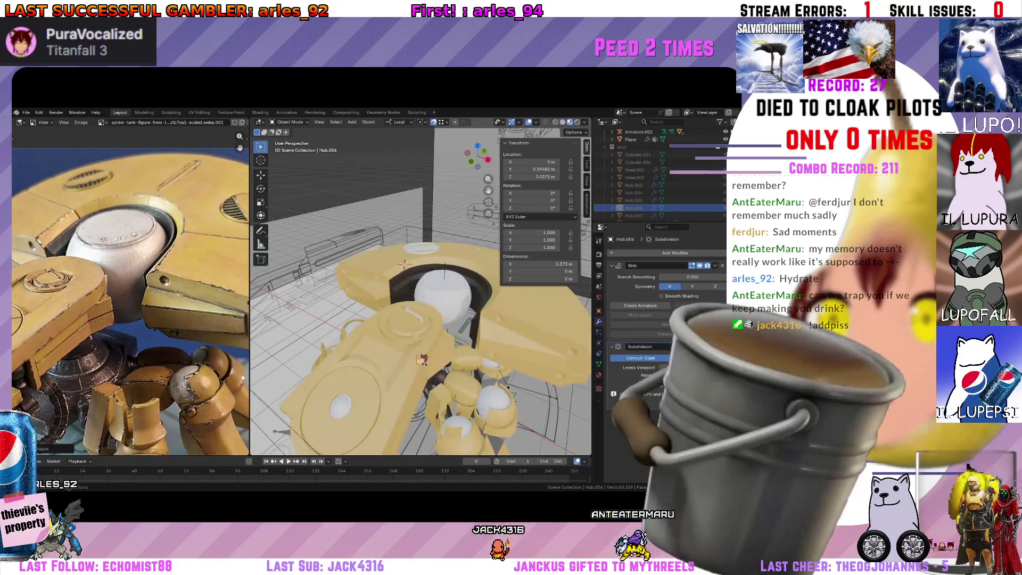
key(z)
click(554, 390)
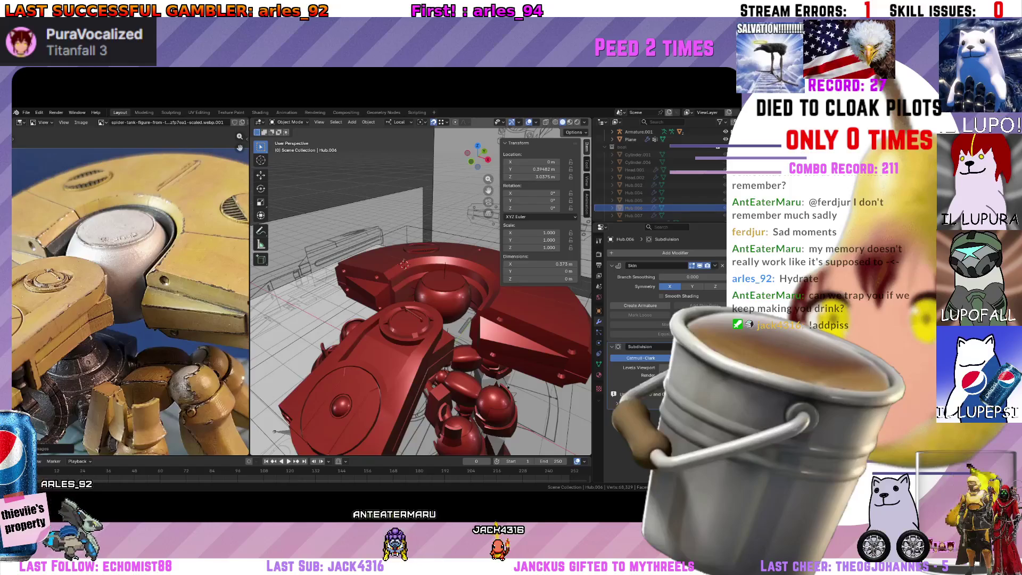
middle_drag(460, 449, 461, 448)
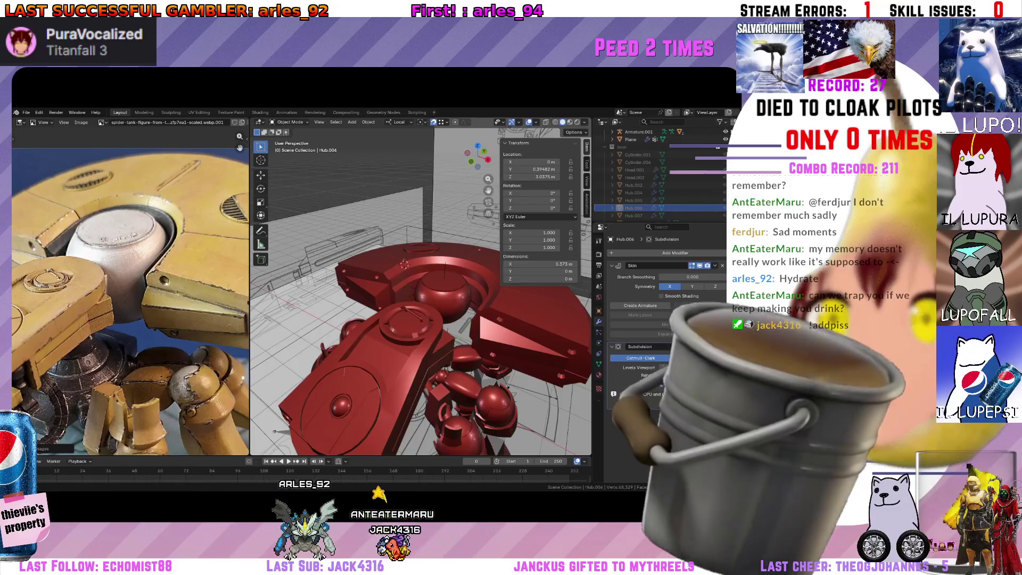
middle_drag(420, 319, 421, 319)
middle_drag(311, 270, 350, 293)
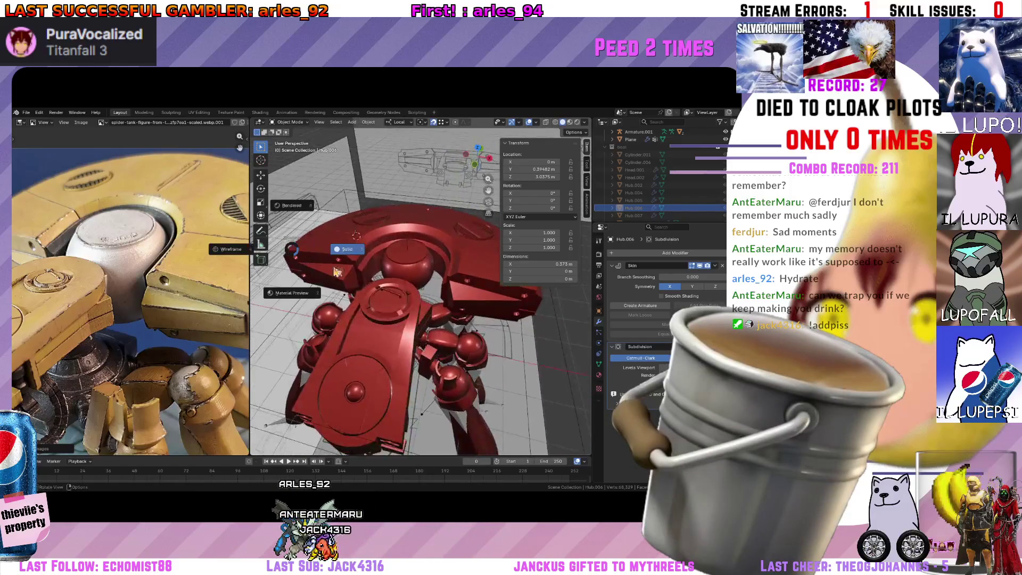
key(z)
mouse_move(354, 237)
middle_down()
mouse_move(333, 301)
mouse_move(363, 315)
mouse_move(312, 307)
middle_up()
Select the BackHub and then the vents part of the hull.
click(335, 301)
click(357, 303)
Assign the YellowMetal material to the vents in Material Properties and check the result.
right_click(312, 308)
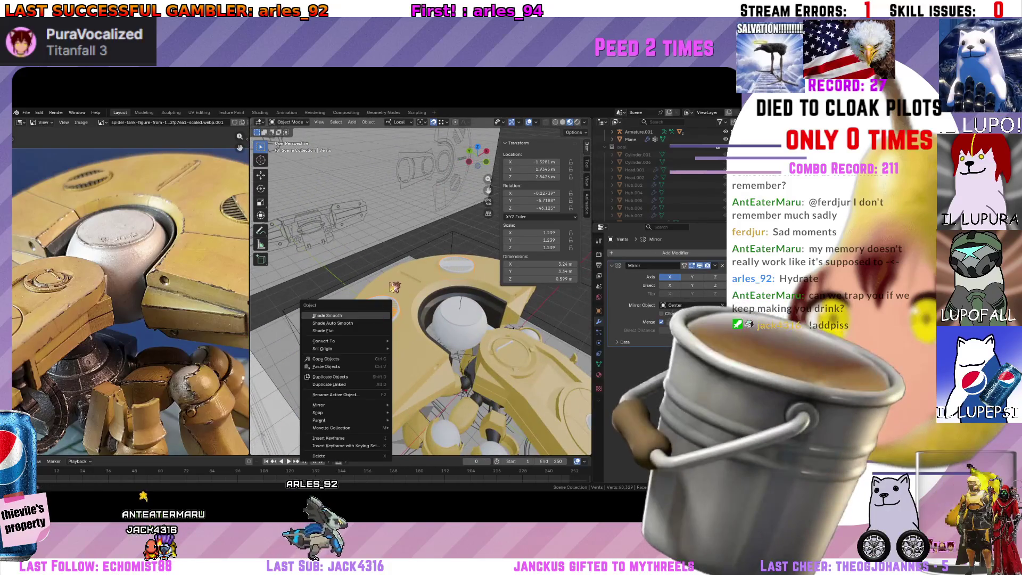
click(599, 373)
click(611, 284)
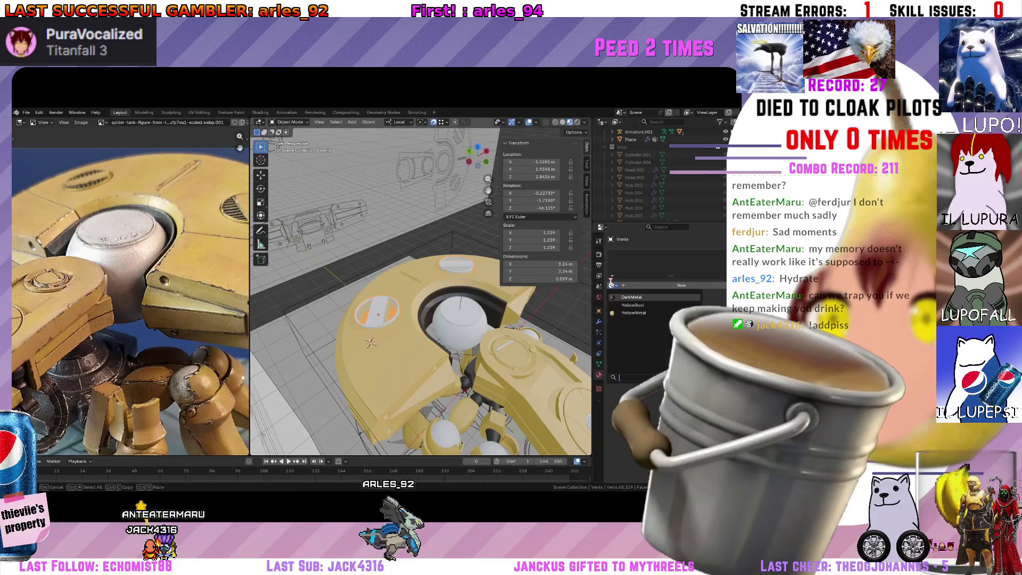
click(625, 312)
scroll(404, 354, up, 5)
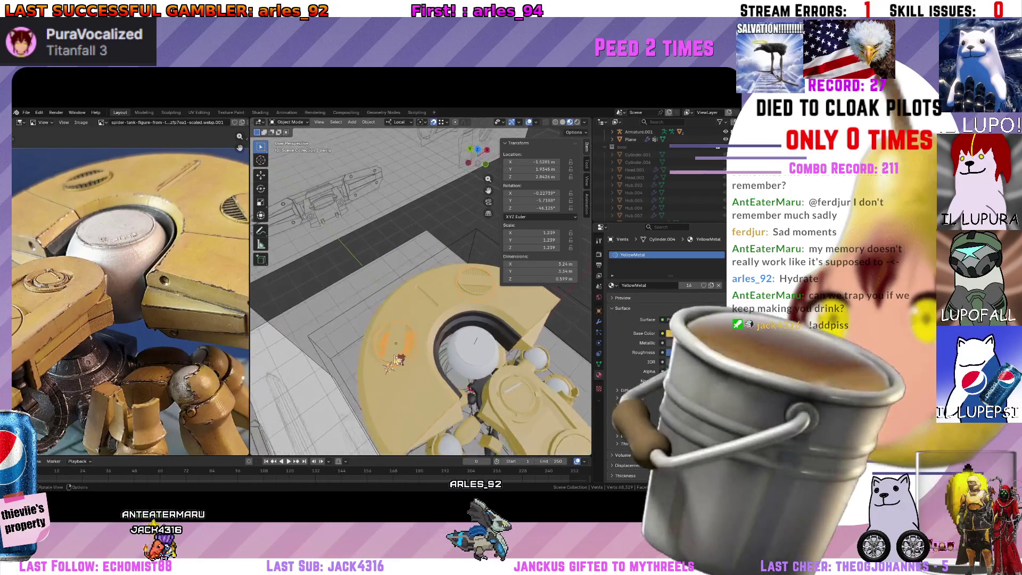
middle_drag(405, 355, 442, 340)
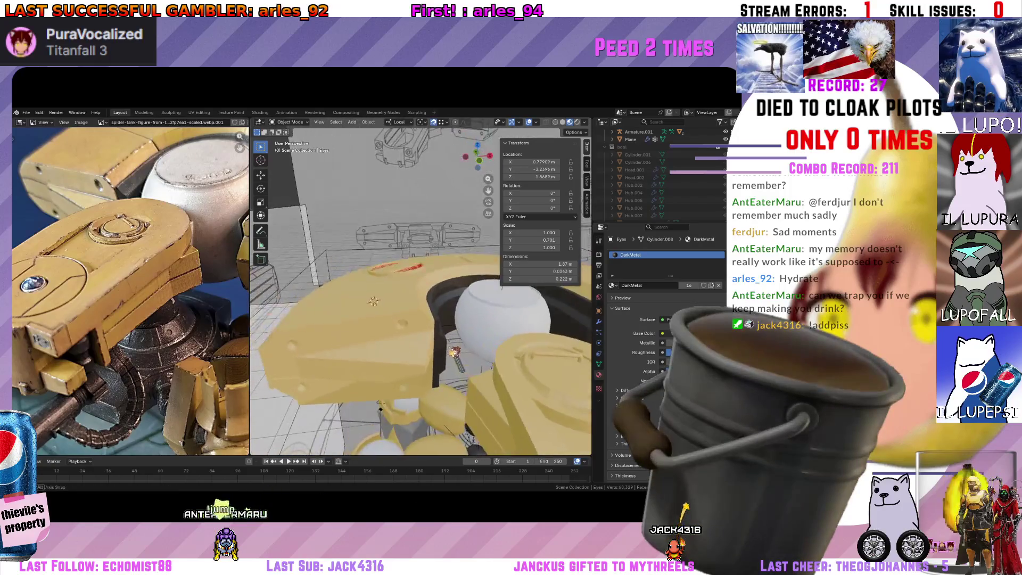
middle_drag(432, 333, 383, 320)
scroll(136, 304, down, 2)
scroll(189, 330, up, 1)
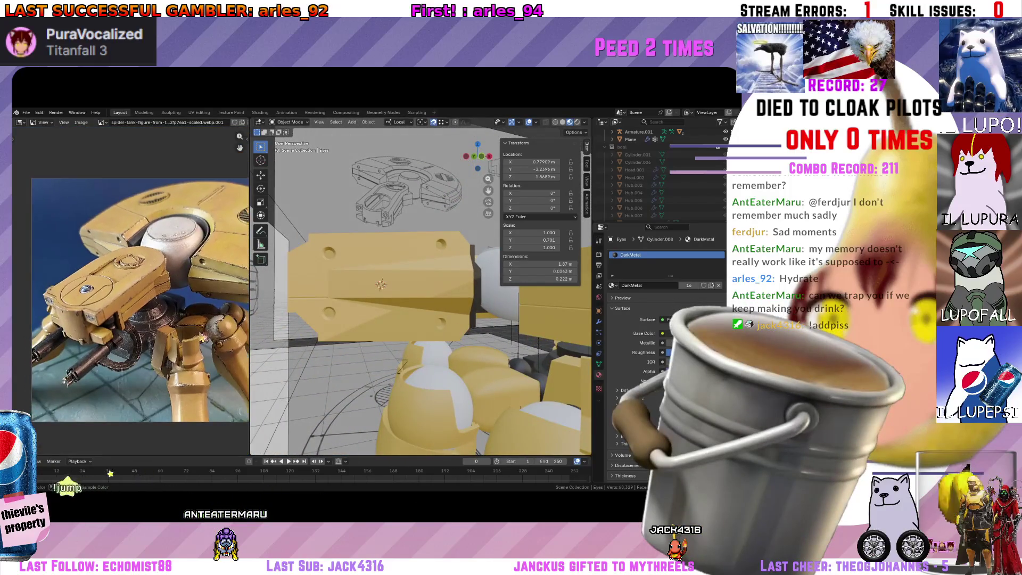
scroll(196, 336, up, 1)
scroll(208, 343, up, 1)
scroll(216, 349, up, 1)
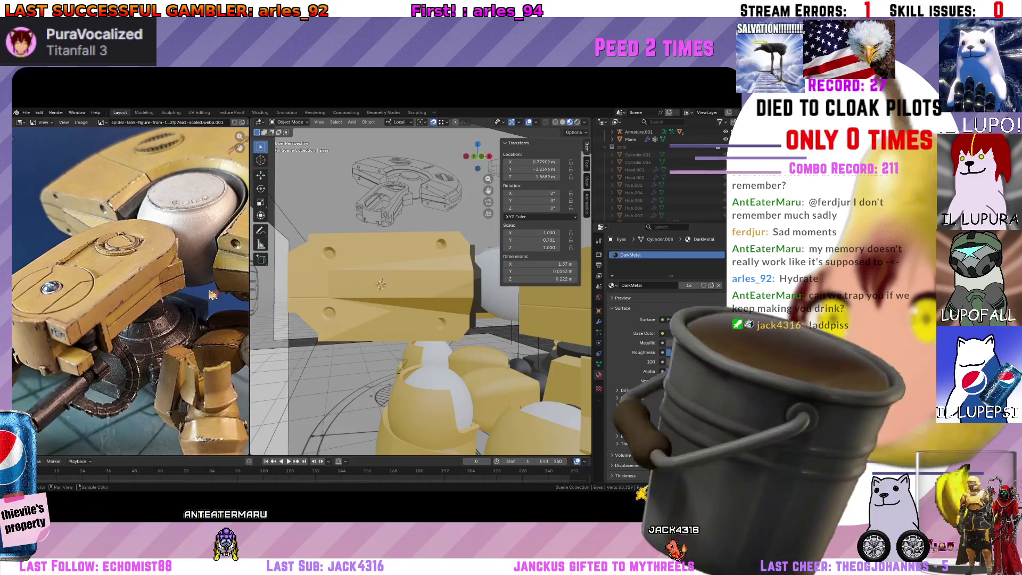
scroll(225, 324, up, 2)
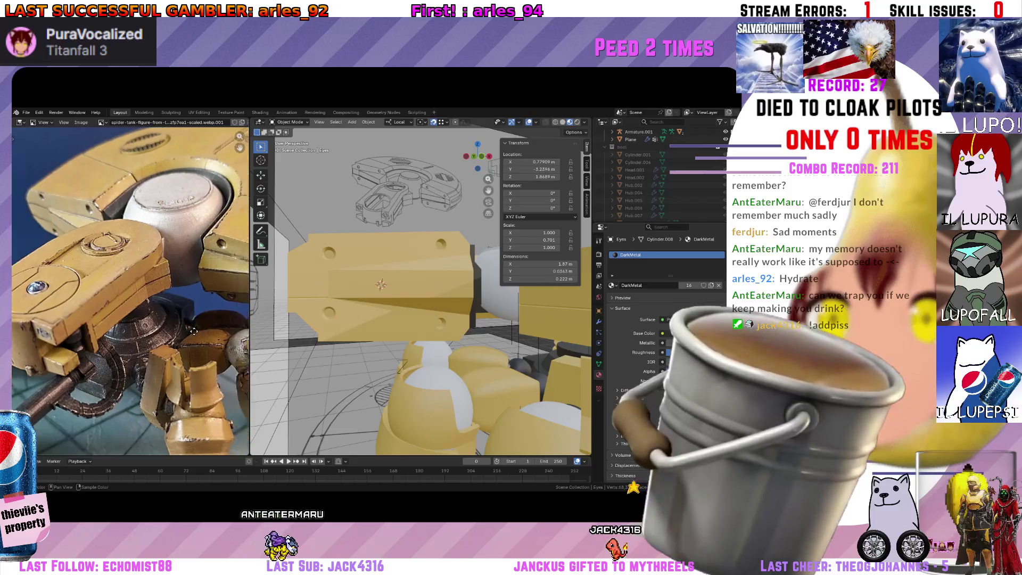
scroll(199, 359, up, 2)
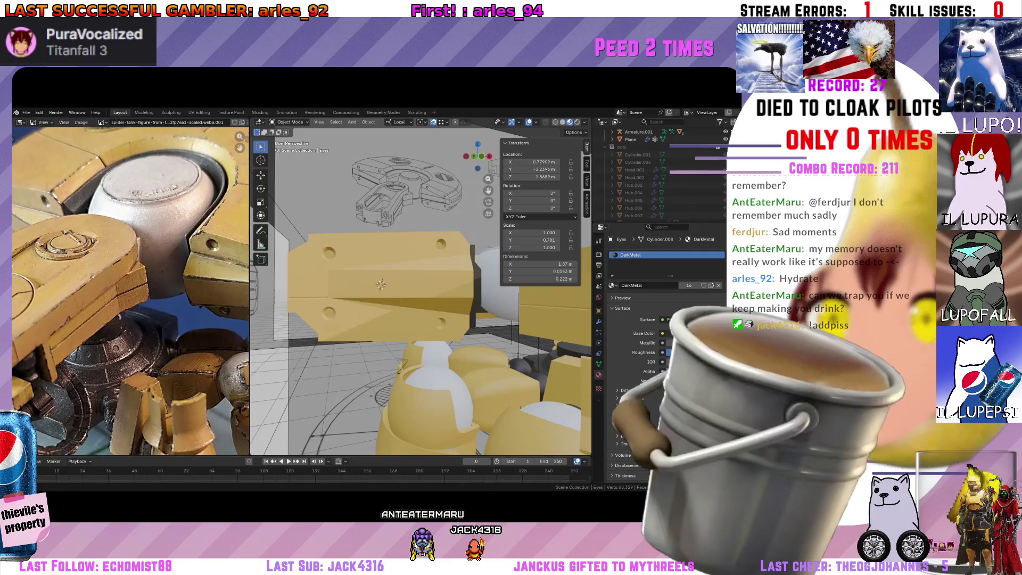
scroll(120, 326, up, 2)
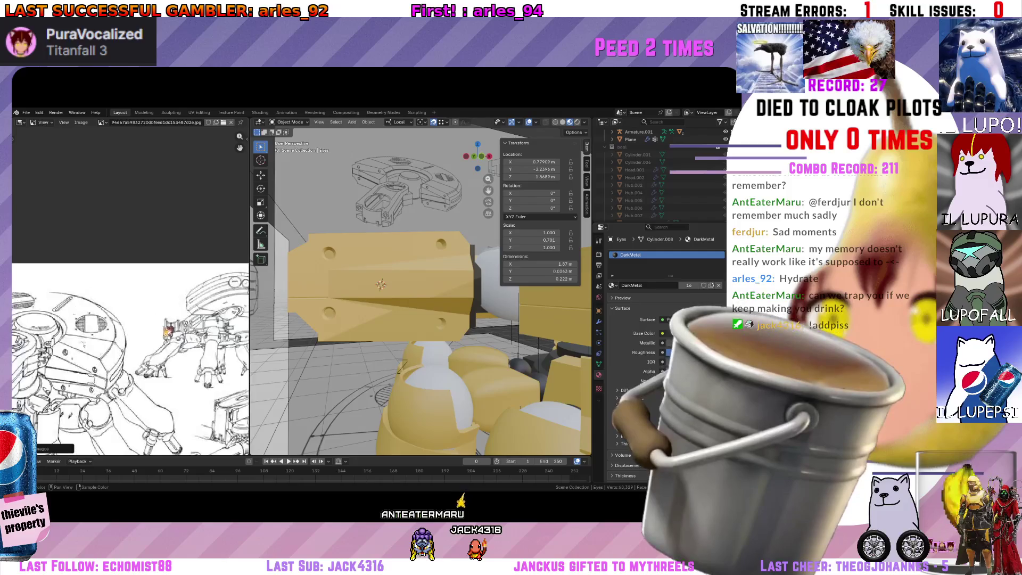
scroll(119, 325, up, 2)
scroll(122, 326, up, 2)
scroll(154, 364, down, 1)
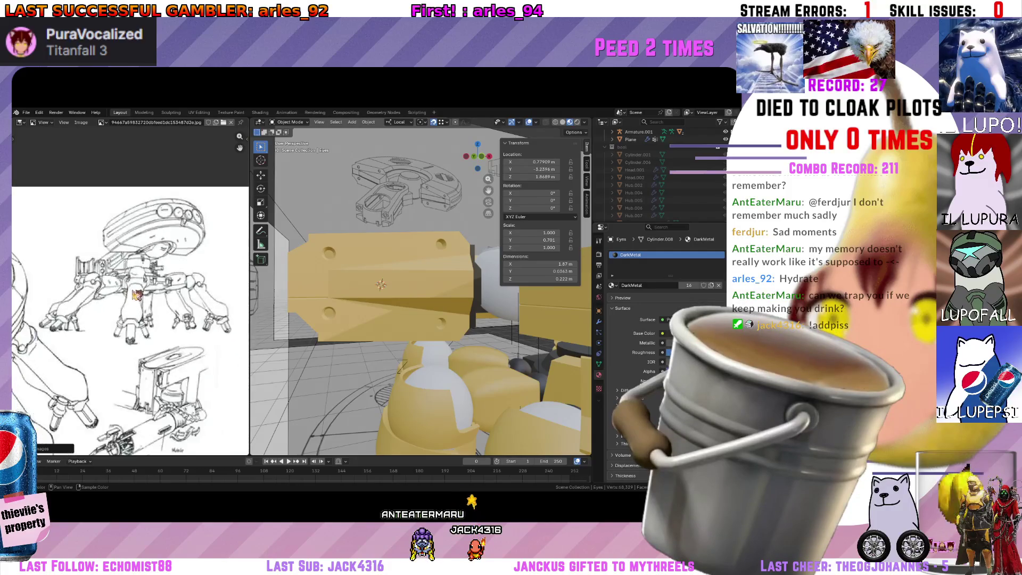
scroll(144, 352, down, 2)
scroll(131, 327, down, 2)
scroll(120, 307, down, 1)
scroll(117, 309, up, 3)
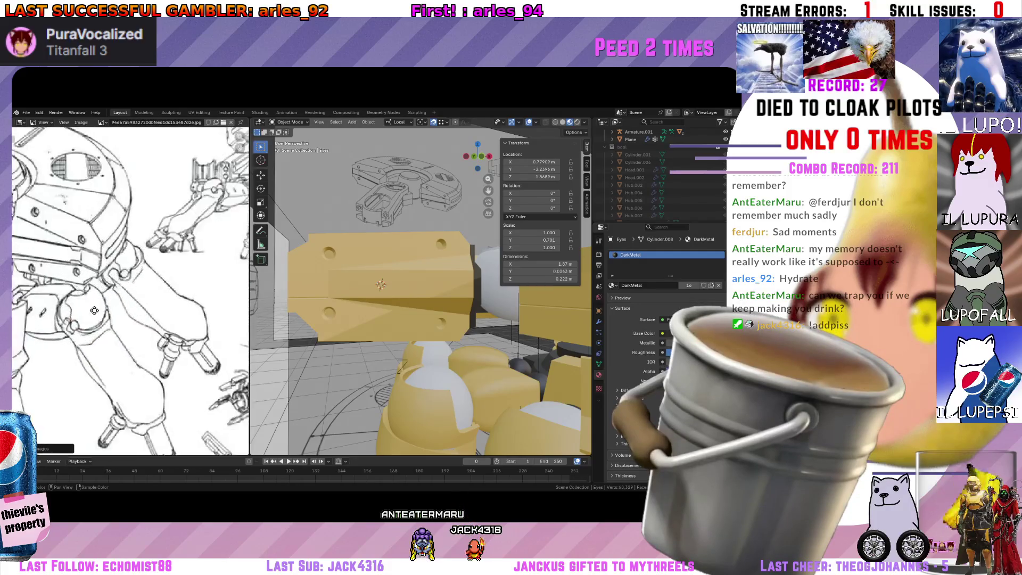
scroll(80, 320, up, 1)
scroll(96, 326, down, 1)
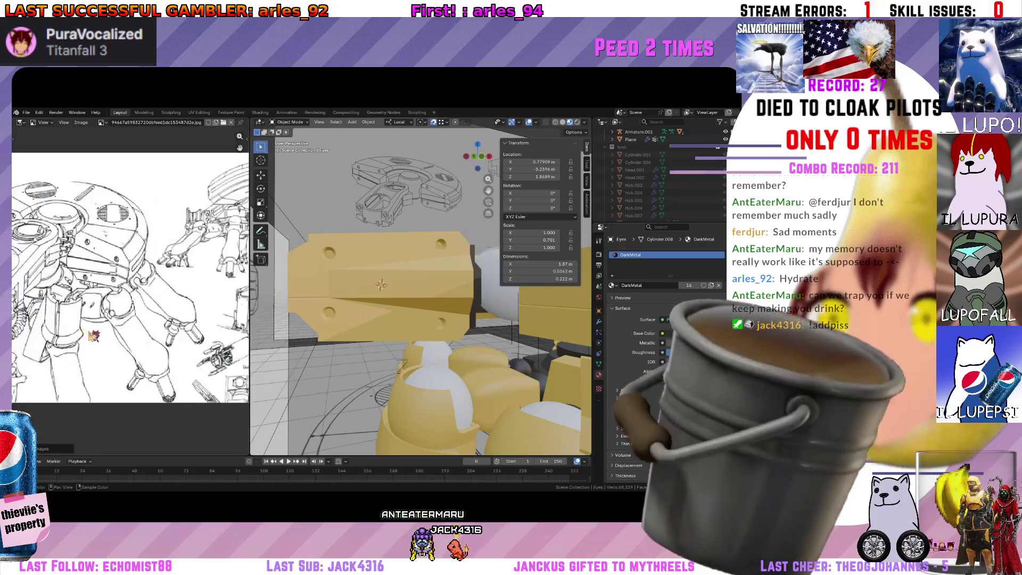
scroll(111, 329, down, 2)
scroll(116, 329, down, 2)
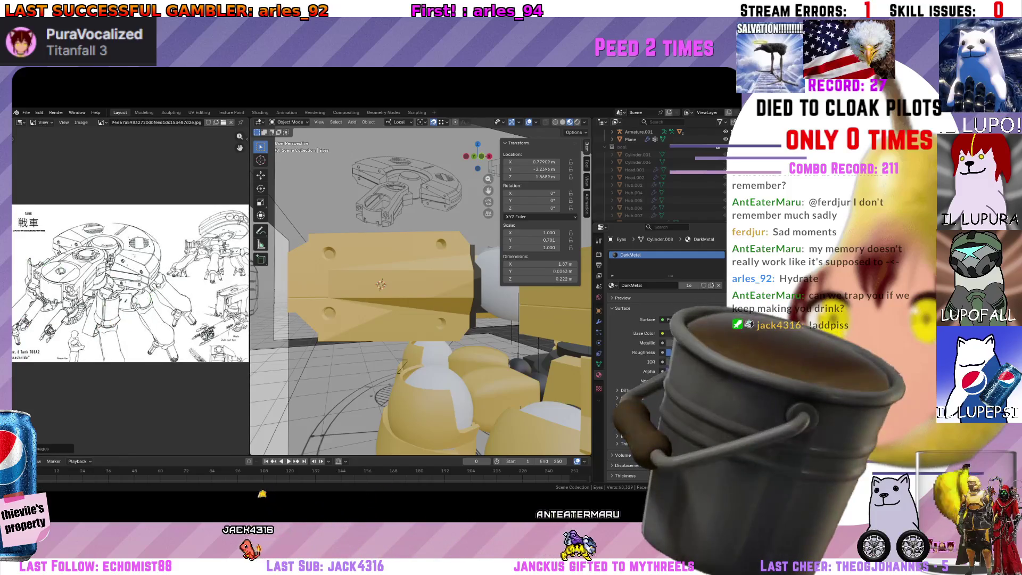
ctrl+scroll(176, 273, down, 1)
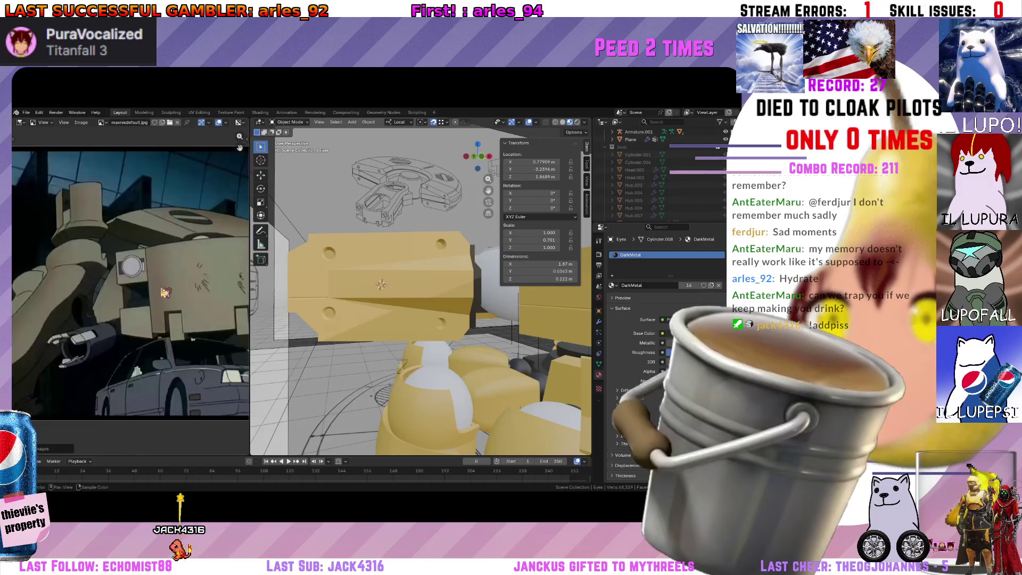
ctrl+scroll(168, 284, down, 1)
ctrl+scroll(156, 301, down, 1)
ctrl+scroll(148, 306, down, 1)
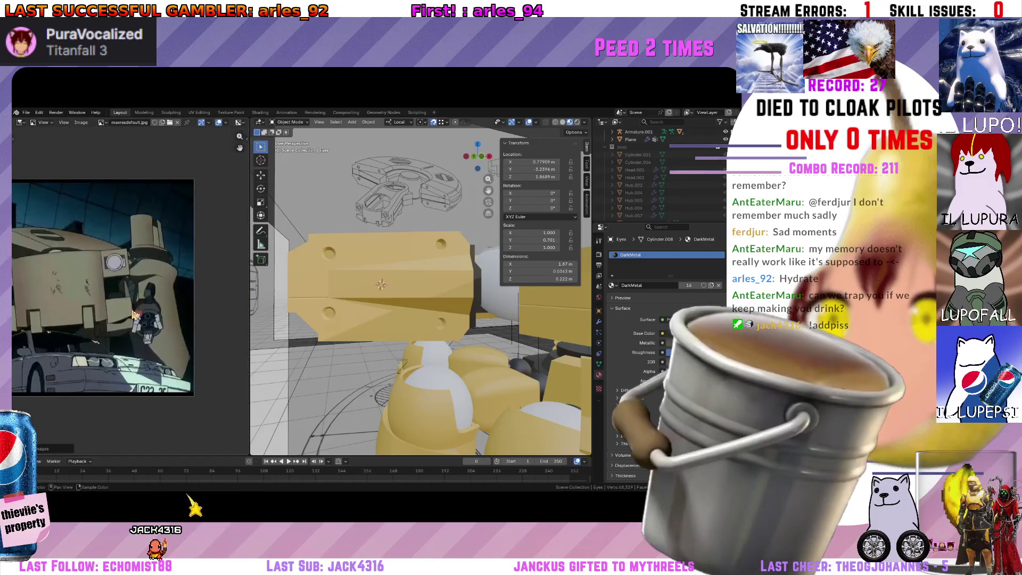
ctrl+scroll(136, 316, down, 1)
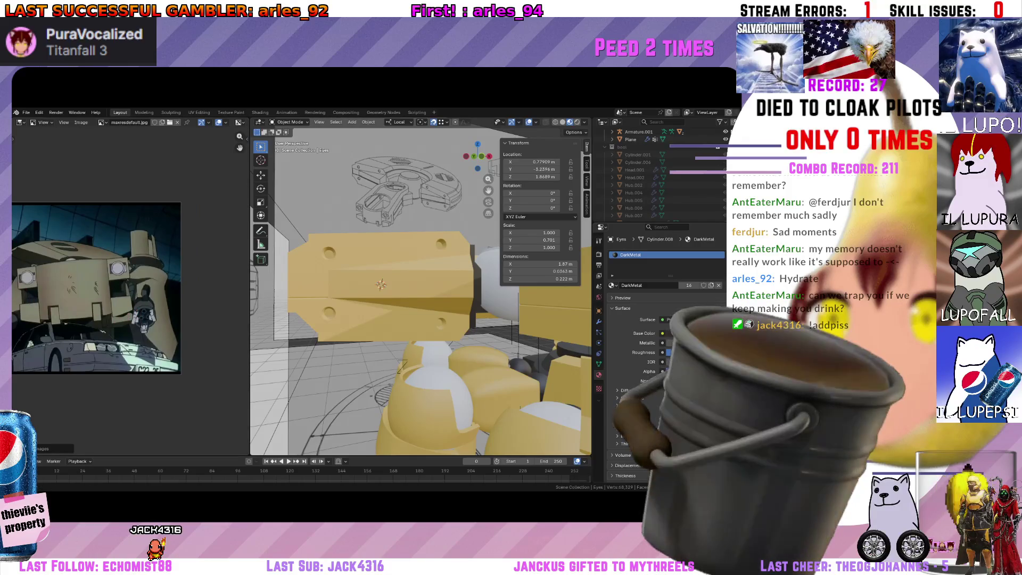
ctrl+scroll(140, 307, down, 1)
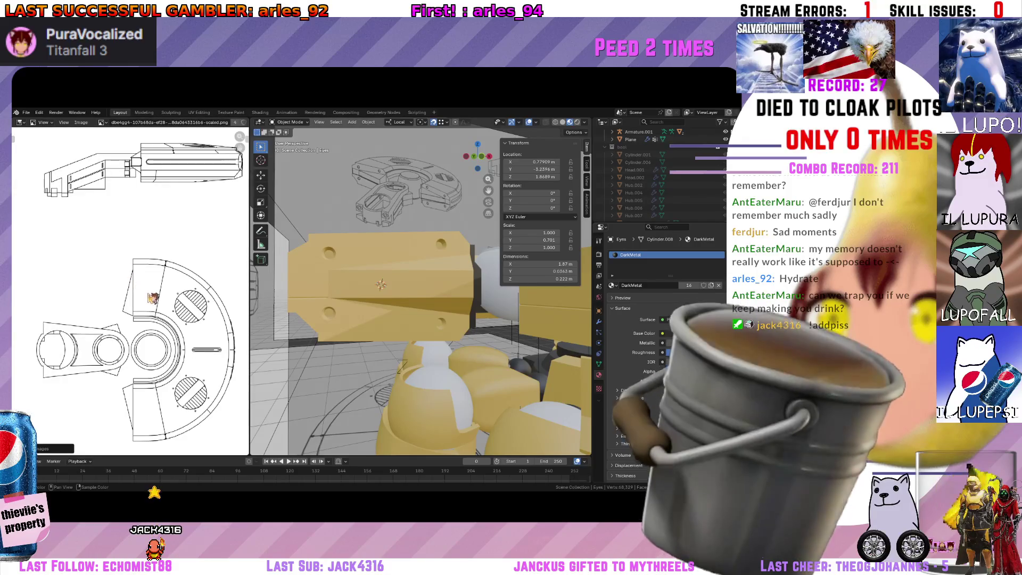
ctrl+scroll(140, 307, down, 1)
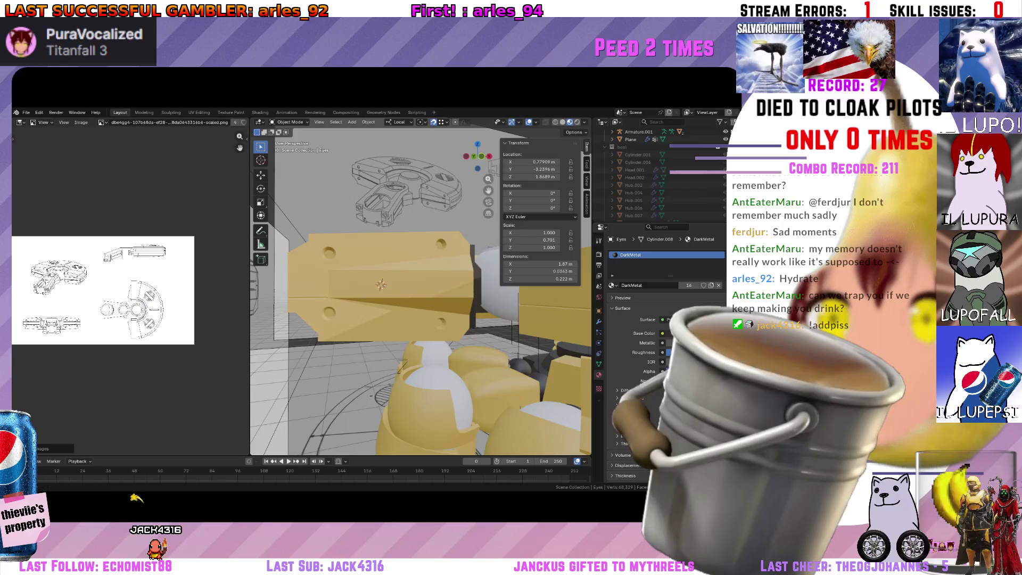
ctrl+scroll(163, 260, down, 1)
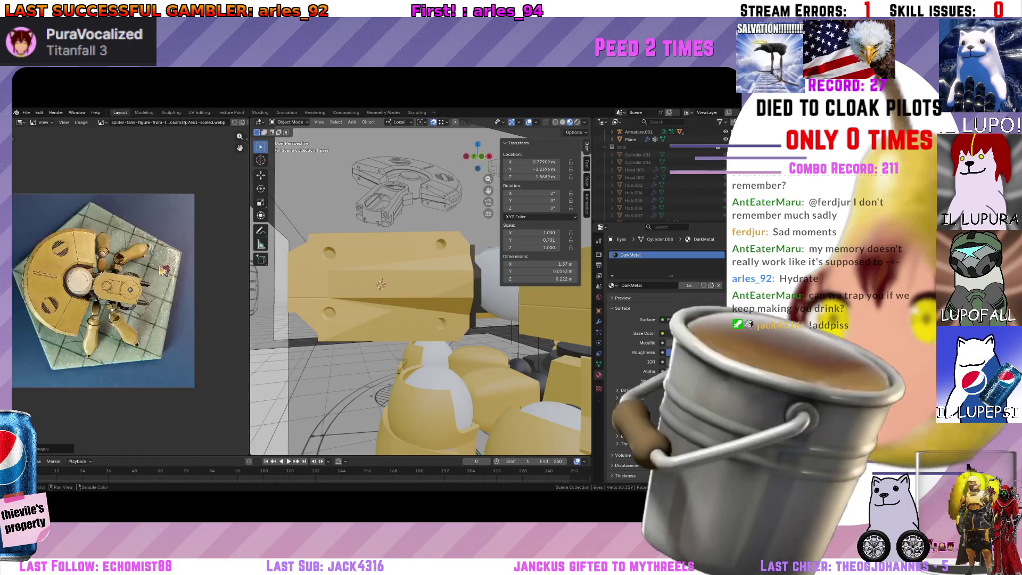
ctrl+scroll(138, 281, down, 1)
scroll(82, 281, up, 2)
ctrl+scroll(131, 291, down, 1)
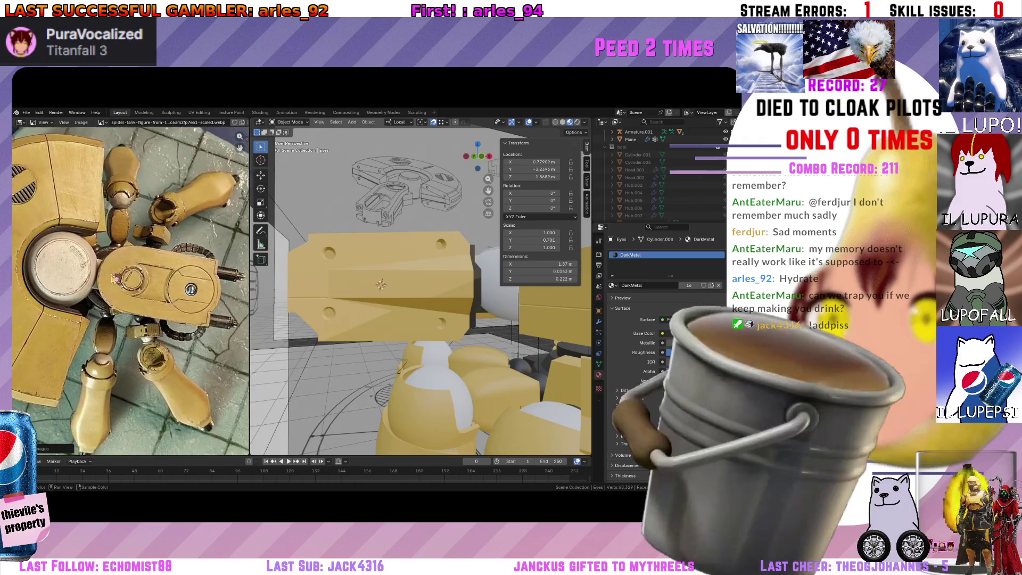
ctrl+scroll(131, 290, down, 1)
scroll(130, 292, up, 2)
scroll(108, 309, up, 3)
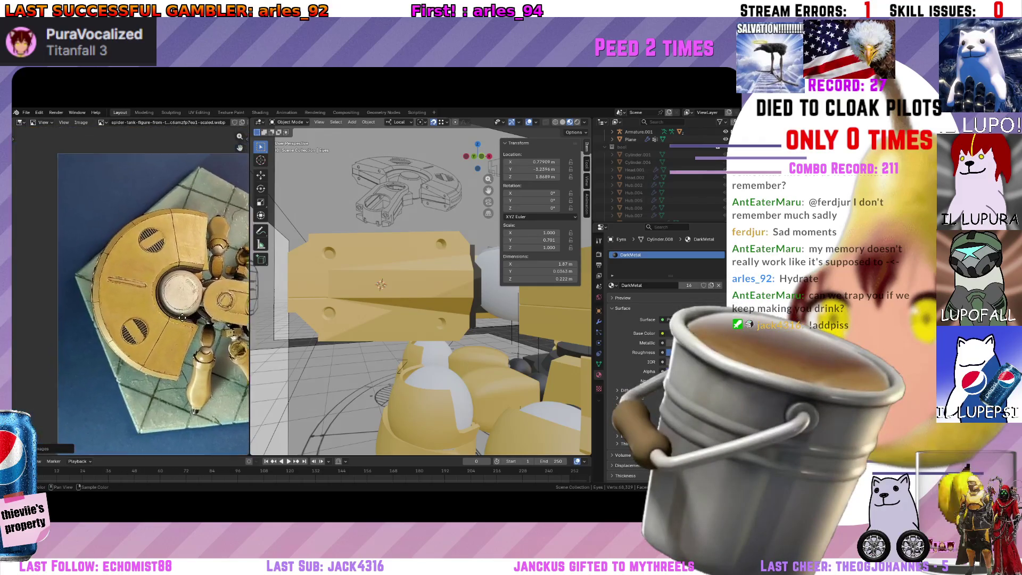
scroll(106, 310, down, 1)
scroll(98, 291, down, 2)
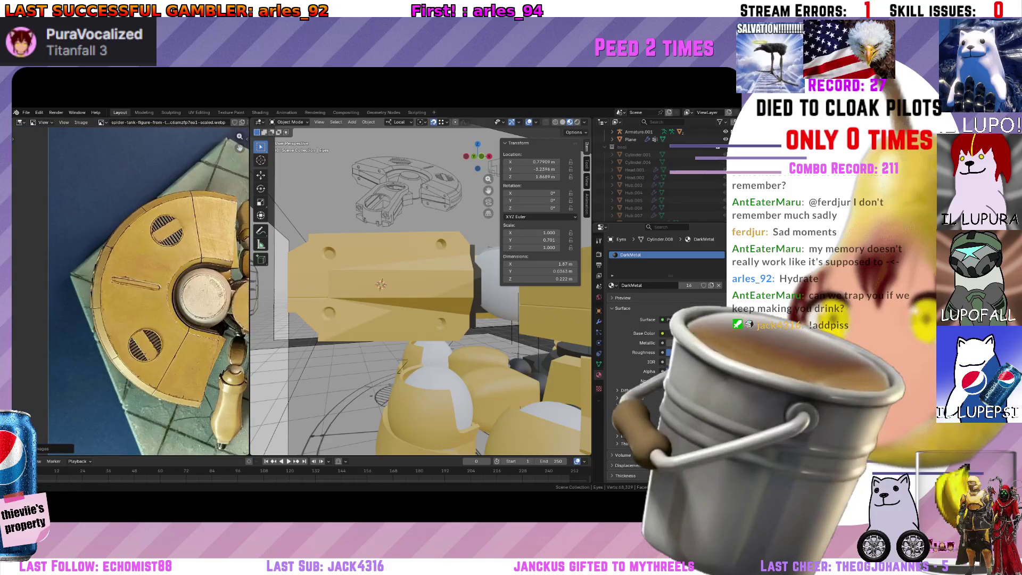
ctrl+scroll(33, 245, down, 1)
ctrl+scroll(150, 315, down, 1)
ctrl+scroll(150, 315, up, 1)
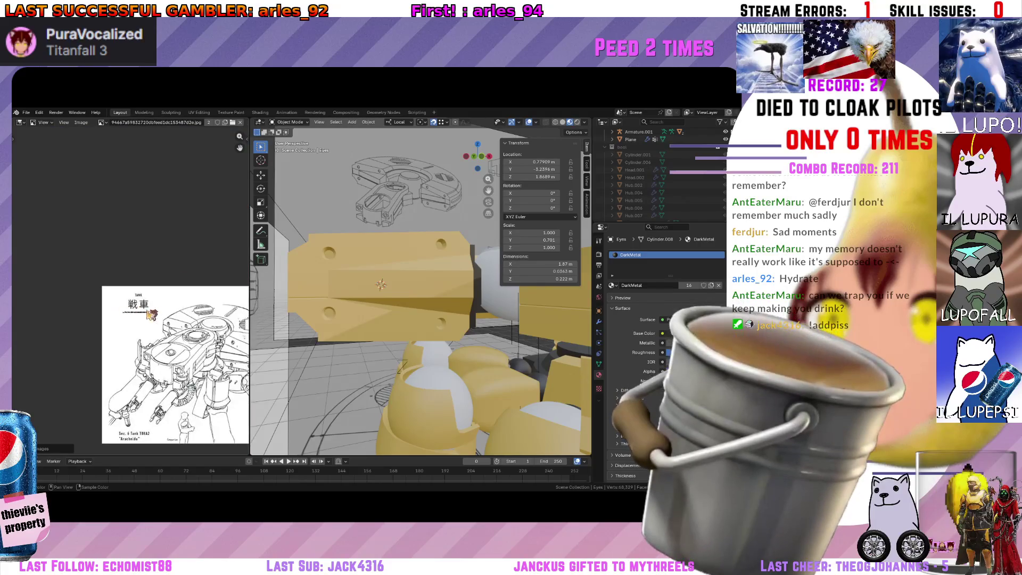
scroll(150, 315, up, 2)
scroll(340, 304, up, 4)
scroll(141, 318, up, 1)
scroll(142, 318, down, 1)
scroll(141, 318, up, 1)
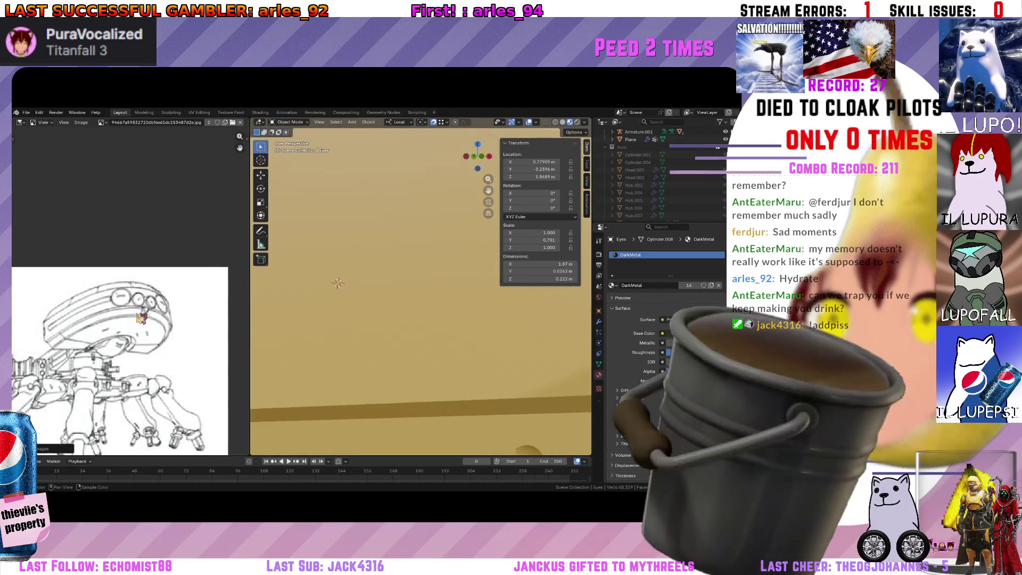
scroll(142, 318, up, 1)
scroll(141, 318, up, 1)
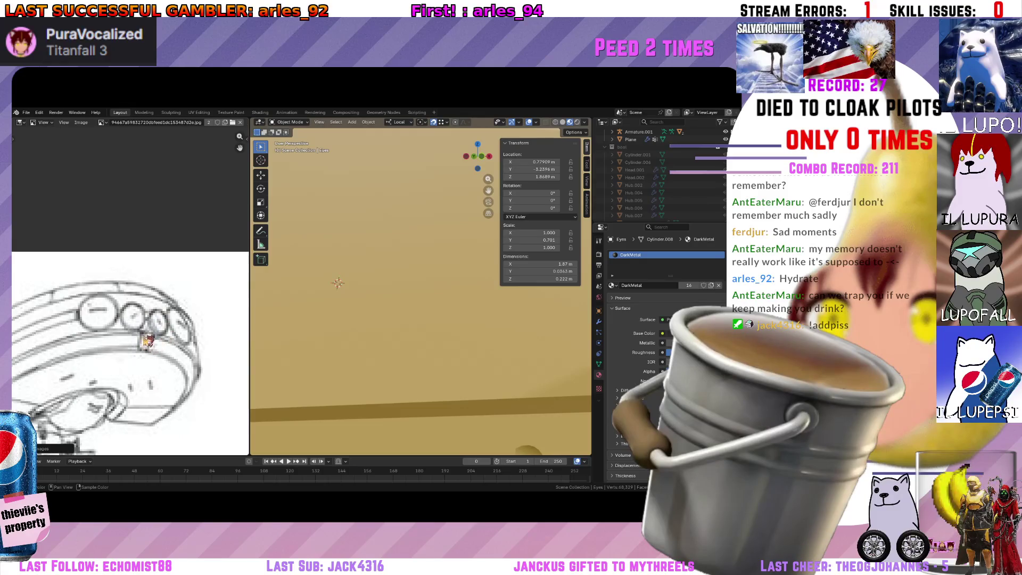
scroll(102, 340, down, 2)
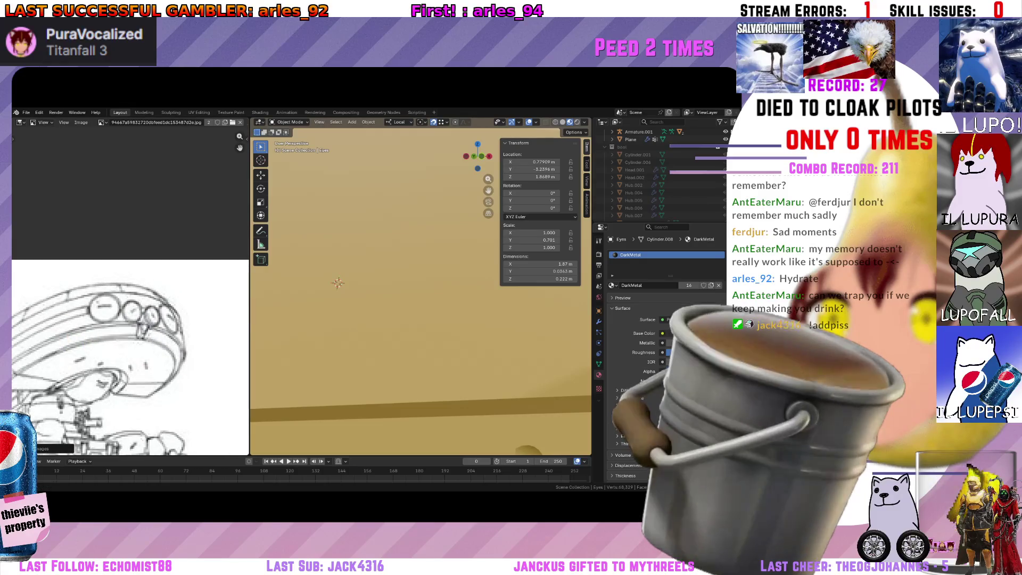
scroll(291, 334, down, 5)
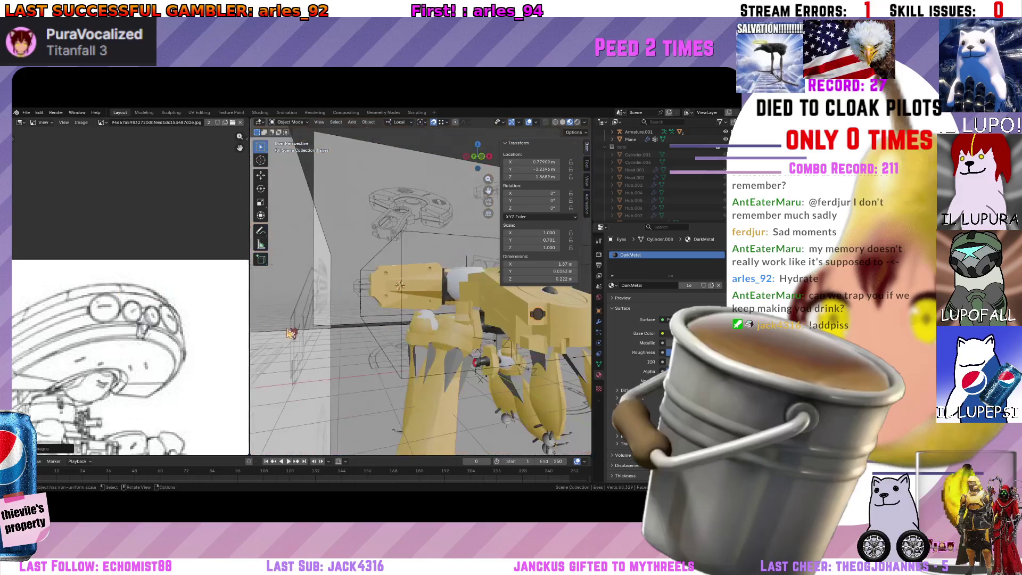
View the tank in Back Orthographic, nudge the Eyes piece with a move, and bring up Apply transforms.
middle_drag(291, 334, 409, 257)
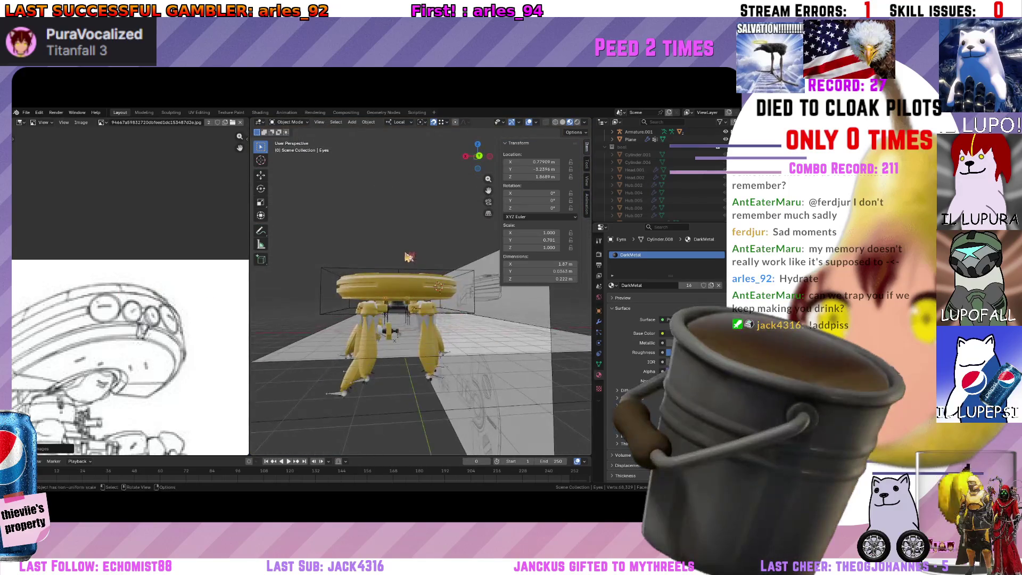
click(485, 158)
scroll(358, 271, up, 4)
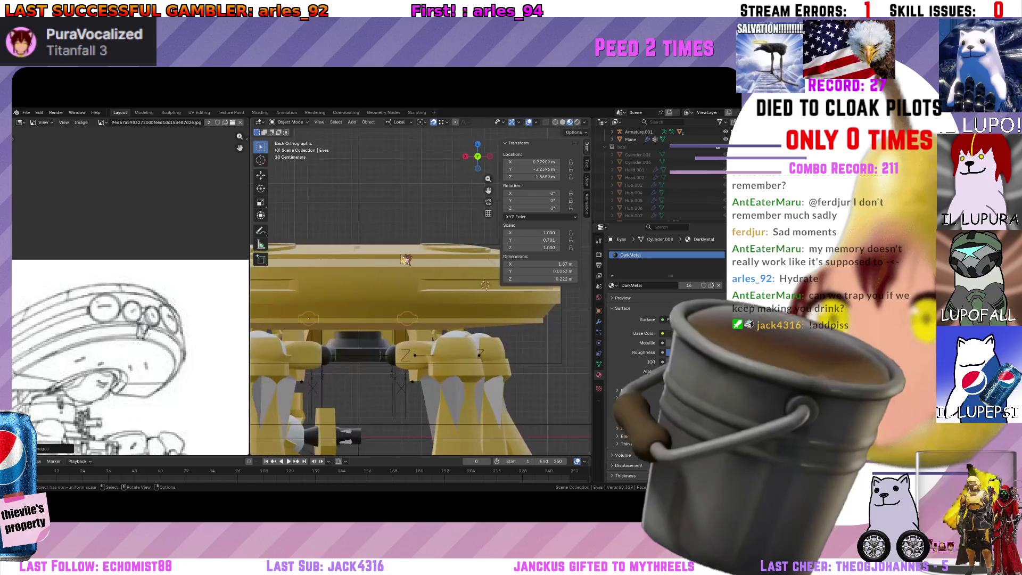
key(g)
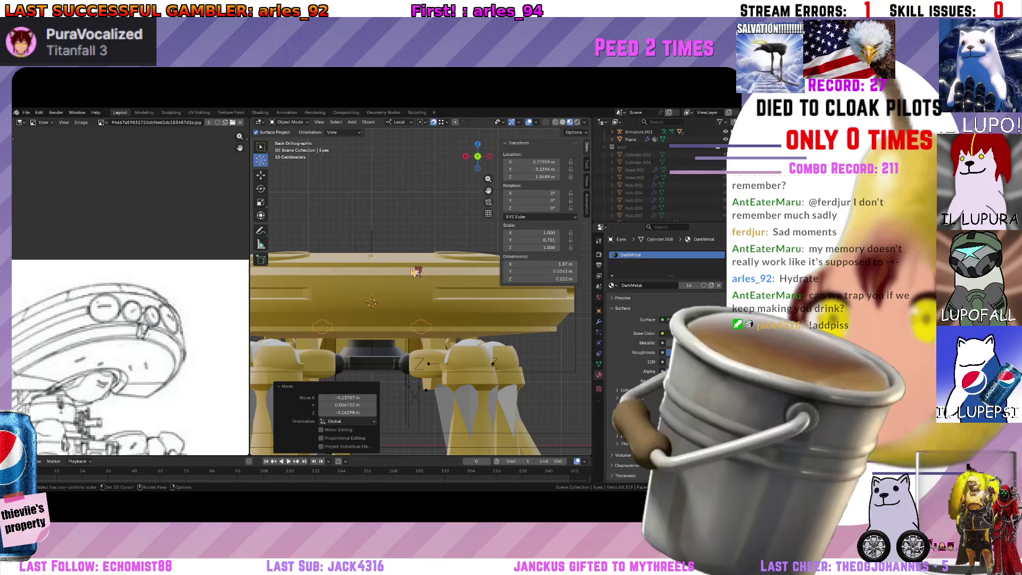
key(ctrl+a)
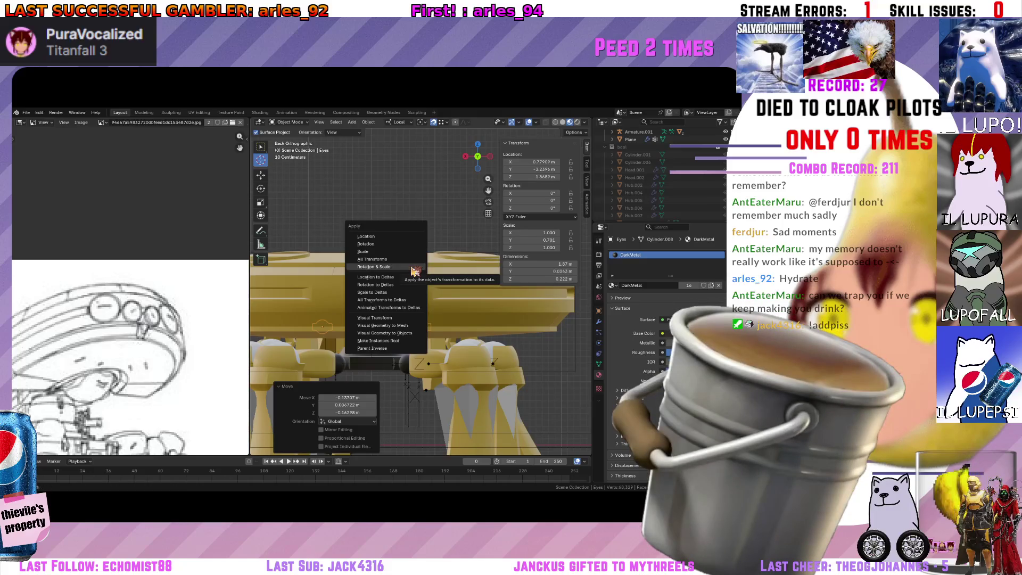
Add a cylinder, adjust its vertex count, and scale it along Z into a thin disc.
click(414, 272)
key(shift+a)
text(a)
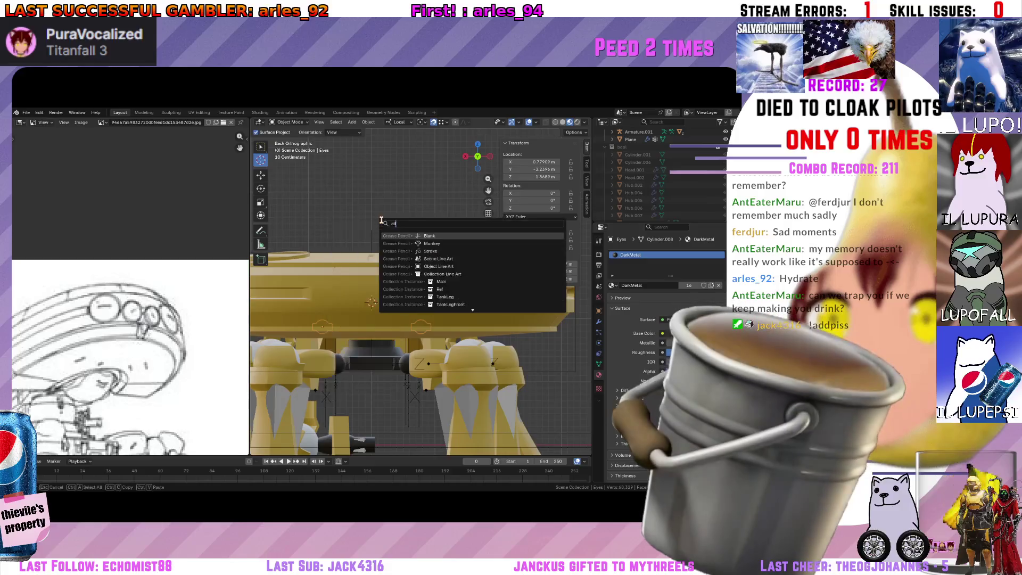
key(Return)
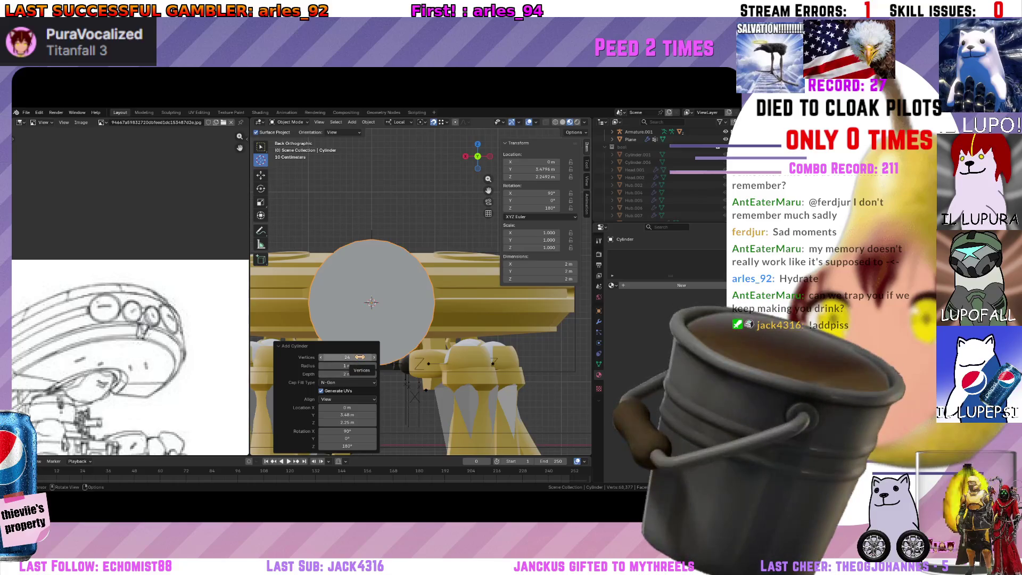
drag(361, 358, 338, 357)
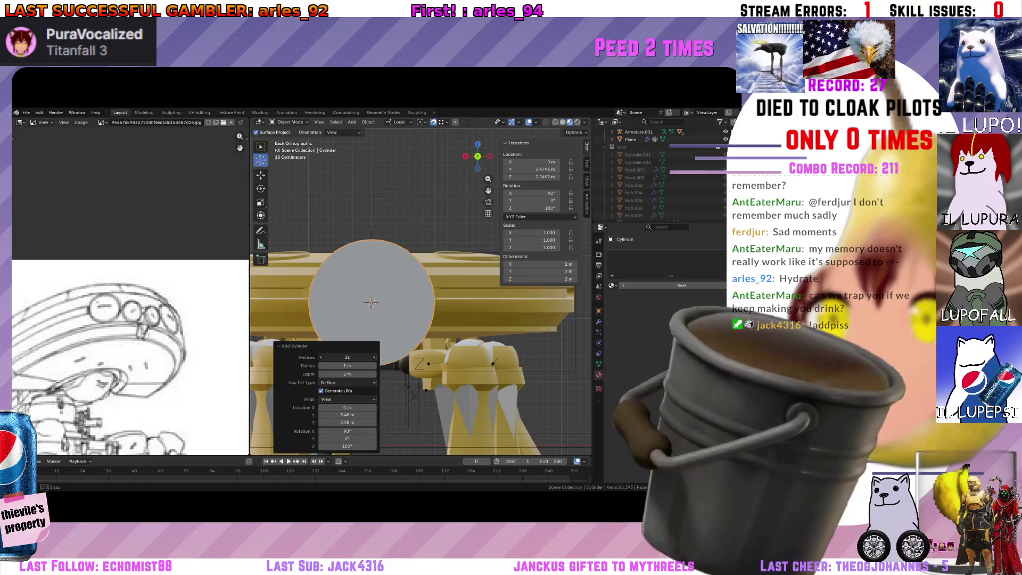
scroll(405, 324, up, 1)
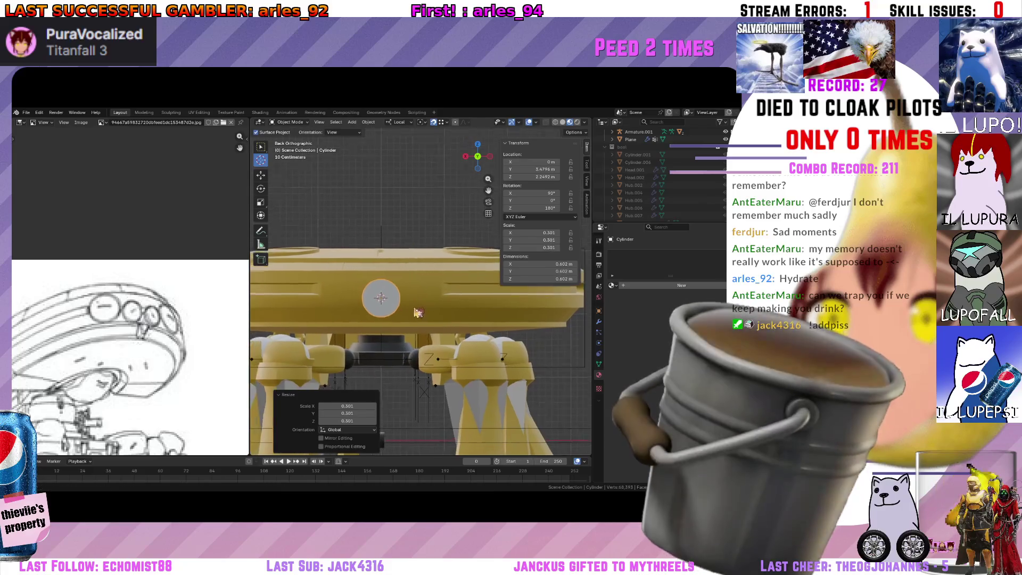
scroll(425, 320, up, 2)
mouse_move(461, 295)
middle_down()
mouse_move(358, 296)
mouse_move(402, 266)
middle_up()
key(s)
key(z)
click(344, 292)
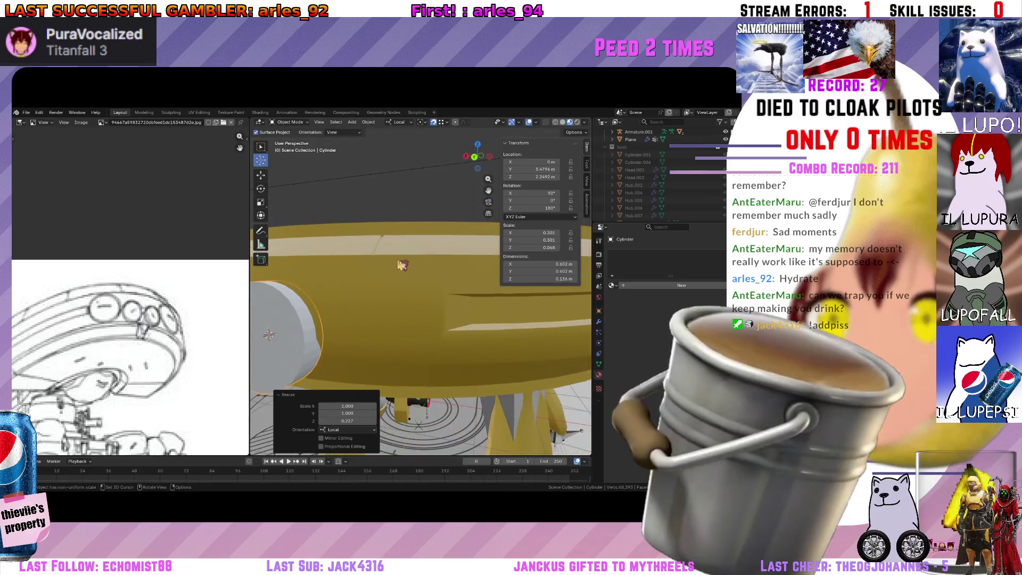
Move the disc along X and Y to sit higher against the hull side, viewed from behind.
click(473, 163)
key(g)
key(x)
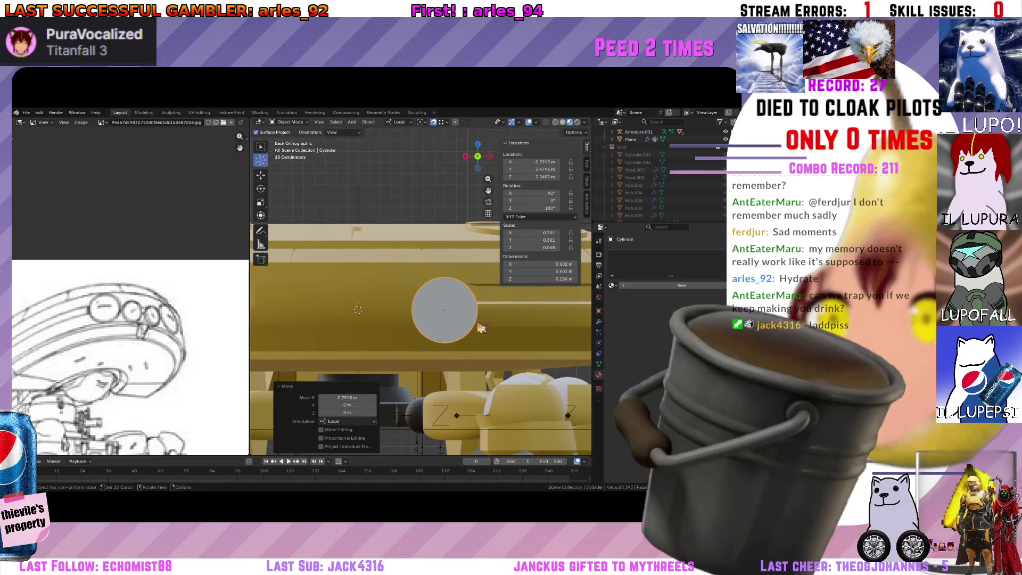
key(g)
key(y)
click(486, 311)
key(g)
key(y)
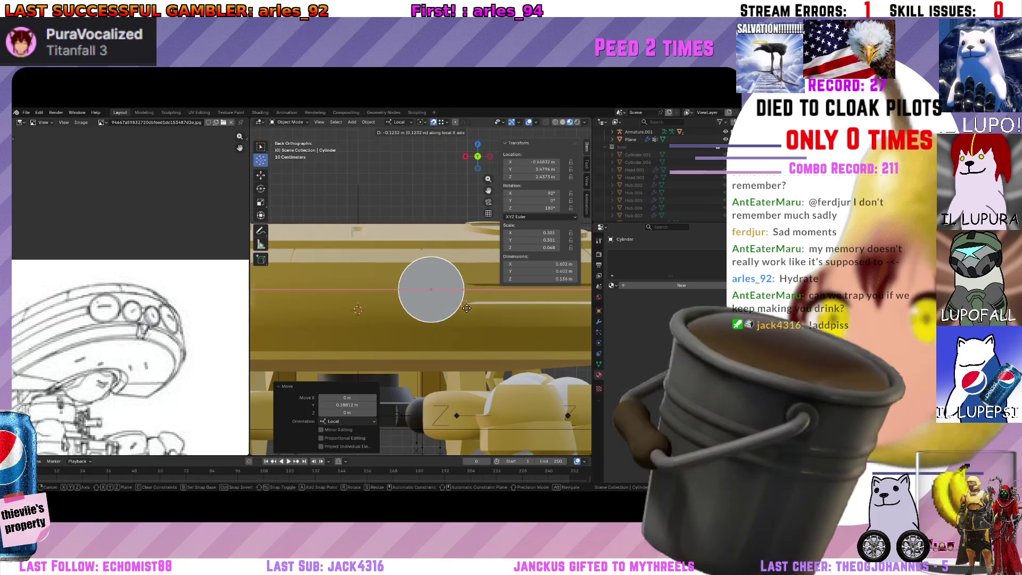
scroll(472, 313, up, 3)
middle_drag(472, 314, 404, 318)
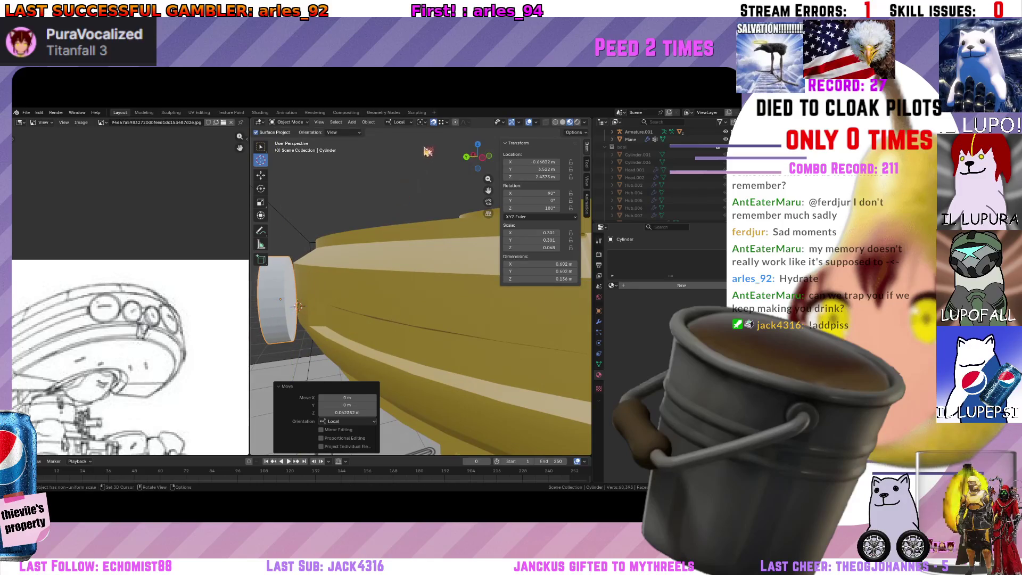
Cancel the attempted rotation from top view so the disc stays as placed, and inspect it from the side.
click(466, 157)
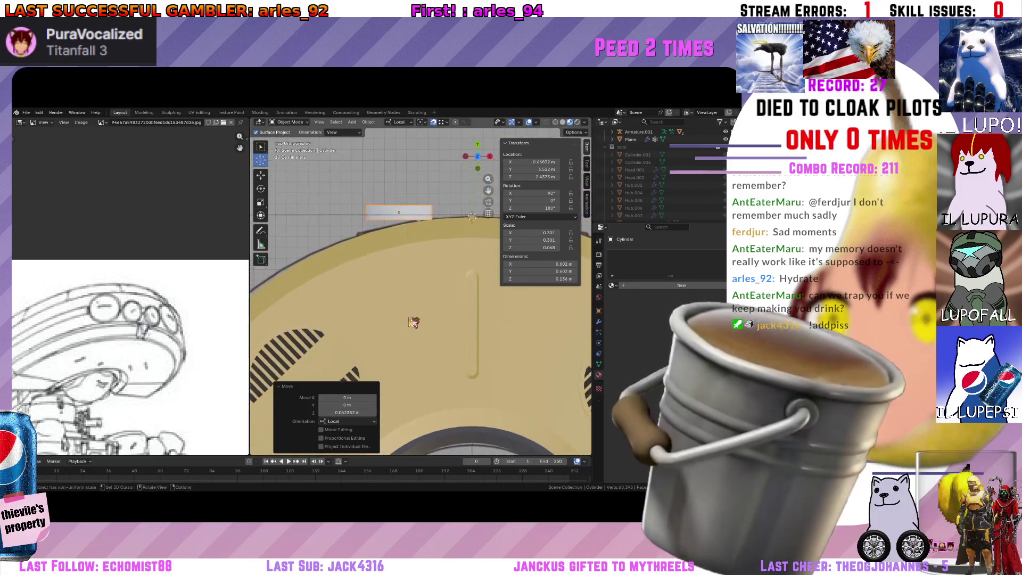
key(Escape)
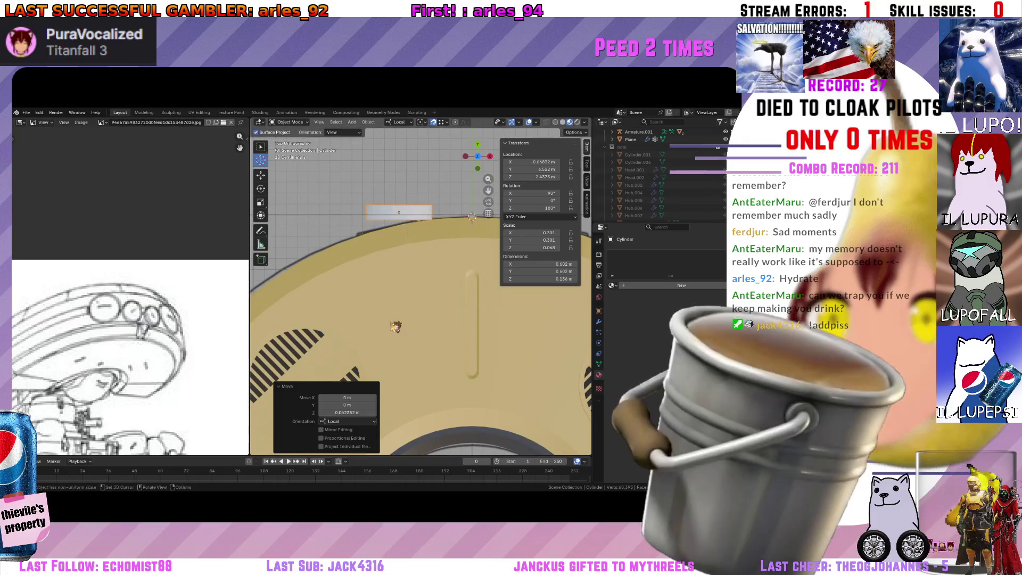
mouse_move(392, 325)
middle_down()
mouse_move(400, 279)
mouse_move(358, 286)
middle_up()
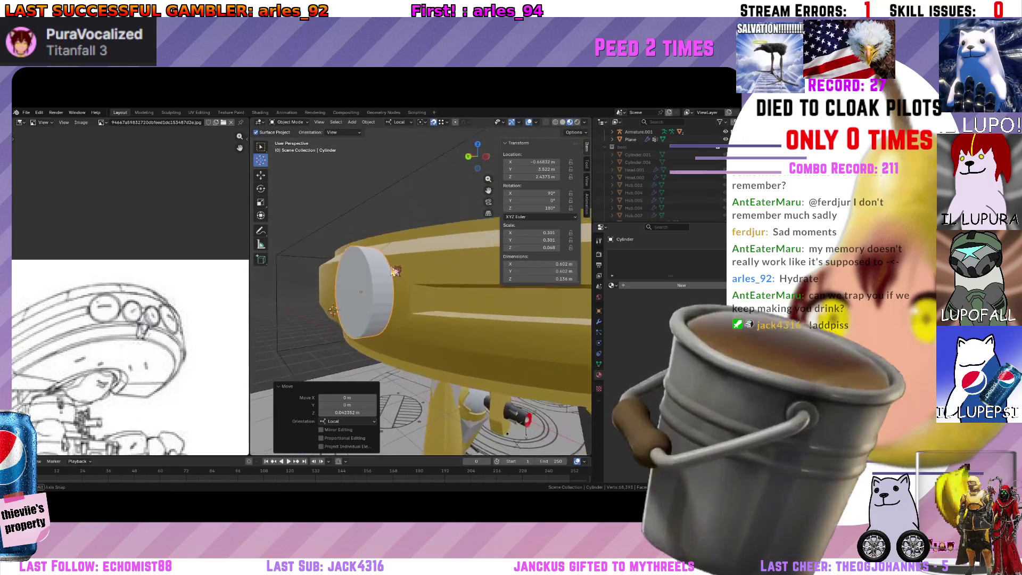
scroll(109, 337, up, 3)
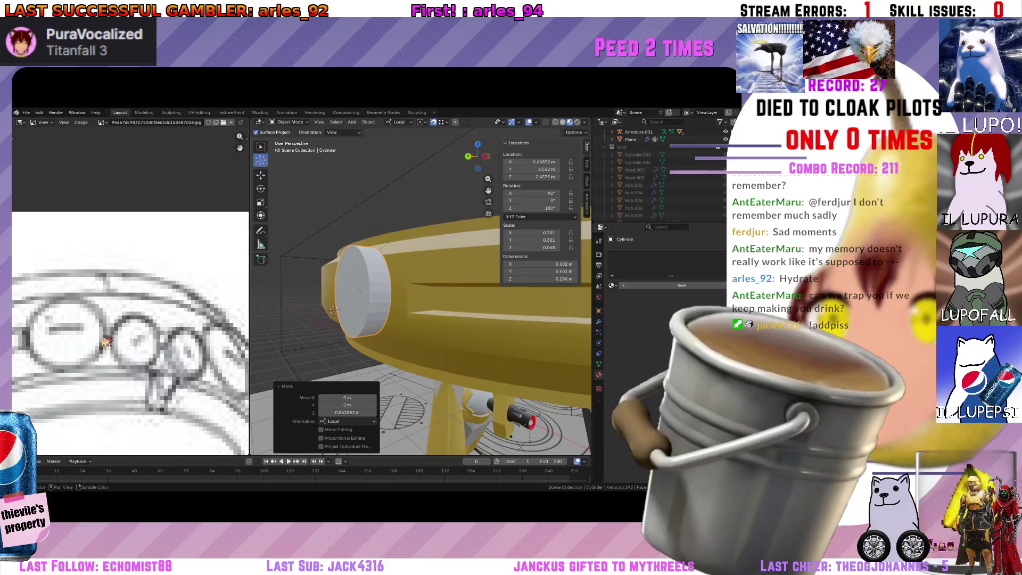
middle_drag(316, 294, 364, 288)
In Edit Mode, bevel the cylinder's outer rim edge with the Bevel tool.
key(Tab)
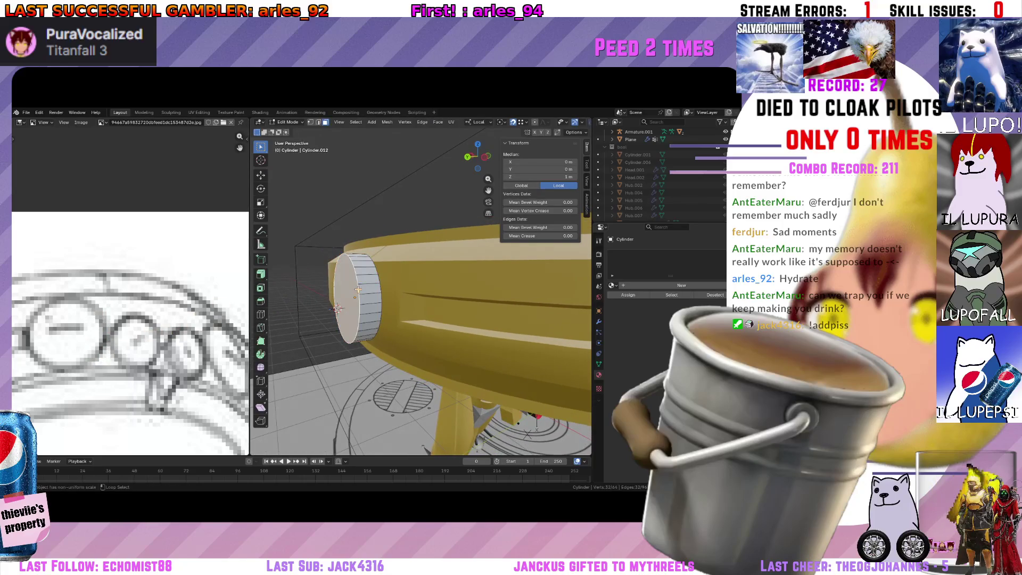
middle_drag(289, 333, 547, 390)
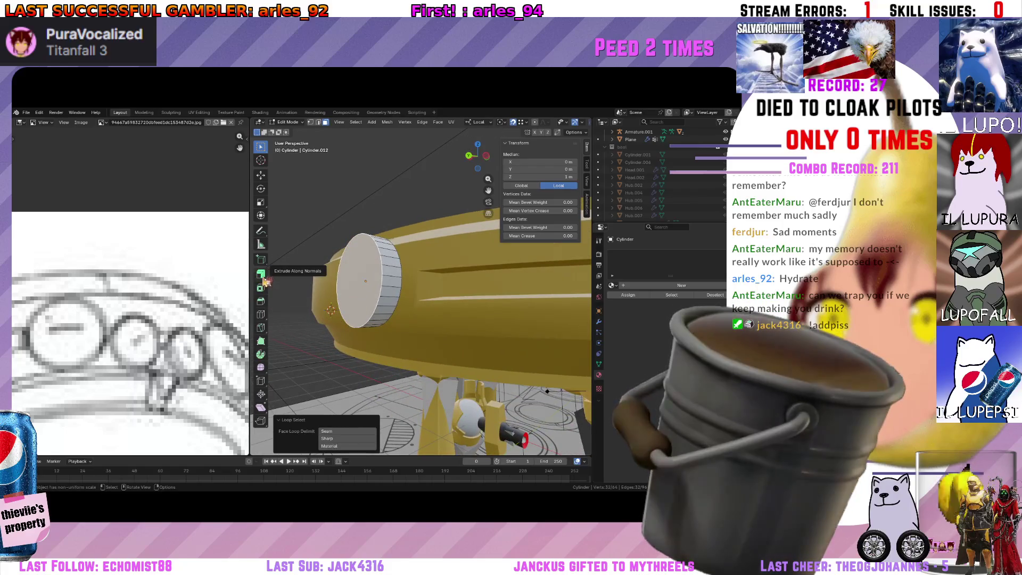
click(260, 300)
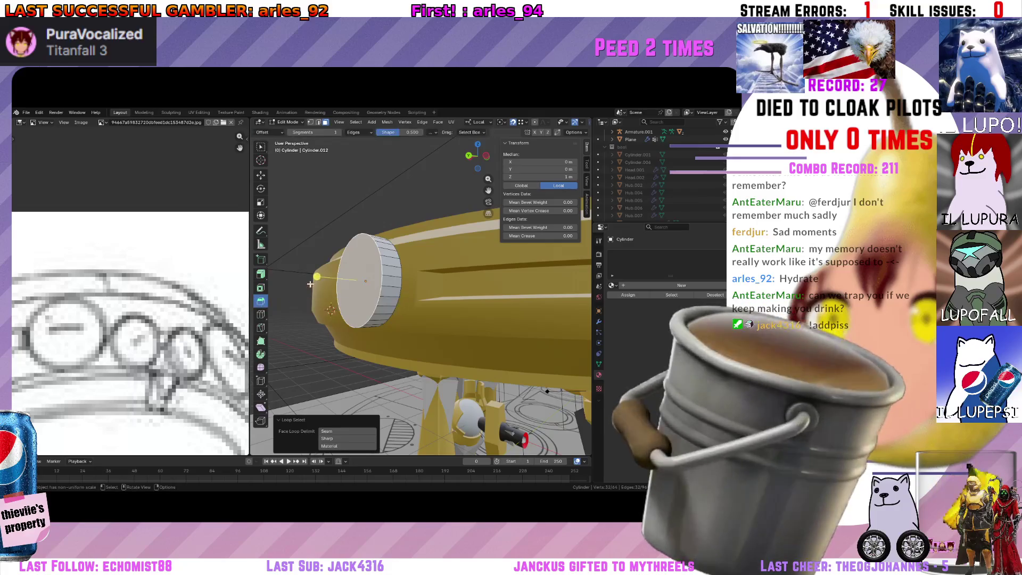
drag(318, 281, 323, 280)
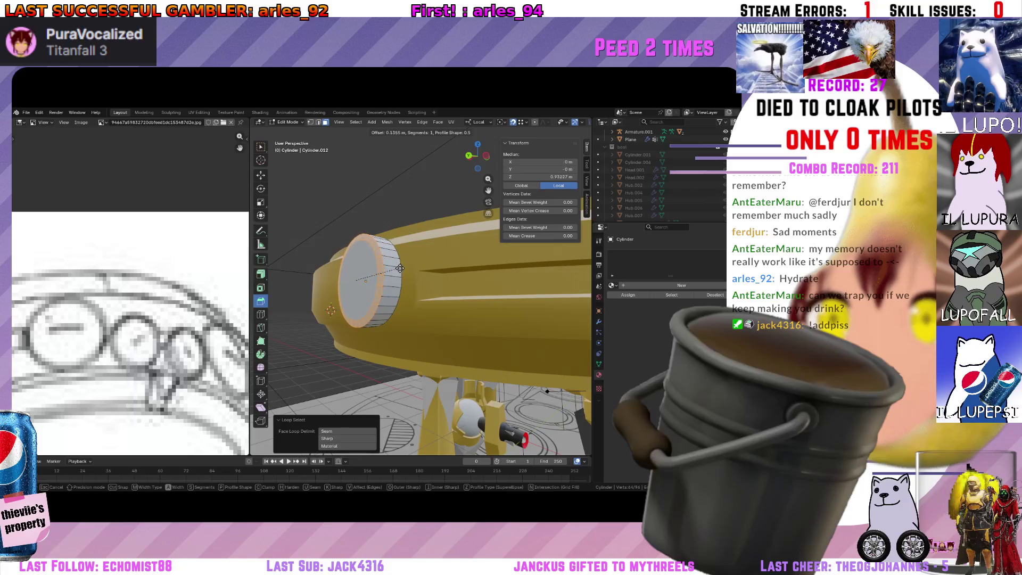
click(375, 319)
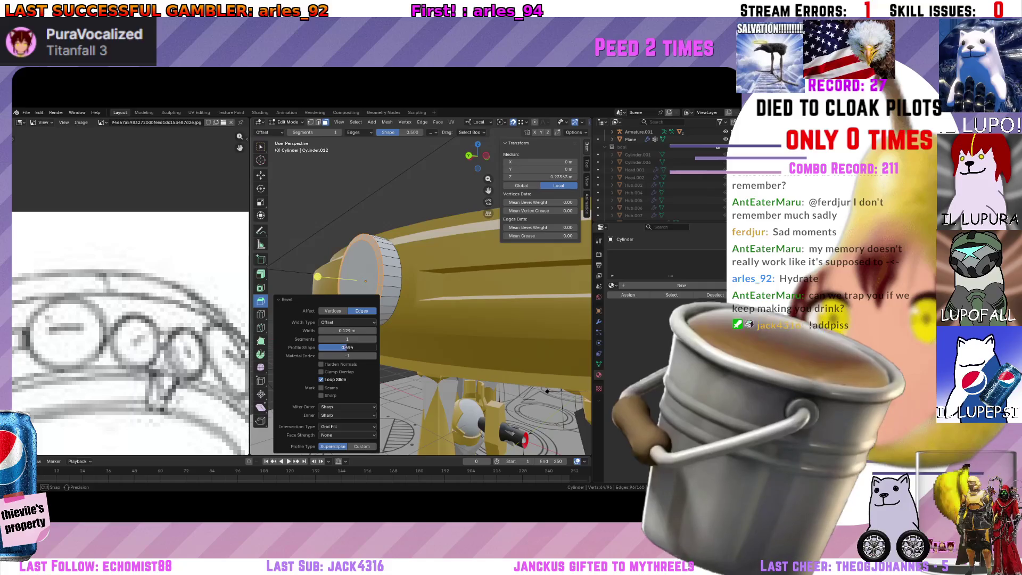
Widen the rim bevel, set Width Type to Width, and adjust its segment count.
mouse_move(383, 313)
middle_down()
mouse_move(401, 302)
mouse_move(396, 331)
middle_up()
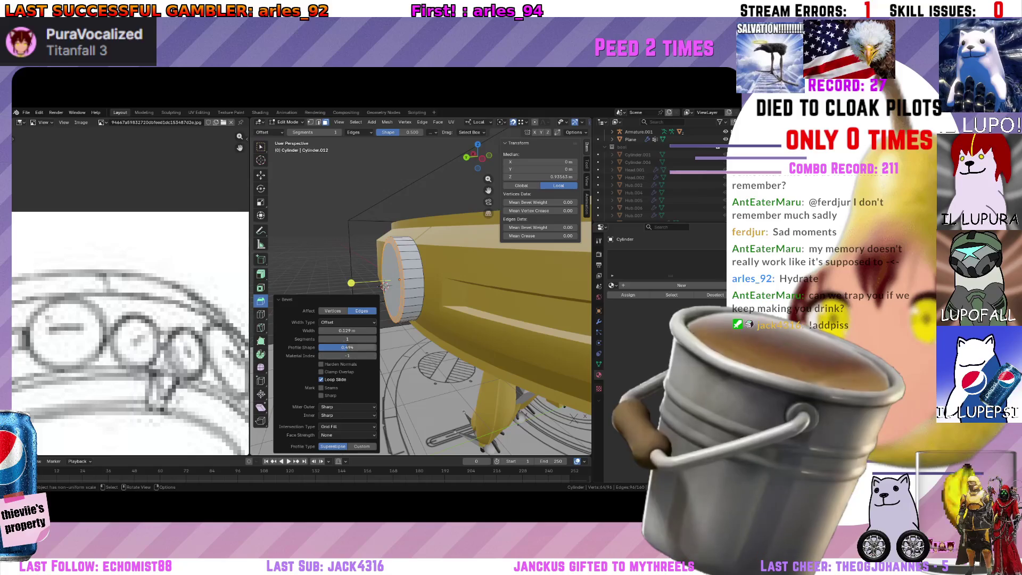
drag(347, 330, 367, 330)
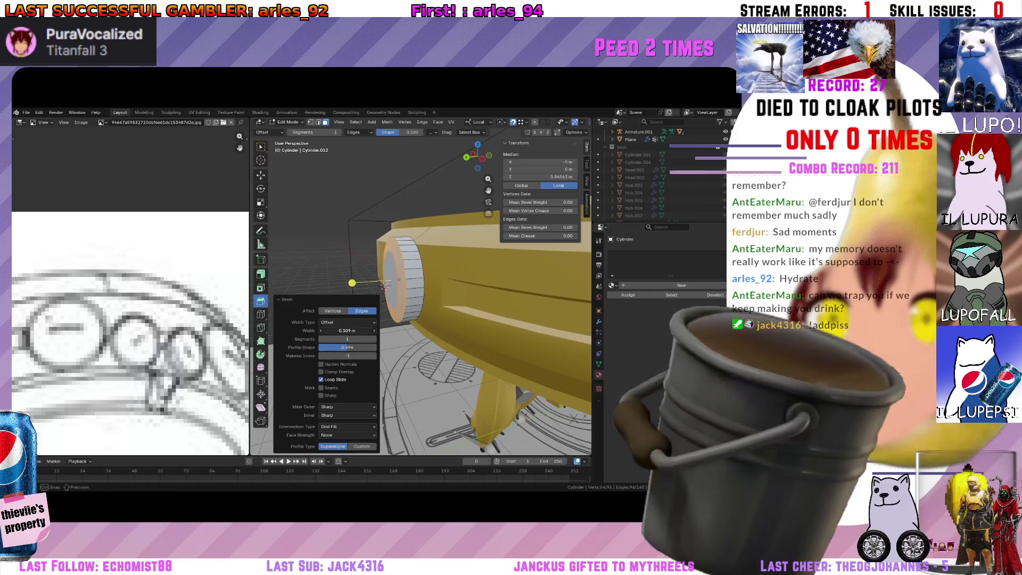
click(348, 339)
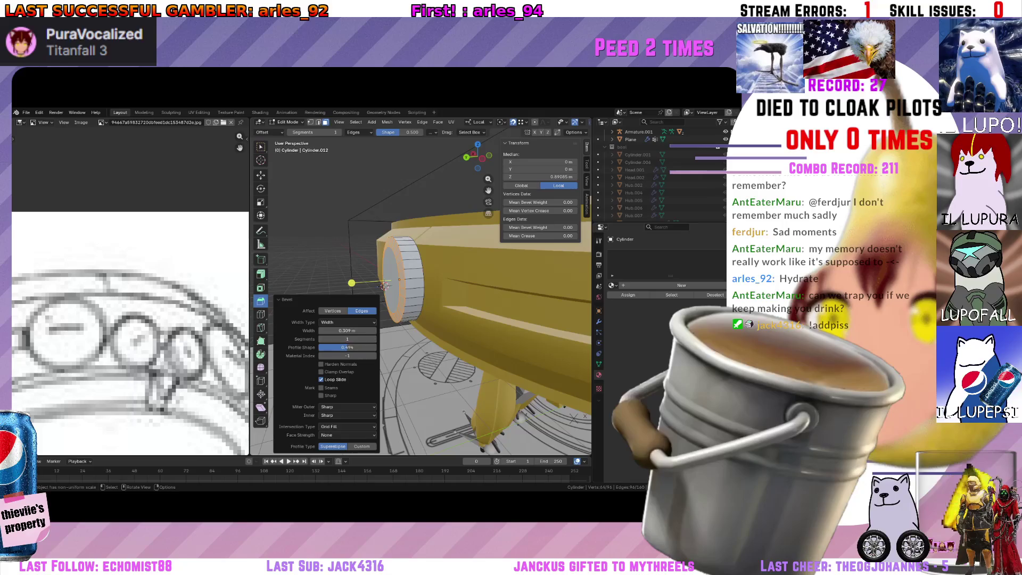
drag(347, 330, 360, 330)
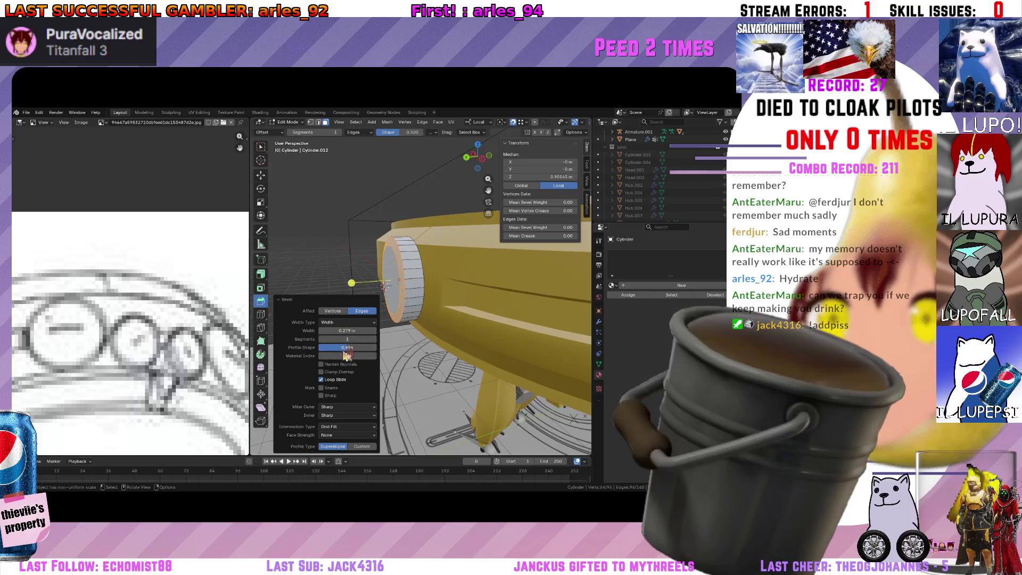
mouse_move(348, 339)
mouse_down()
mouse_move(323, 339)
mouse_move(336, 339)
mouse_up()
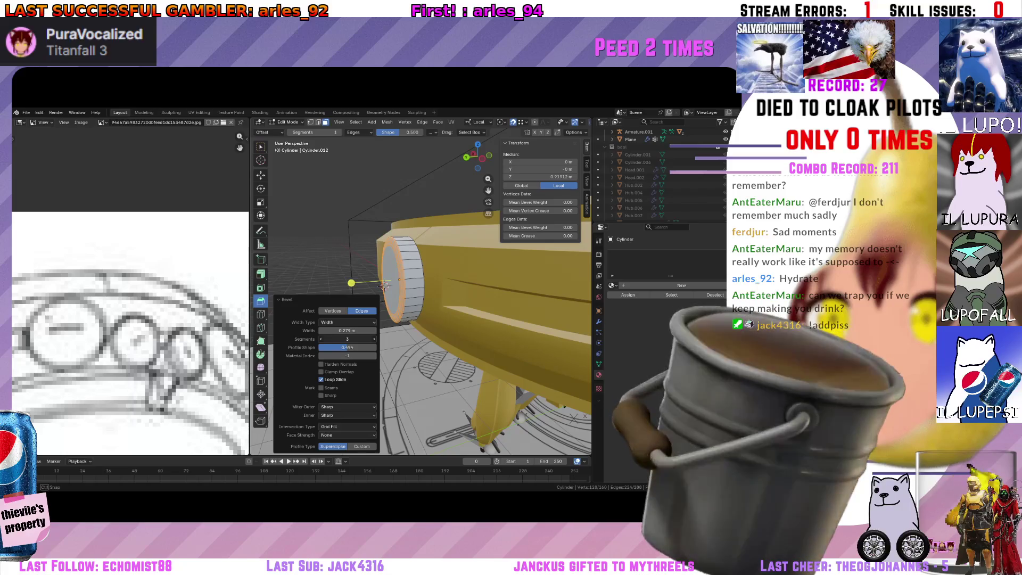
drag(336, 339, 348, 339)
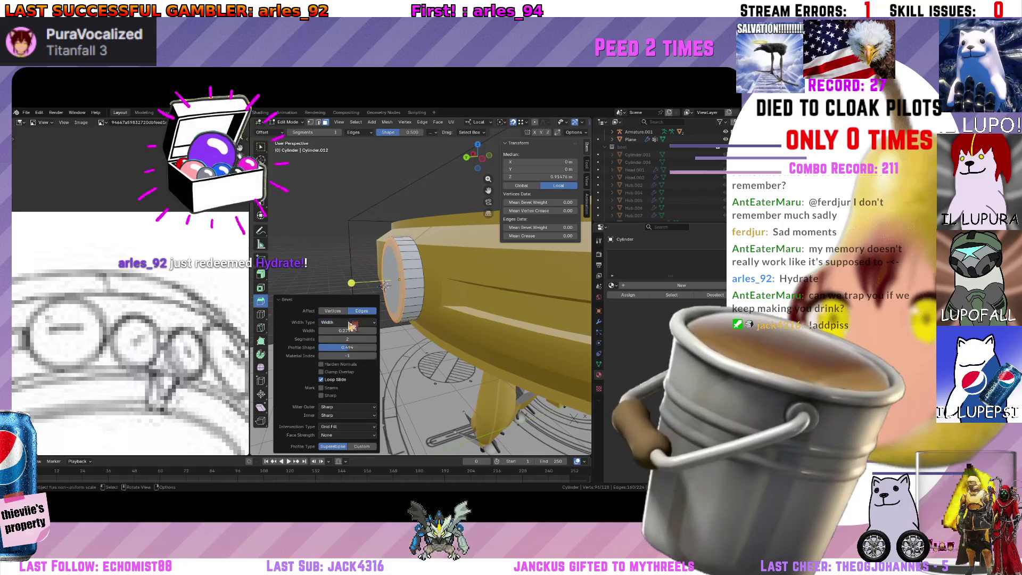
Set the bevel Width Type to Depth, fine-tune its size, and enable Harden Normals and Seams.
click(352, 348)
drag(352, 348, 363, 348)
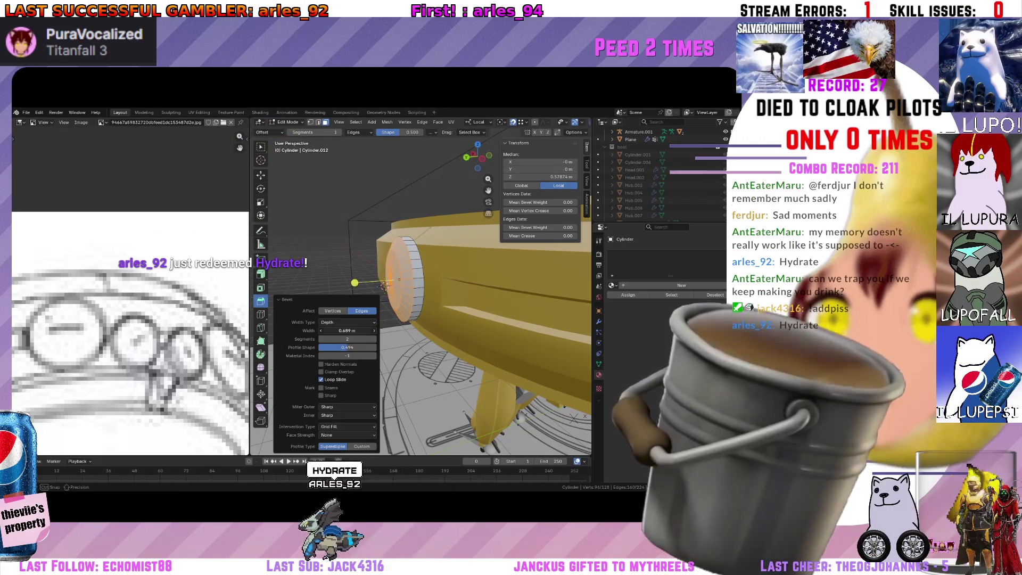
drag(363, 348, 349, 339)
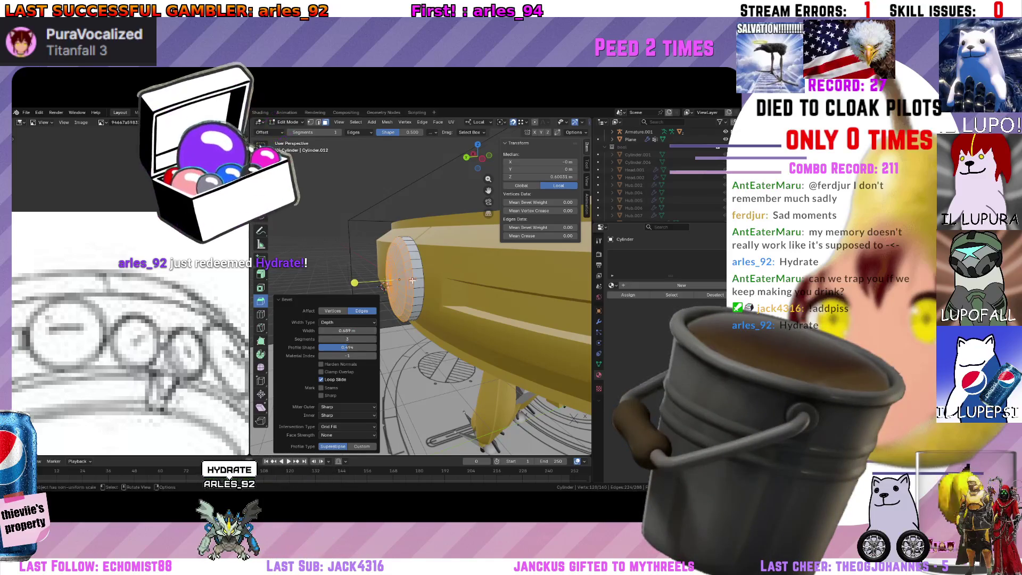
middle_drag(383, 288, 421, 285)
scroll(421, 285, up, 3)
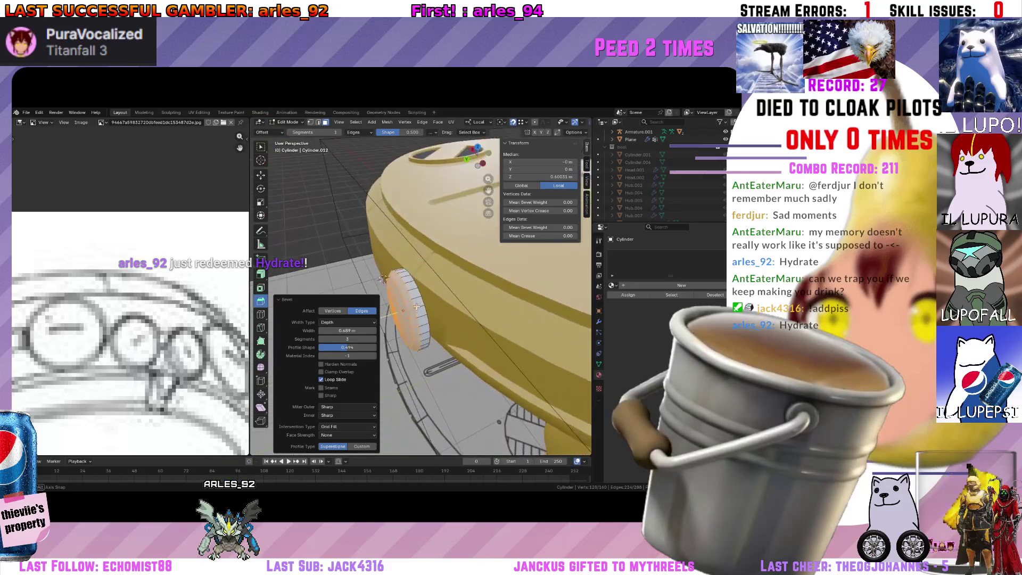
scroll(423, 284, down, 2)
middle_drag(424, 285, 425, 295)
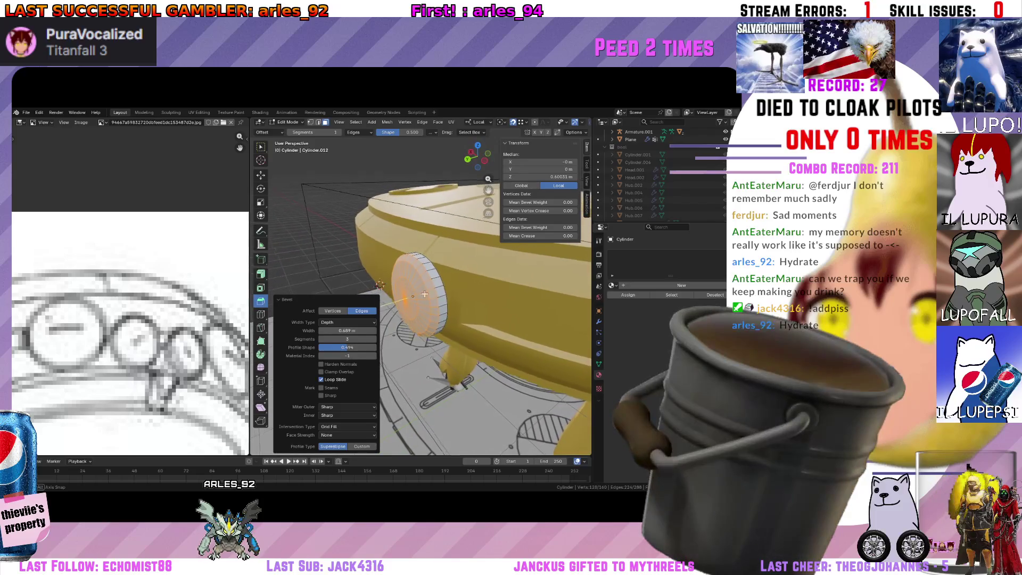
middle_drag(424, 295, 360, 337)
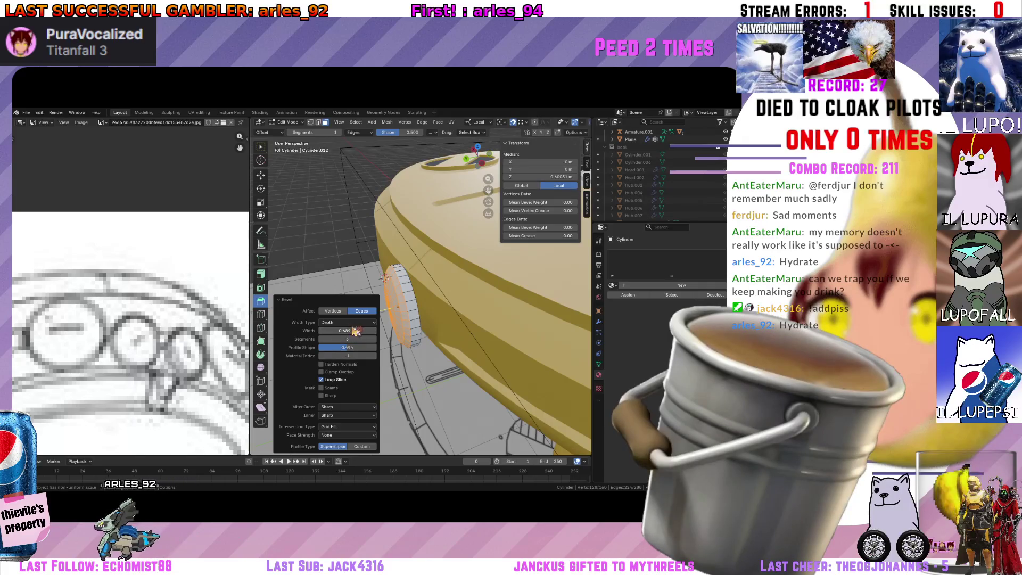
click(355, 322)
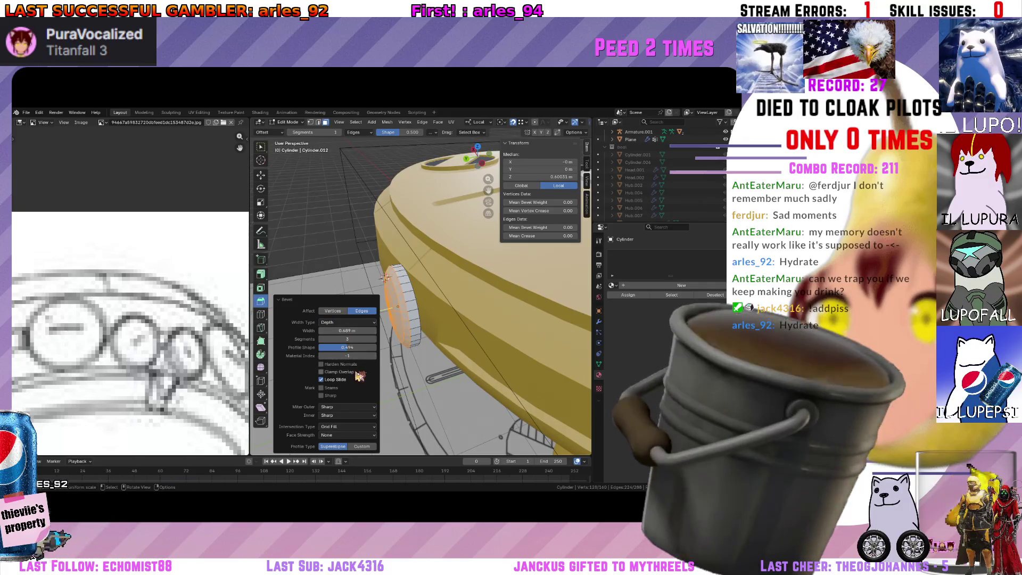
click(353, 366)
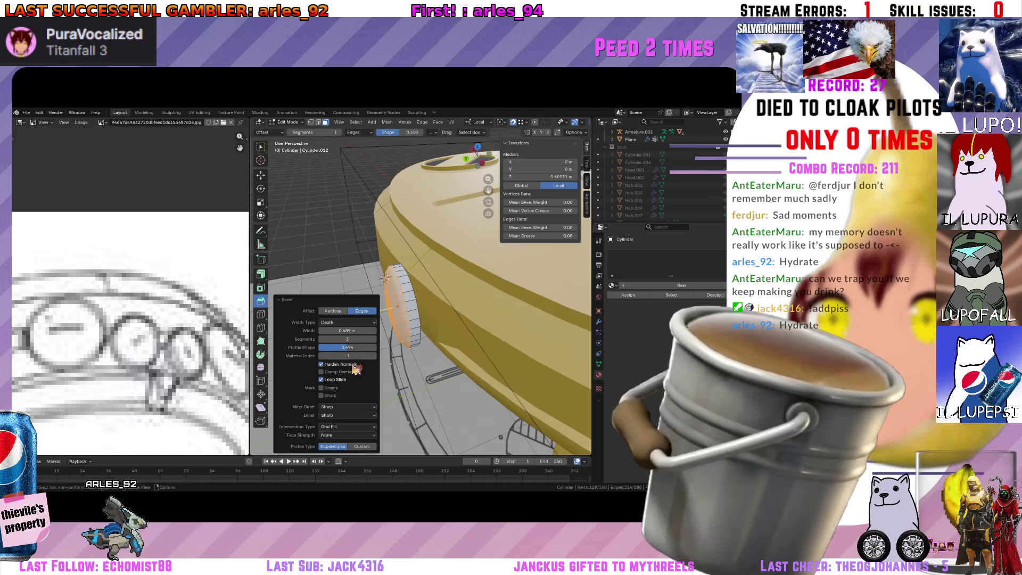
click(339, 388)
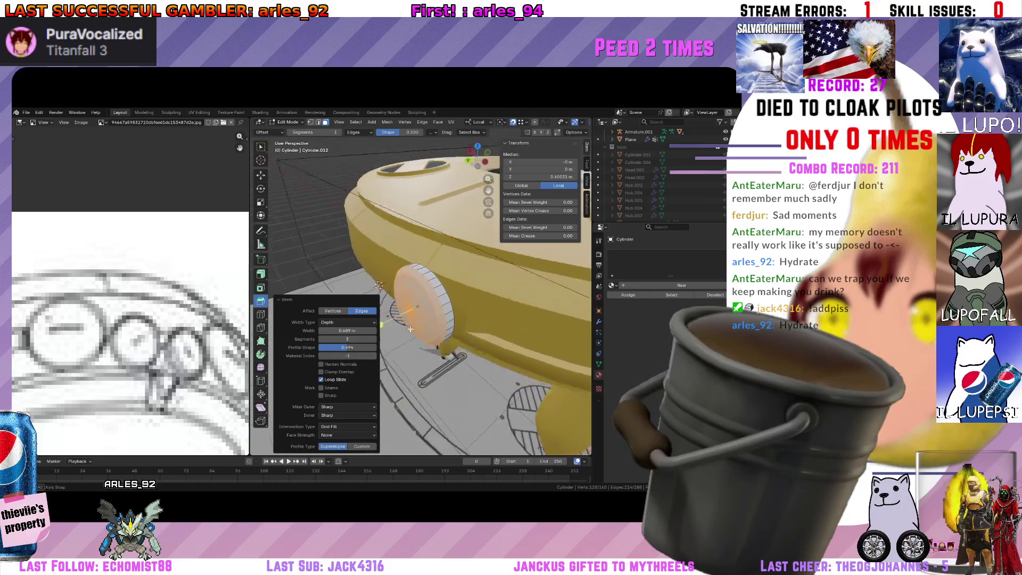
Leave Edit Mode and delete the bevelled cylinder from the hull front.
key(KP_Decimal)
mouse_move(345, 394)
middle_down()
mouse_move(420, 320)
mouse_move(409, 333)
middle_up()
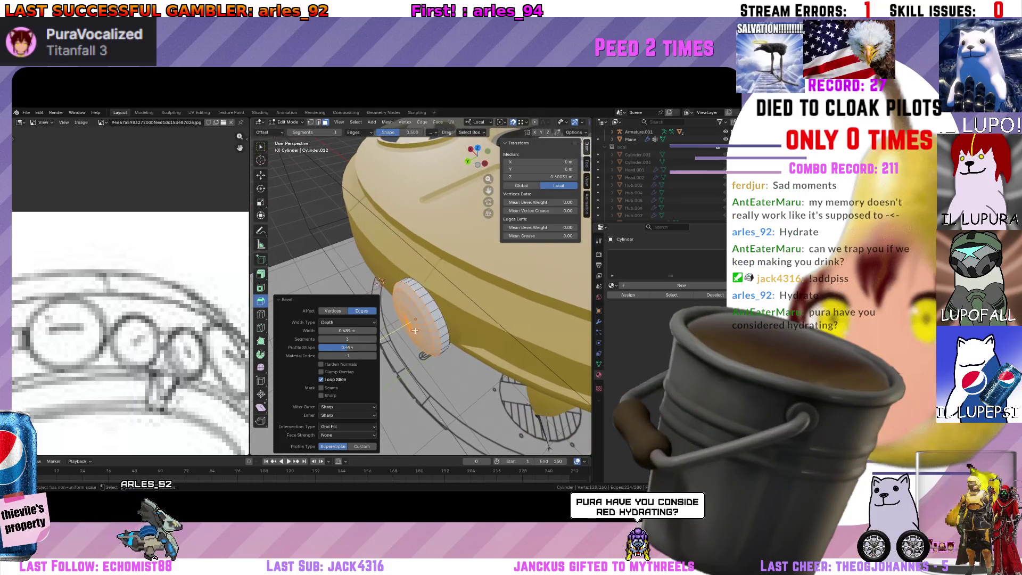
key(Tab)
key(x)
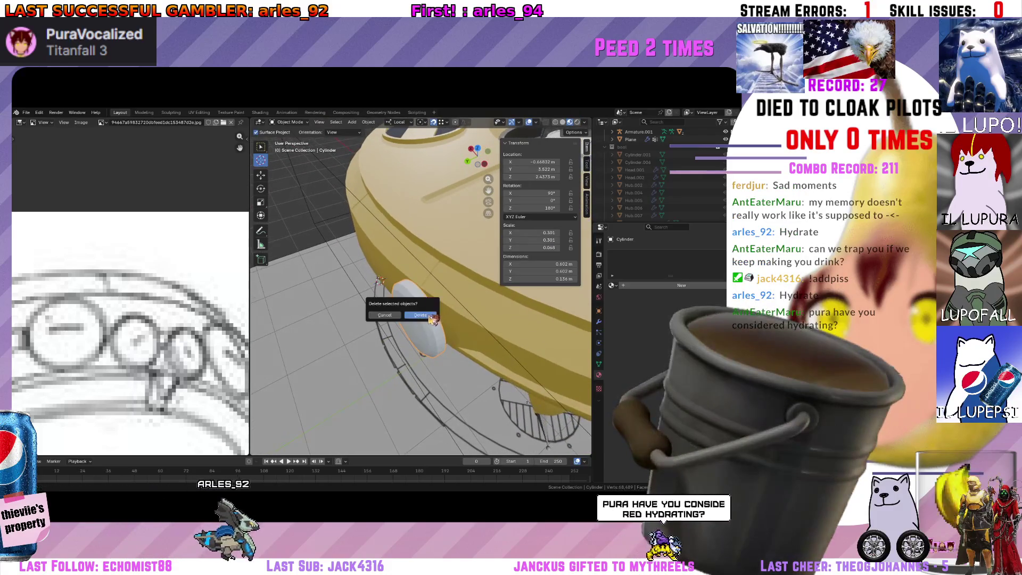
click(428, 316)
middle_drag(428, 317, 437, 306)
From Back Orthographic, add a Sphere Empty via Add search by mistake and undo it.
key(shift+a)
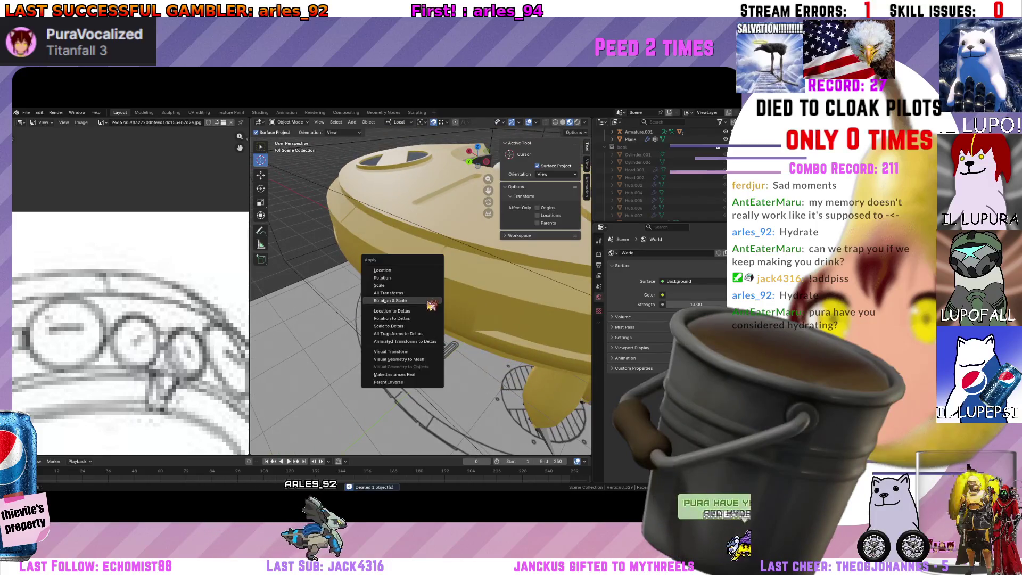
click(470, 165)
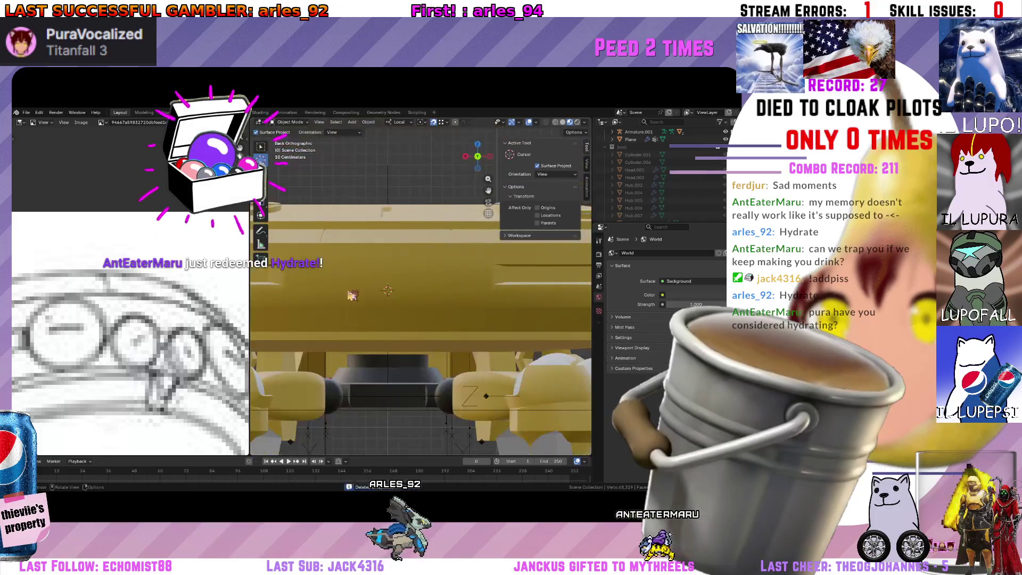
key(shift+a)
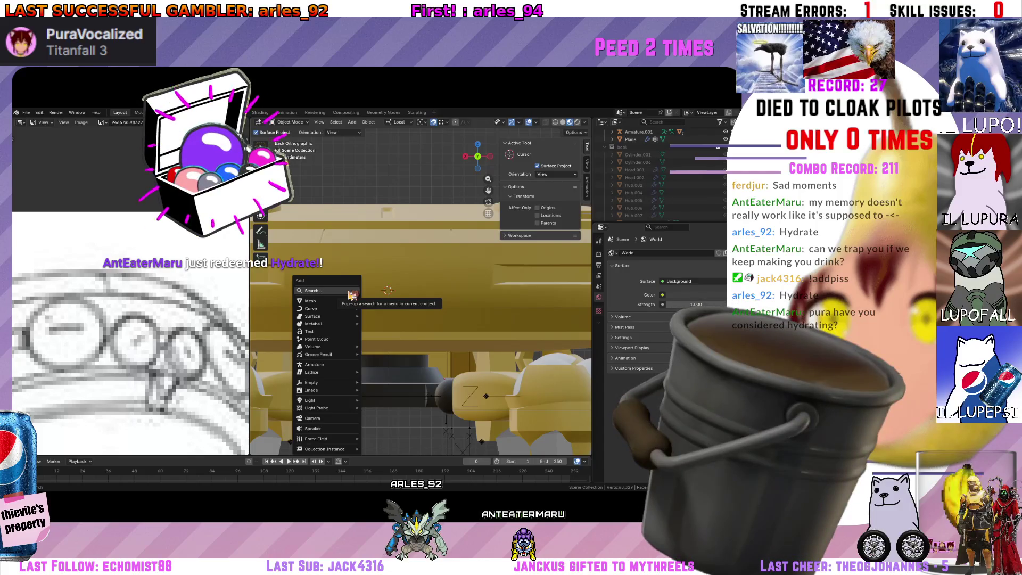
text(sphere)
key(Return)
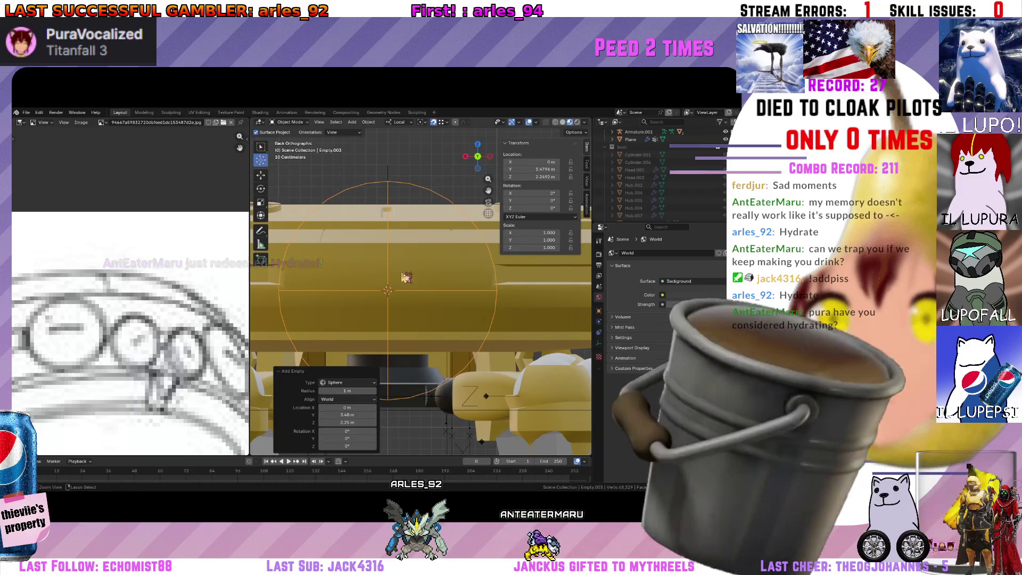
key(ctrl+z)
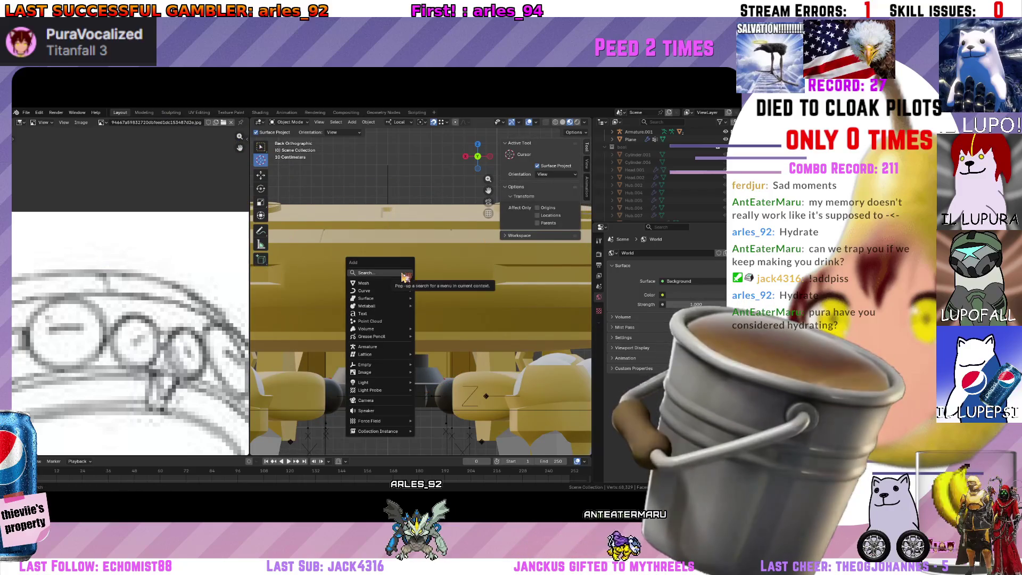
Add a UV Sphere from search, align it to the view, and raise its segments to 24.
click(404, 274)
text(sphe)
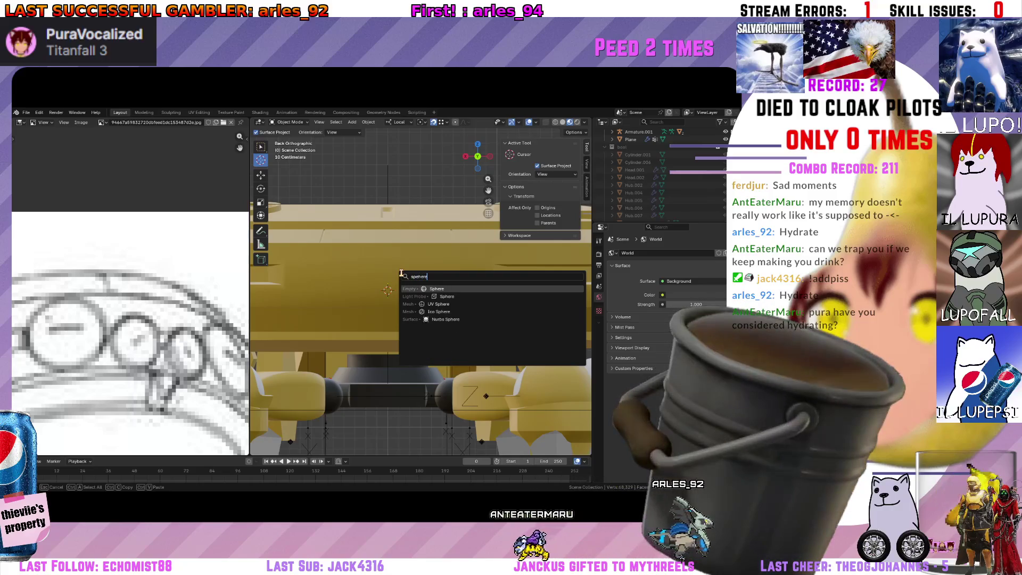
text(re)
key(Down)
key(Down)
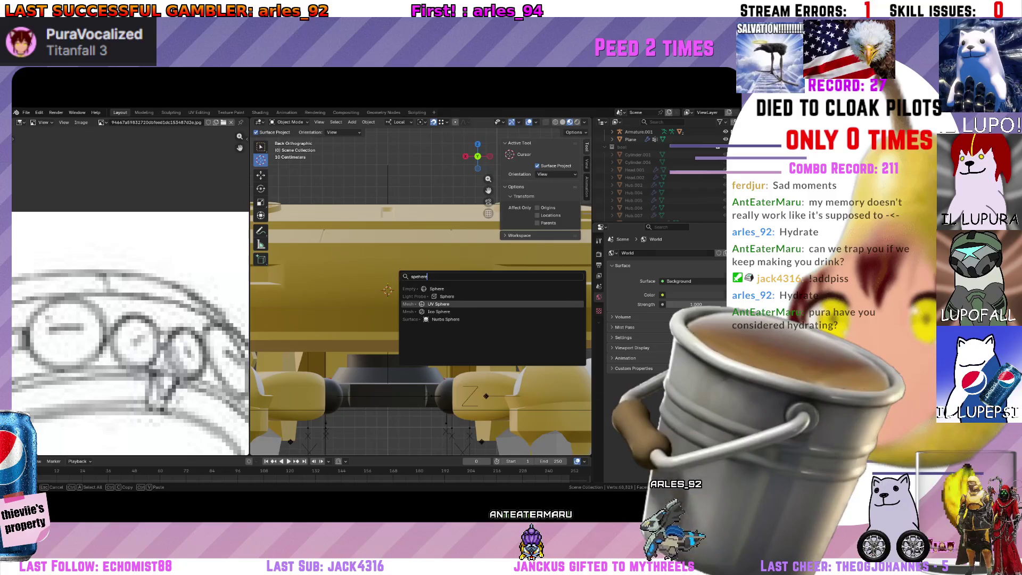
key(Return)
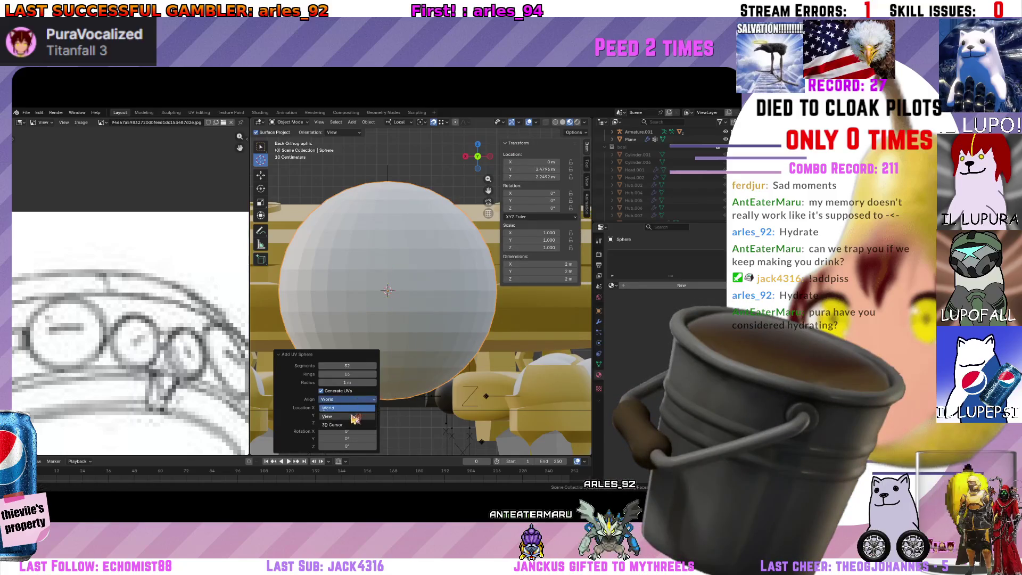
click(354, 417)
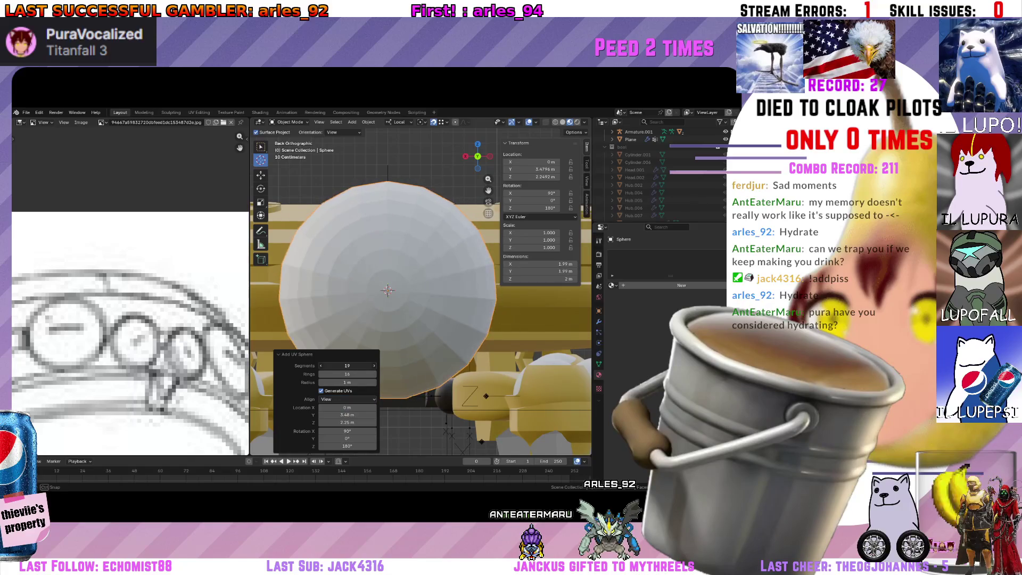
drag(346, 365, 357, 365)
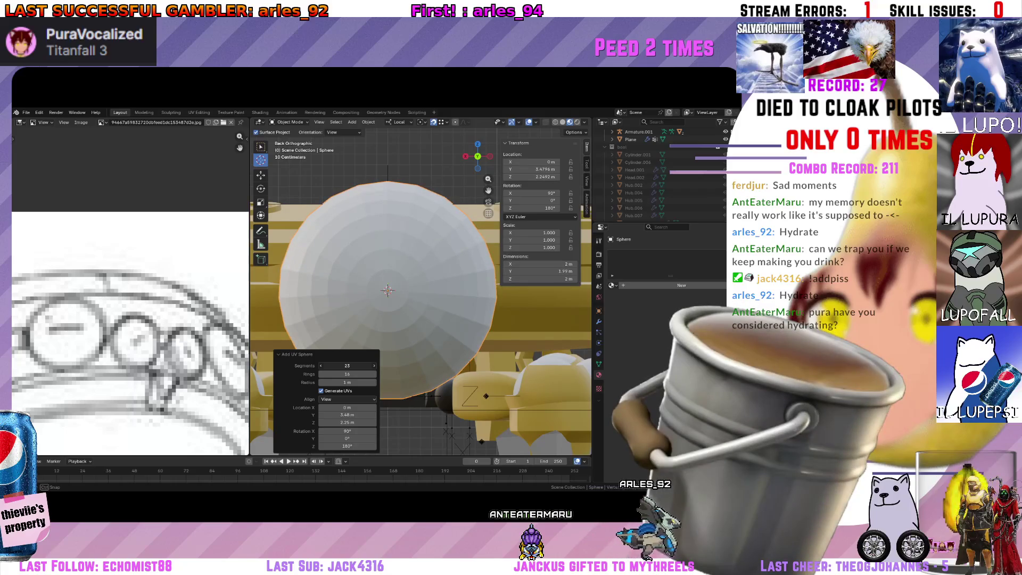
drag(346, 365, 351, 365)
middle_drag(415, 264, 496, 176)
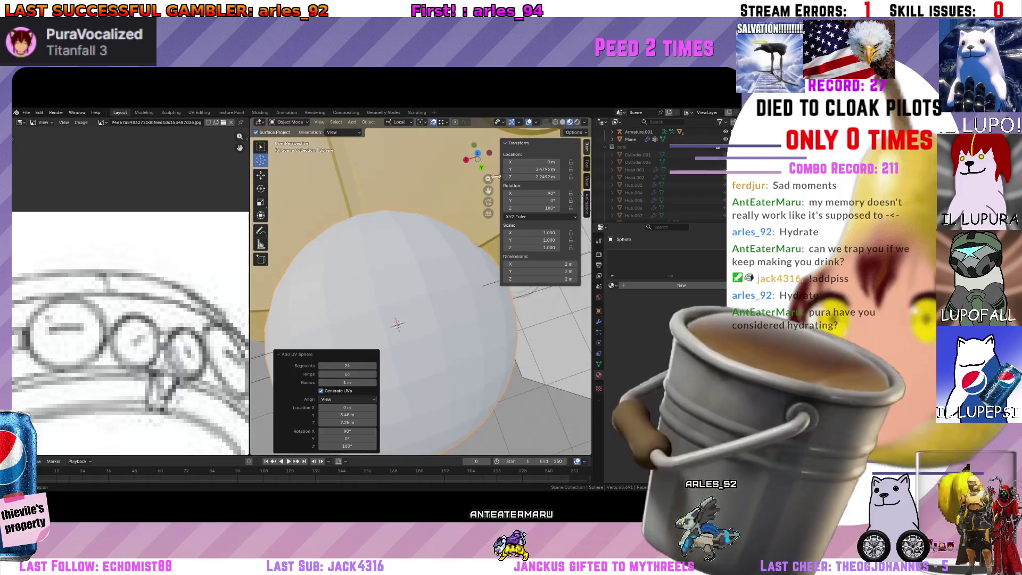
click(482, 159)
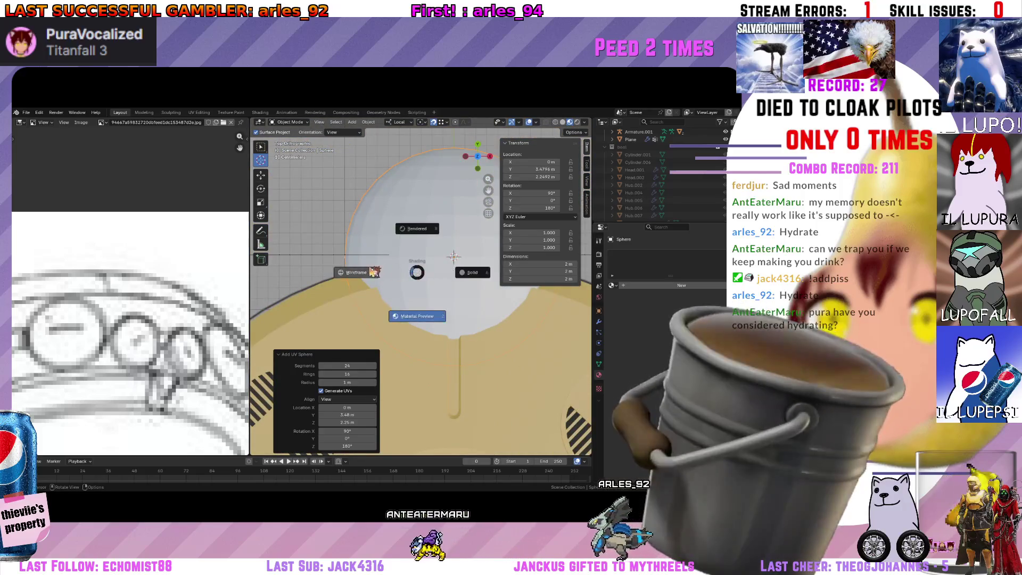
In wireframe Edit Mode, box-select the lower half of the sphere.
key(shift+z)
key(Tab)
drag(515, 391, 363, 304)
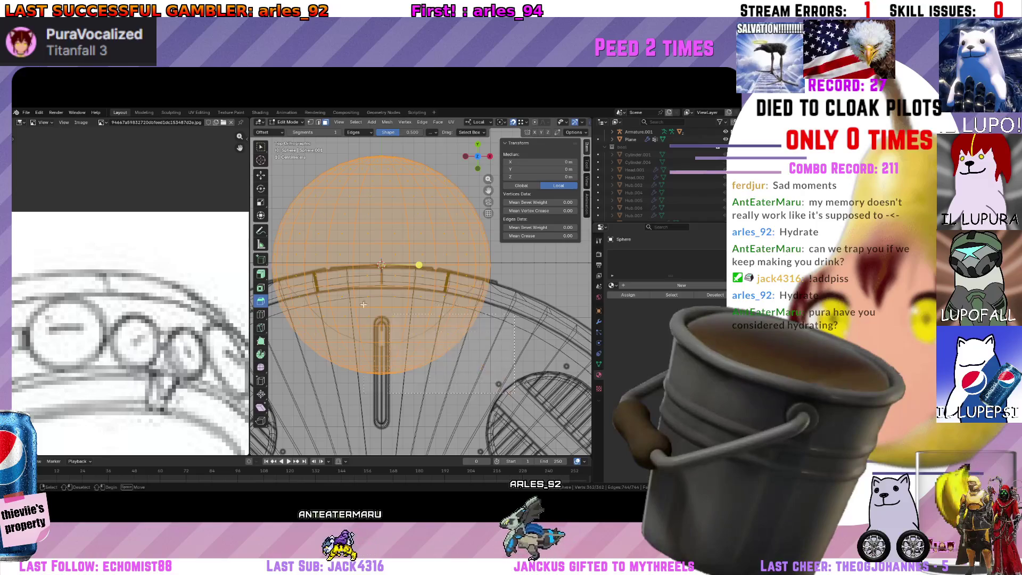
drag(516, 391, 268, 267)
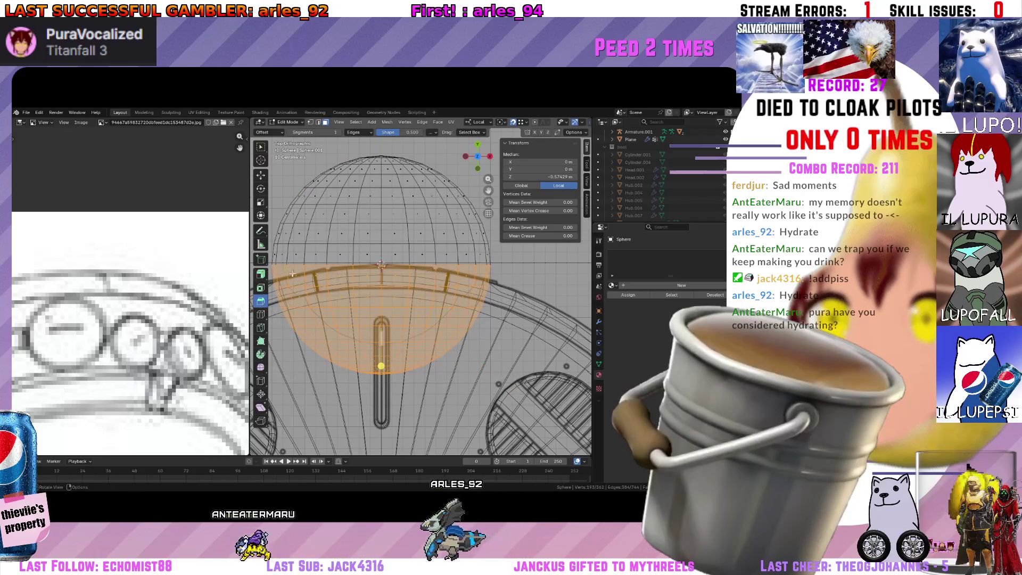
Delete the selected lower-half faces after an undone first attempt, leaving the upper dome.
key(x)
click(320, 272)
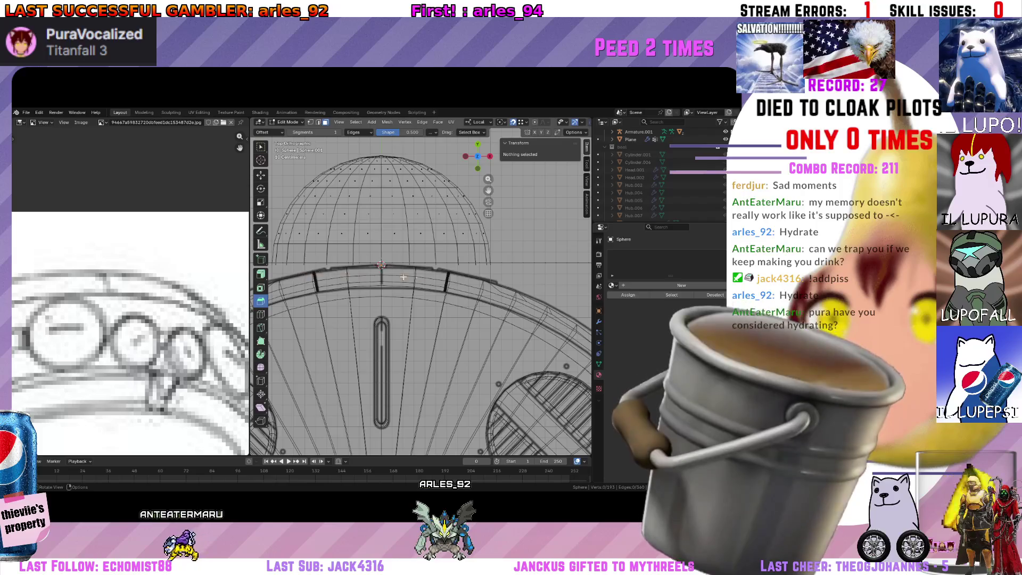
key(ctrl+z)
key(x)
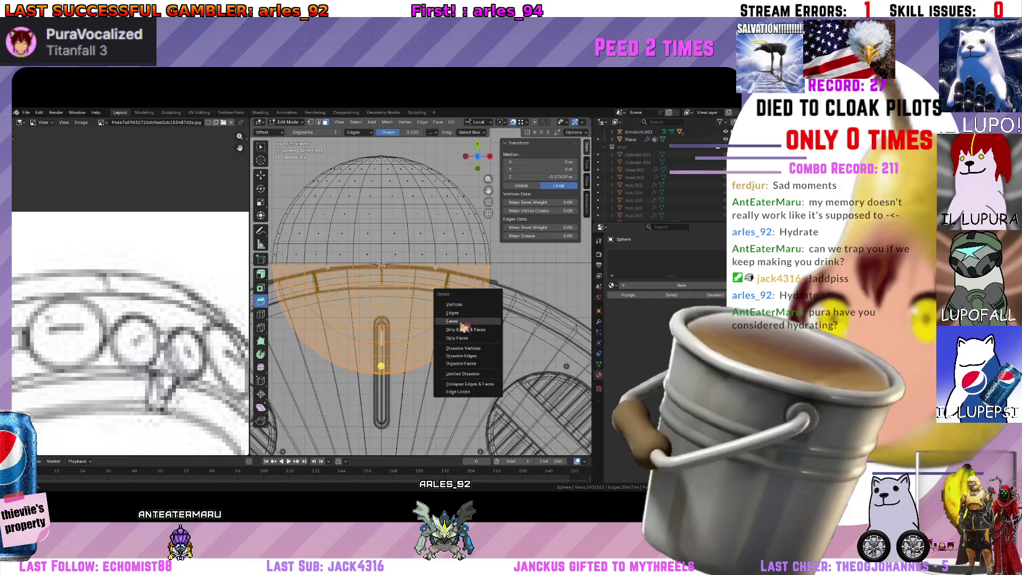
key(Escape)
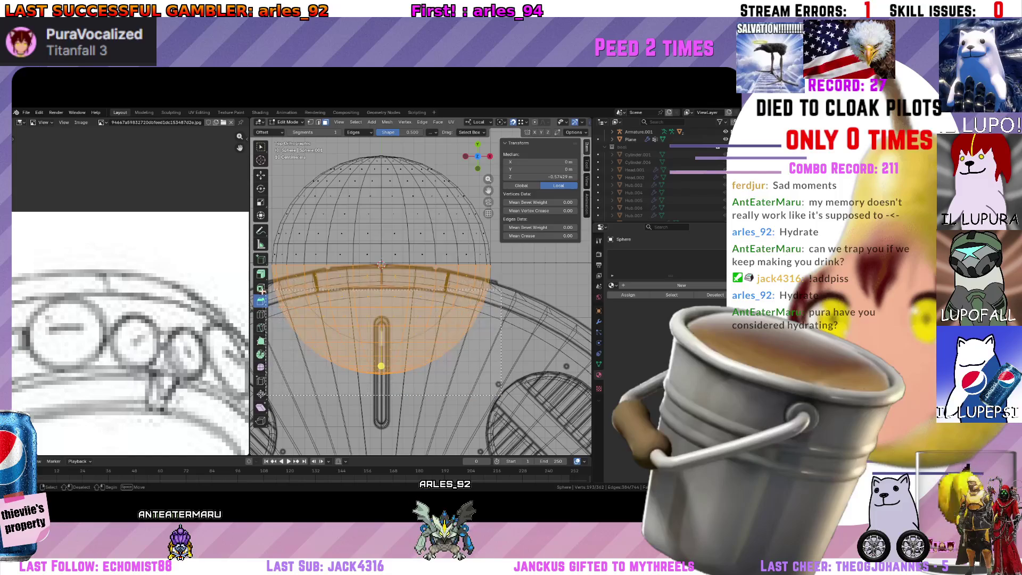
key(x)
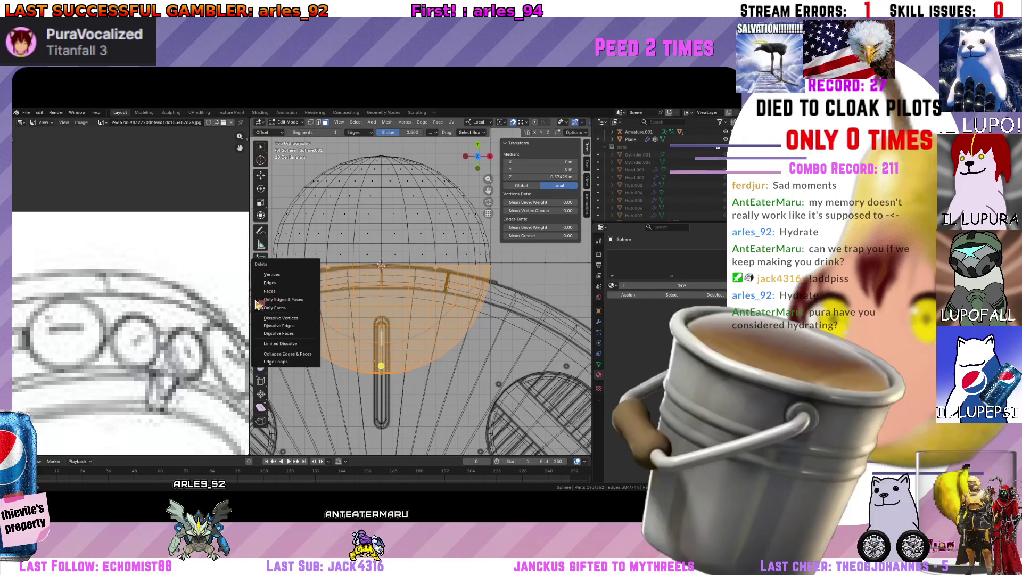
click(297, 283)
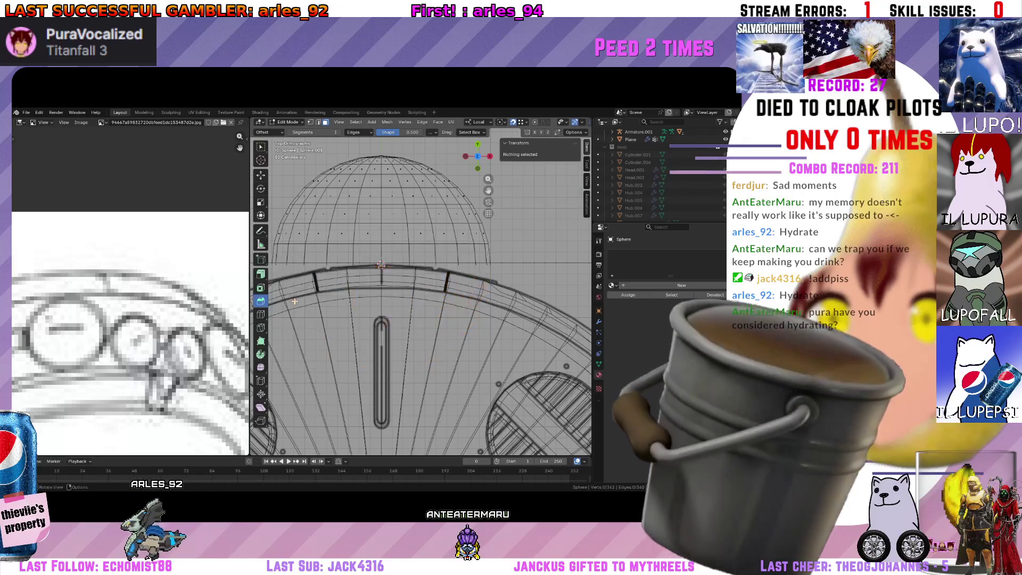
middle_drag(316, 283, 371, 274)
Delete the lower half of the sphere's faces, leaving a shallow cap.
key(l)
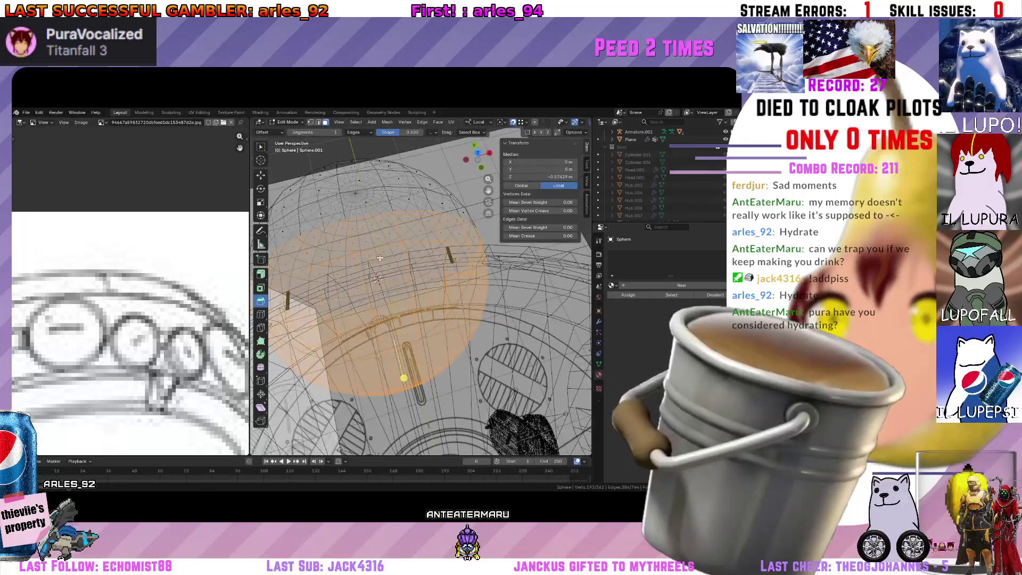
key(x)
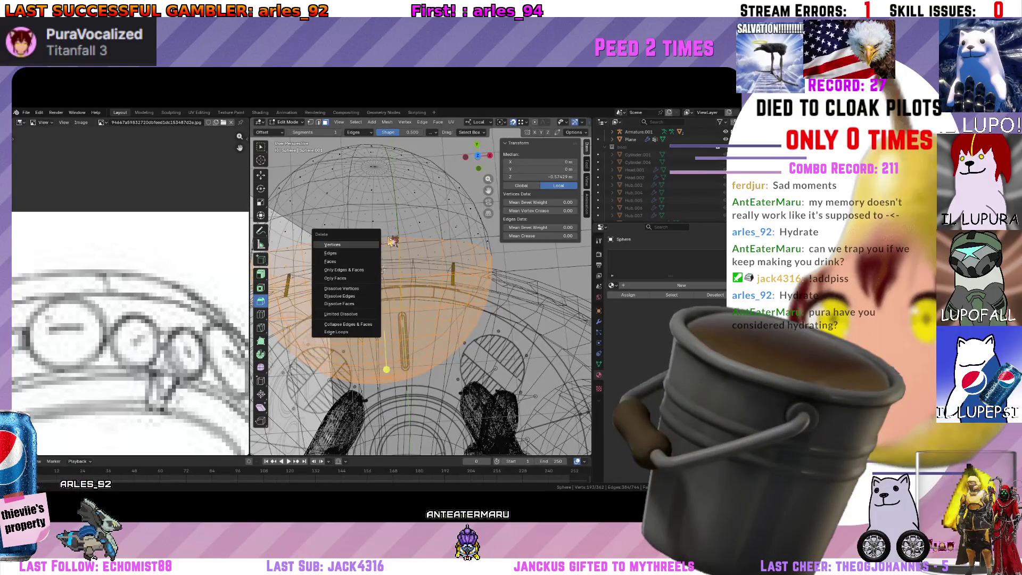
key(Escape)
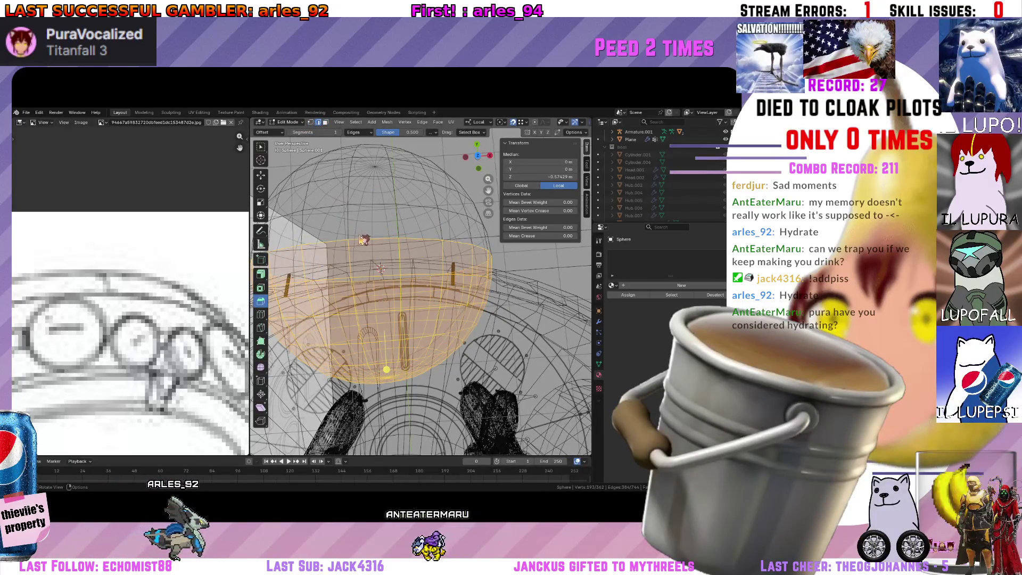
key(alt+a)
key(l)
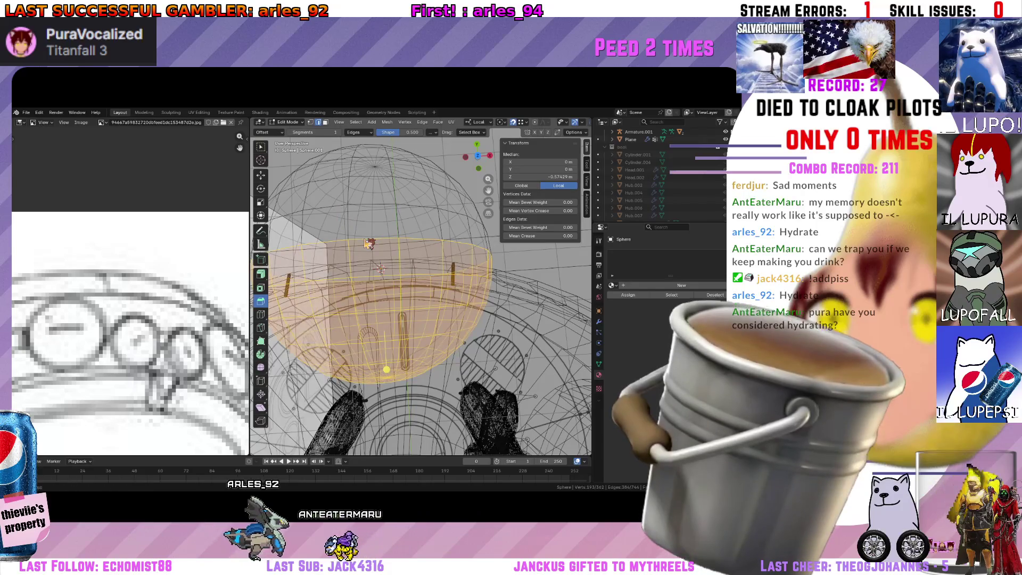
mouse_move(370, 244)
middle_down()
mouse_move(415, 245)
mouse_move(529, 280)
middle_up()
key(x)
click(375, 249)
scroll(375, 249, up, 3)
Move the cut rim edge loop along local Z to shorten the cap.
alt+click(415, 242)
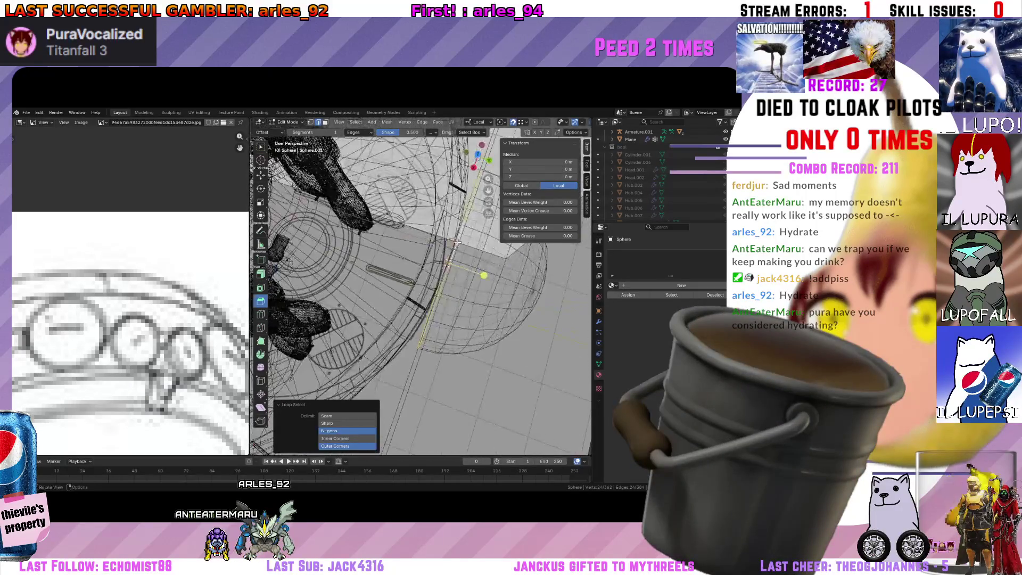
key(g)
key(z)
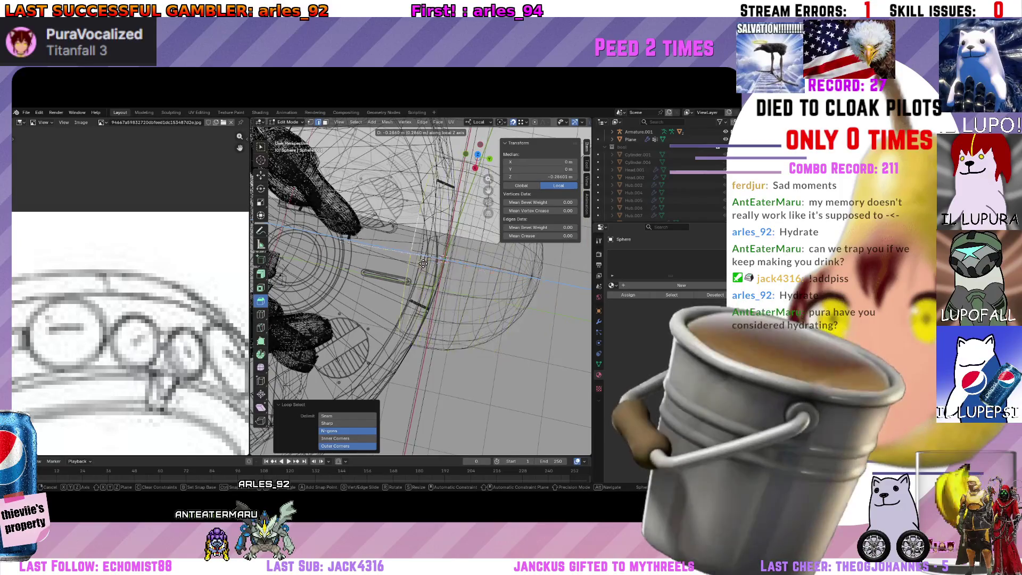
click(424, 263)
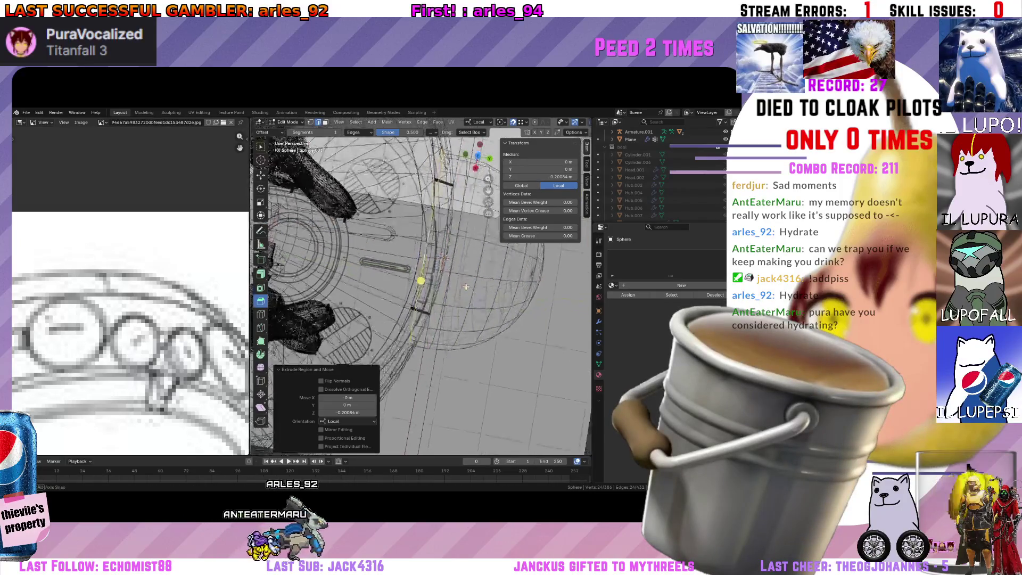
middle_drag(423, 264, 525, 291)
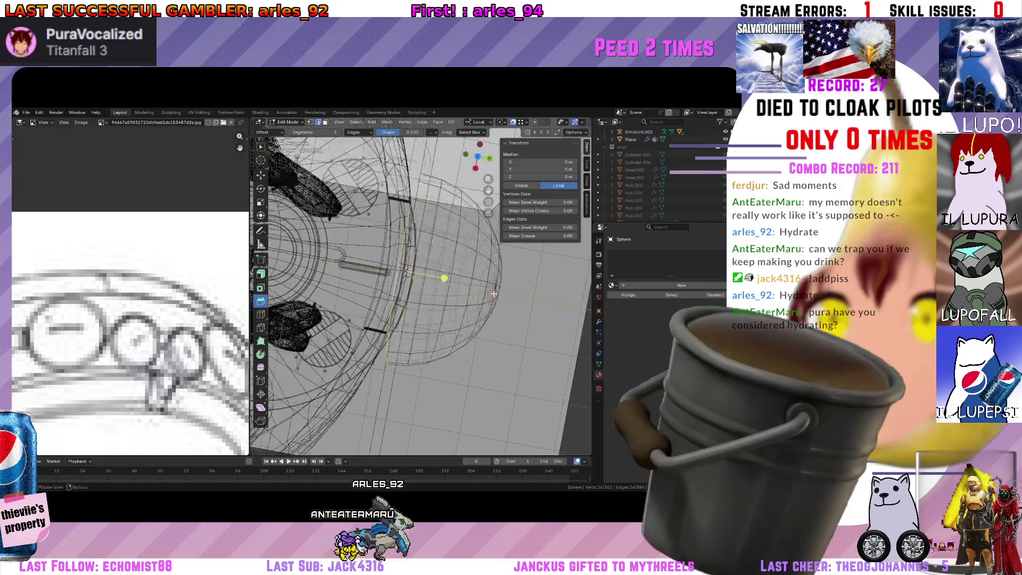
Flatten the whole cap along local Z and begin shrinking it uniformly in Back Ortho.
key(a)
key(s)
key(z)
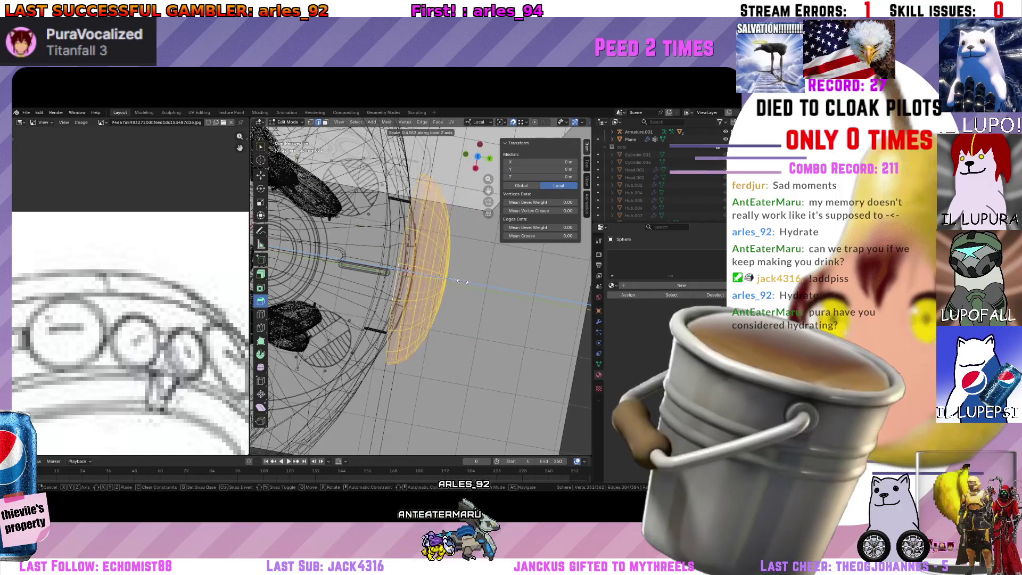
click(460, 281)
middle_drag(459, 281, 493, 156)
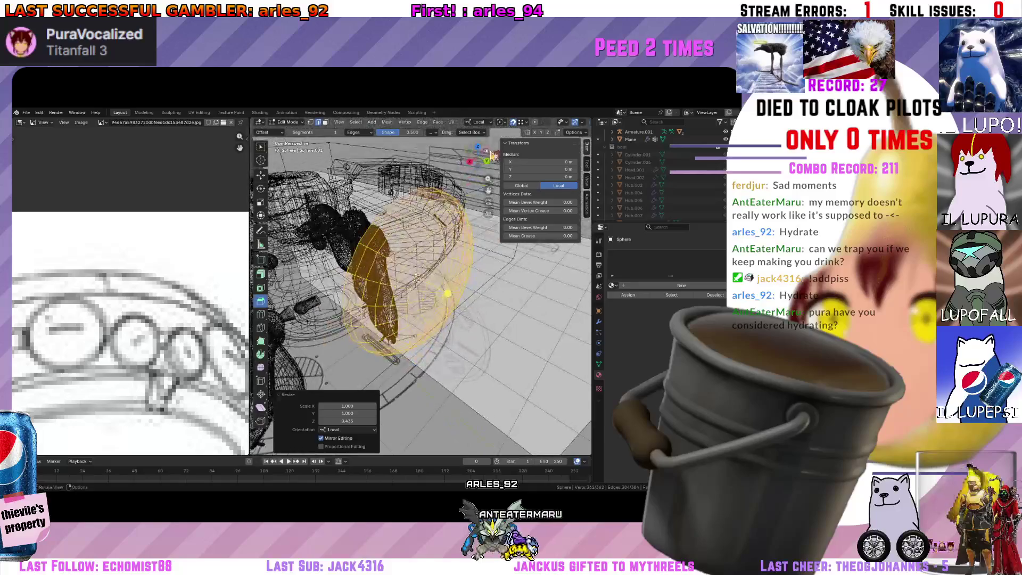
click(486, 161)
key(s)
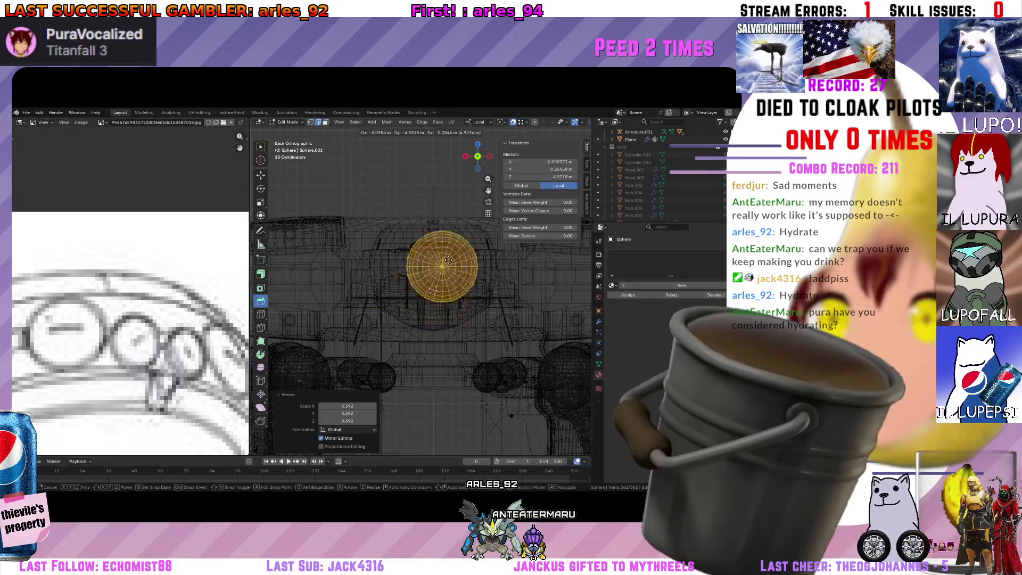
Move the shrunken cap along local X onto the hull side and check it in solid shading.
key(g)
key(x)
key(x)
click(509, 266)
key(shift+z)
mouse_move(508, 266)
middle_down()
mouse_move(571, 319)
mouse_move(363, 296)
middle_up()
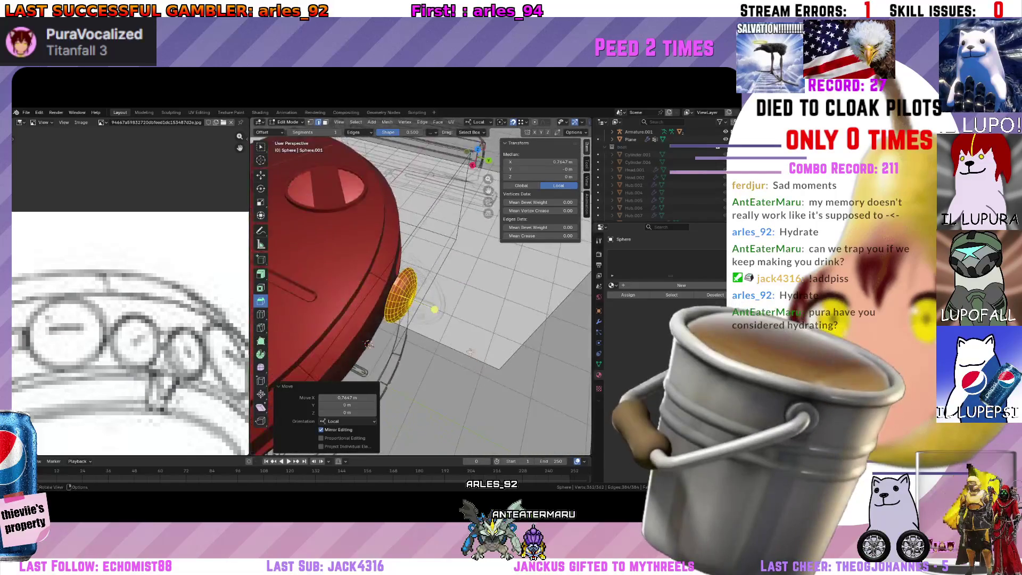
middle_drag(424, 264, 453, 259)
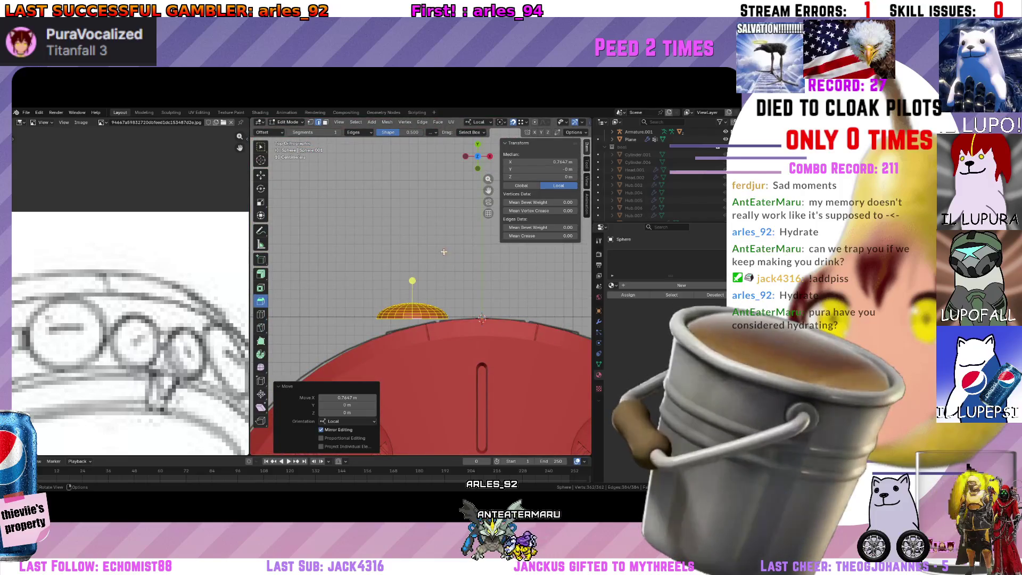
mouse_move(451, 259)
middle_down()
mouse_move(432, 248)
mouse_move(428, 320)
mouse_move(494, 316)
middle_up()
alt+click(428, 320)
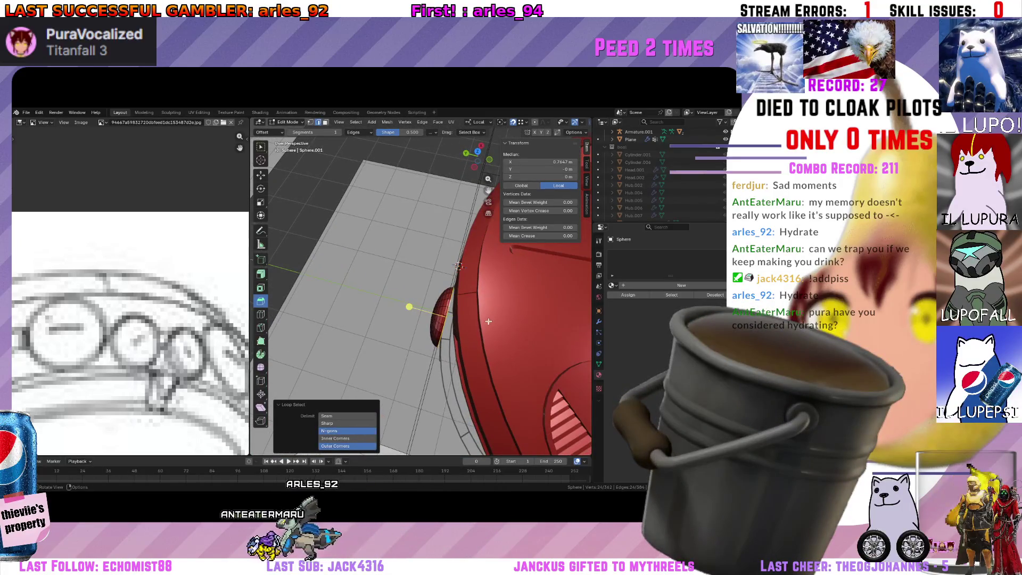
In Object Mode rotate and lift the cap along Z, then set its origin to geometry.
key(Tab)
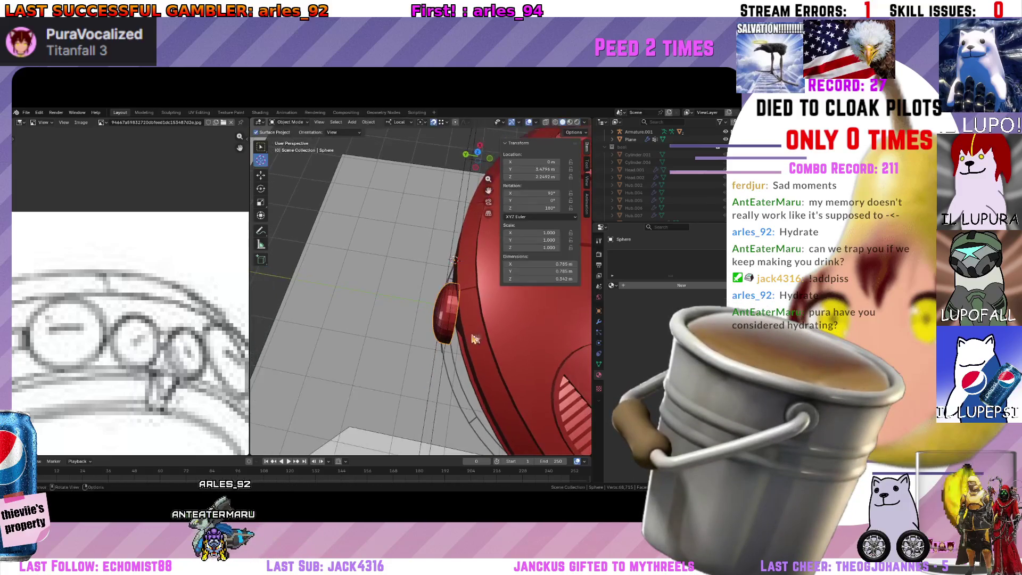
middle_drag(473, 339, 480, 177)
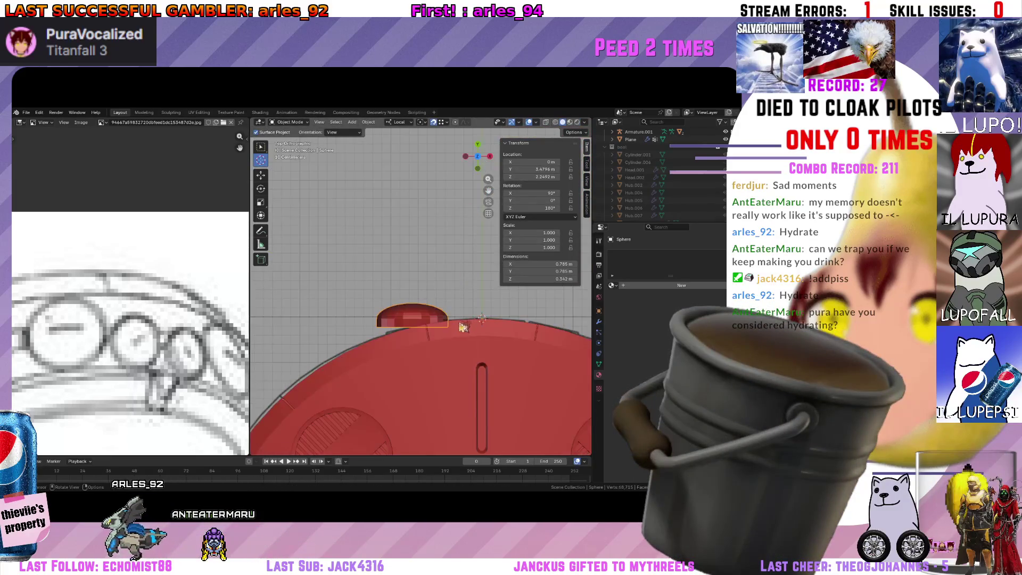
key(r)
click(442, 354)
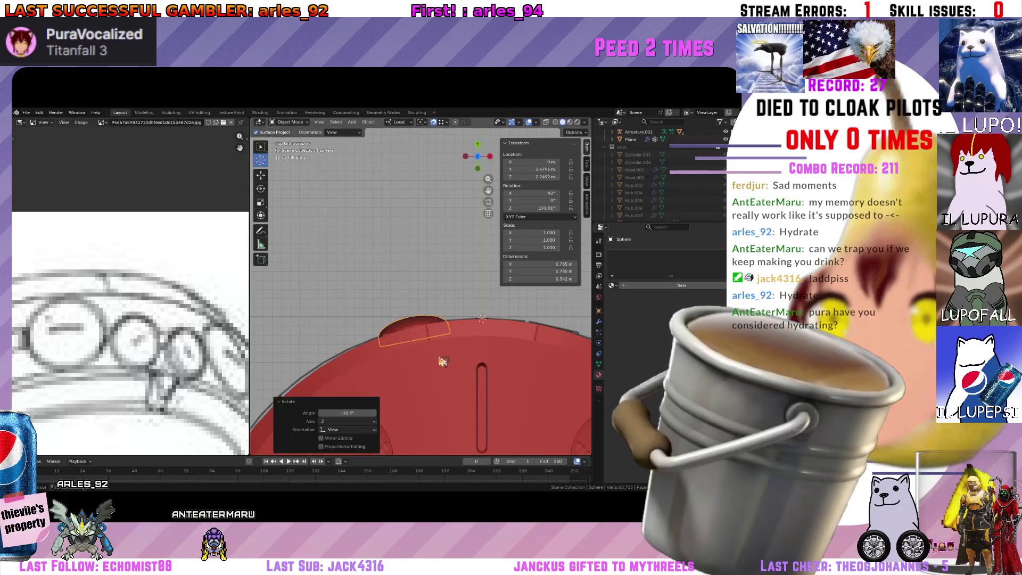
key(g)
key(z)
key(z)
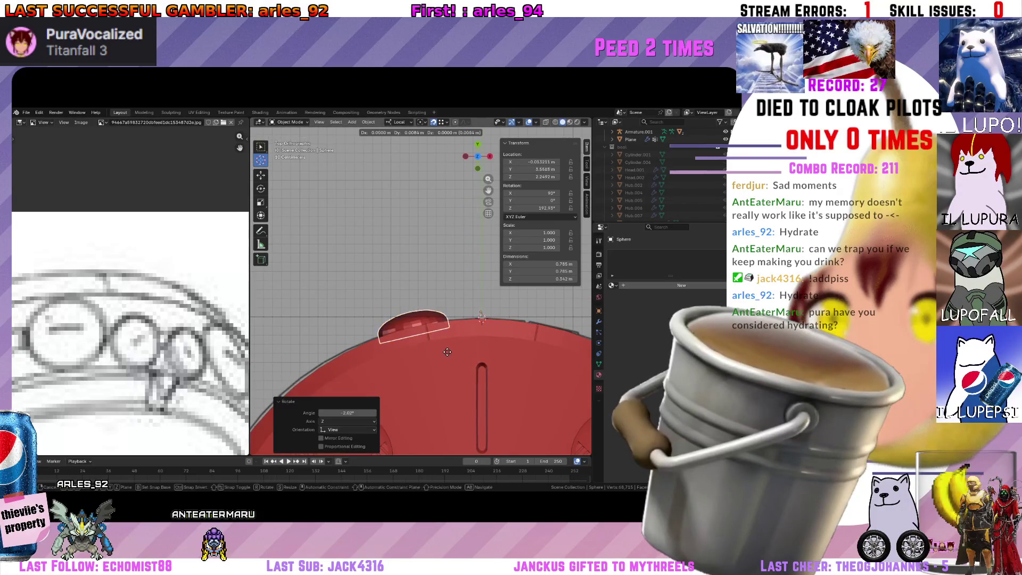
click(447, 349)
right_click(414, 327)
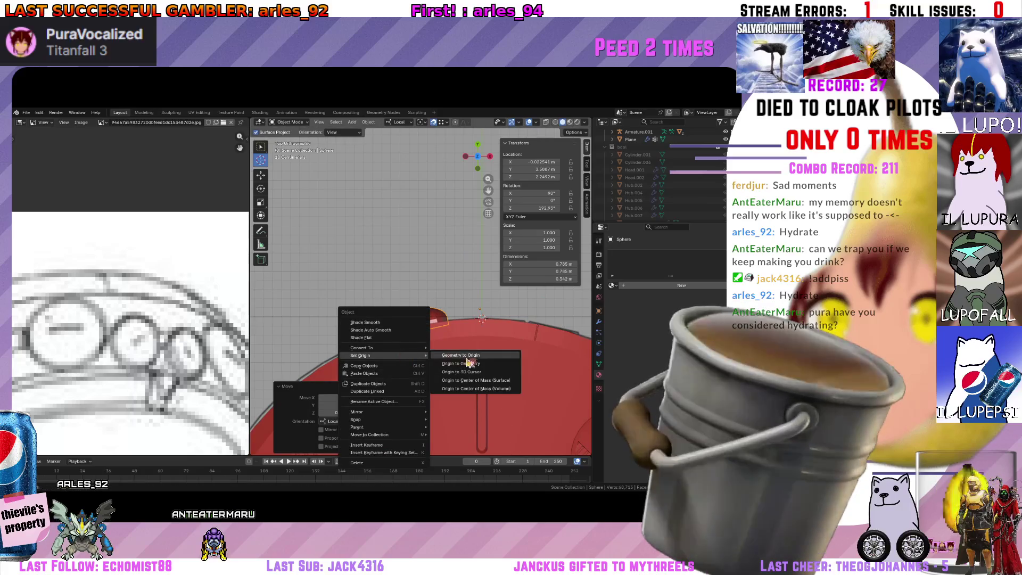
click(475, 364)
Shrink the sphere and reposition it along local Y against the hull from the back view.
middle_drag(475, 364, 500, 281)
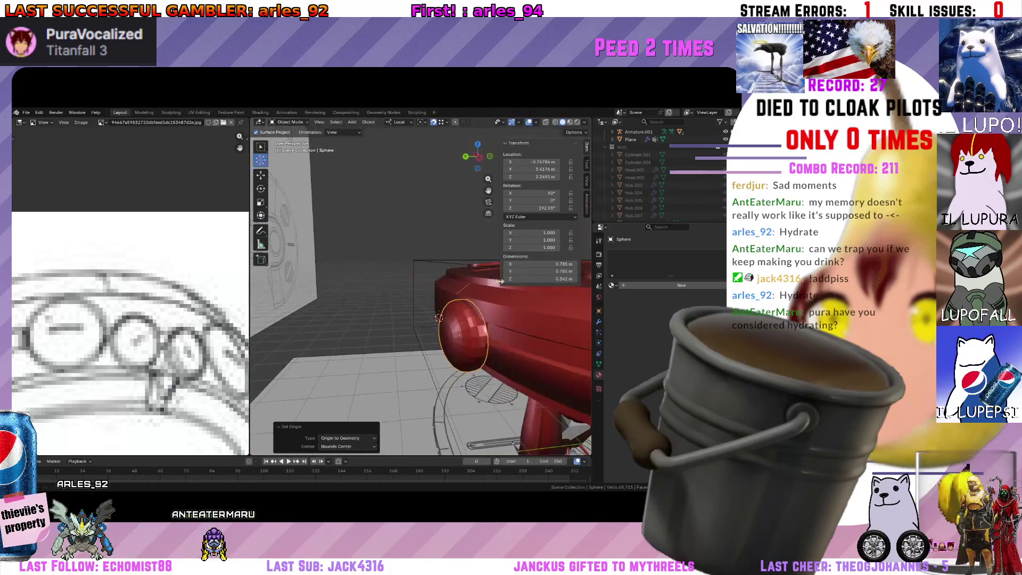
scroll(438, 317, up, 3)
key(s)
click(479, 336)
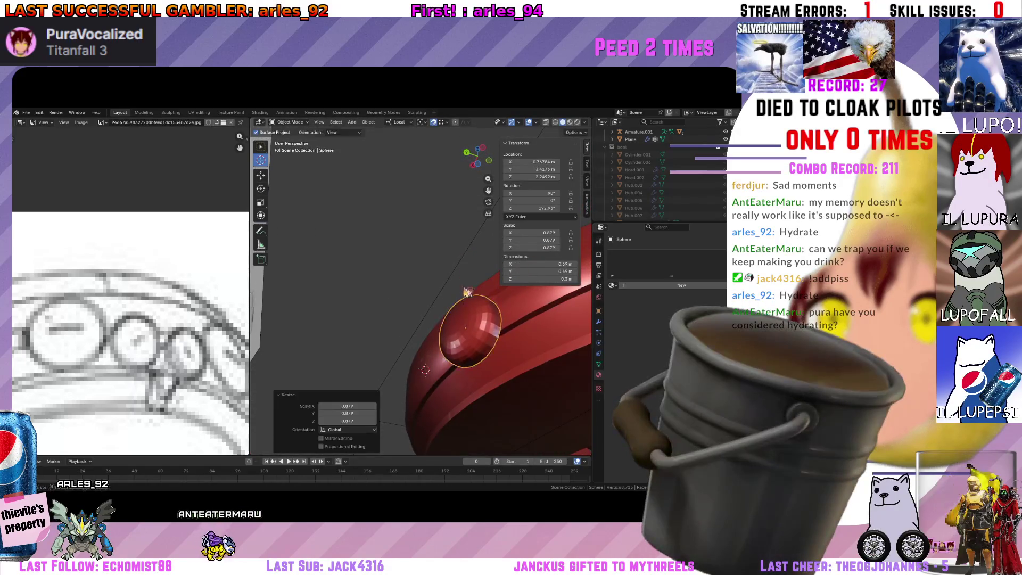
mouse_move(480, 335)
middle_down()
mouse_move(512, 350)
mouse_move(504, 324)
middle_up()
click(477, 159)
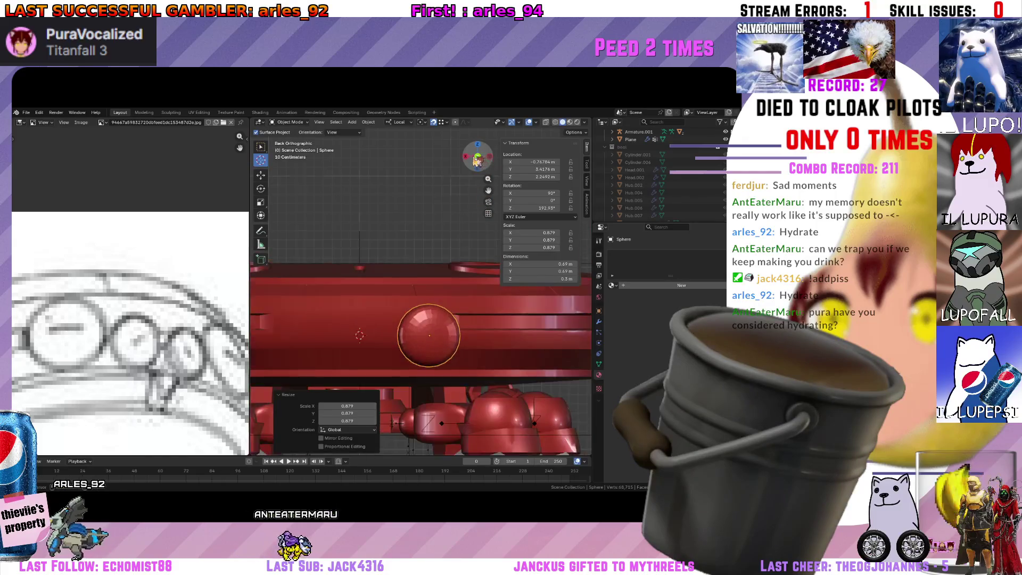
key(g)
key(y)
key(y)
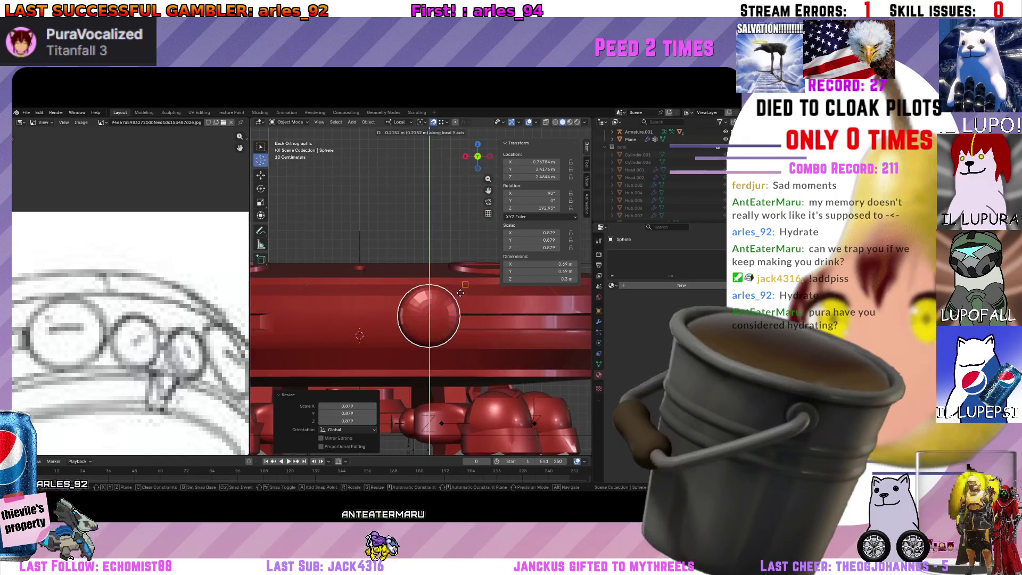
click(460, 292)
key(s)
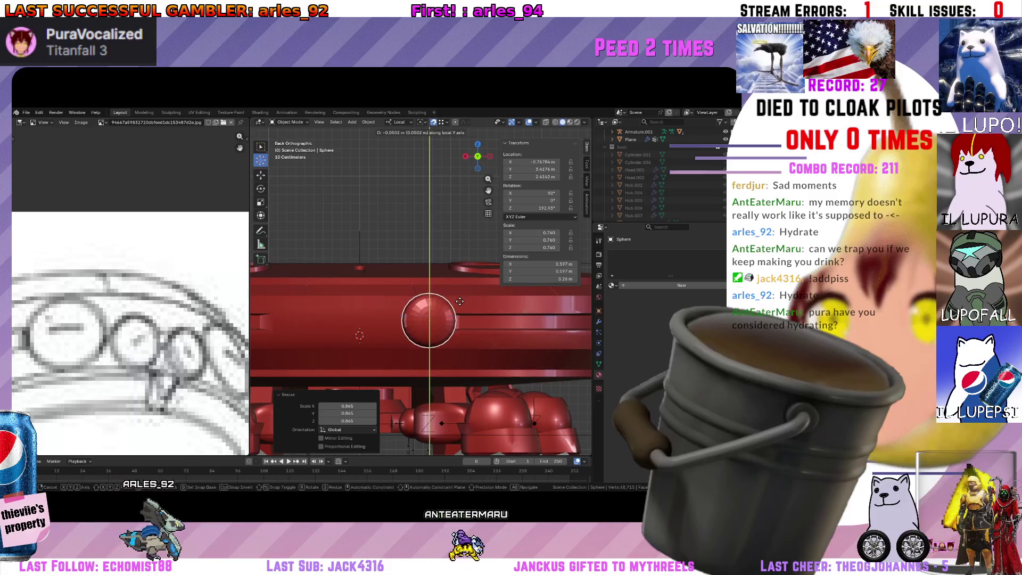
click(462, 301)
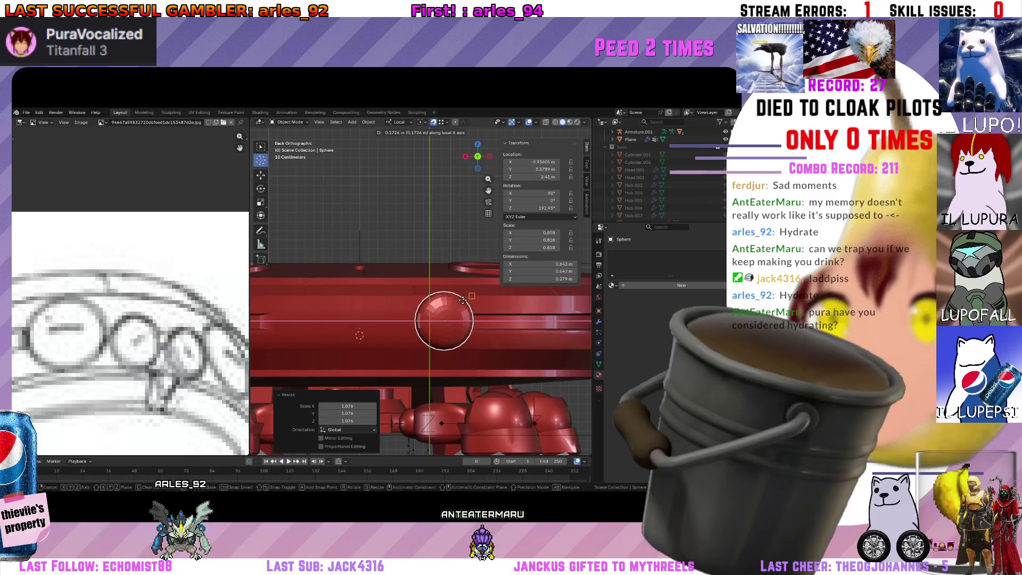
click(459, 298)
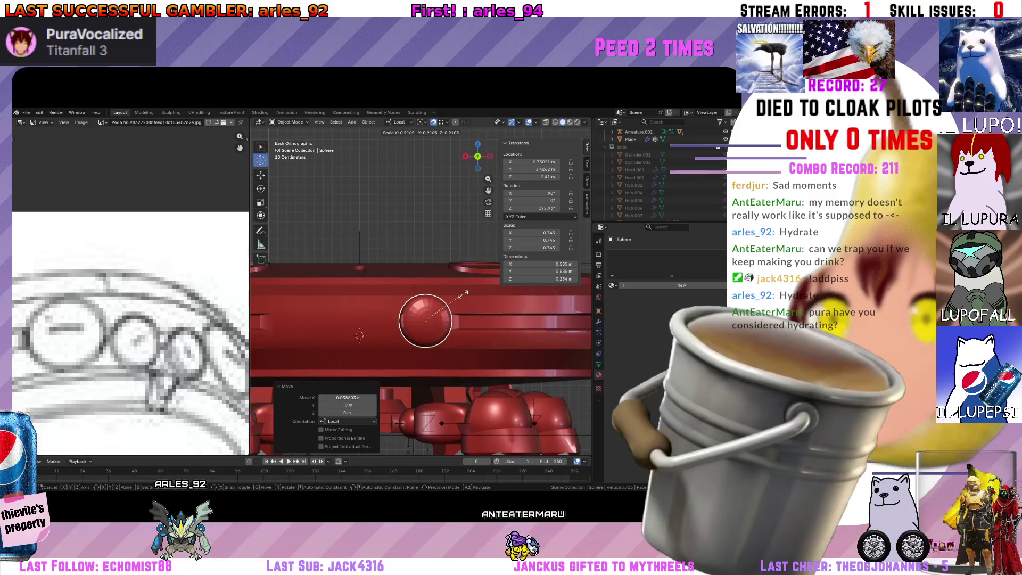
click(462, 297)
Lower the sphere along local Y and flatten it along local Z into a low bump.
key(g)
key(y)
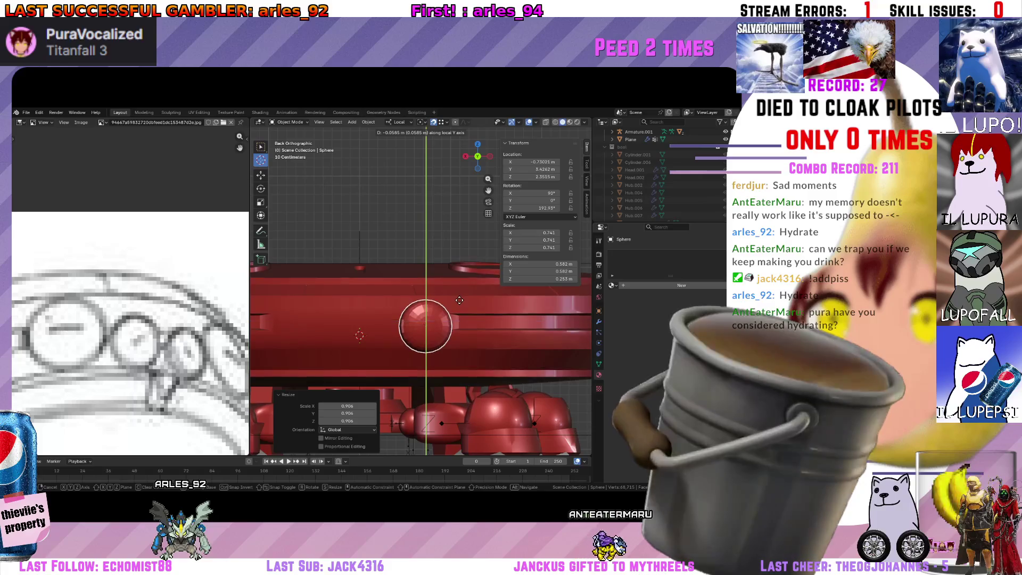
click(459, 296)
middle_drag(459, 296, 466, 321)
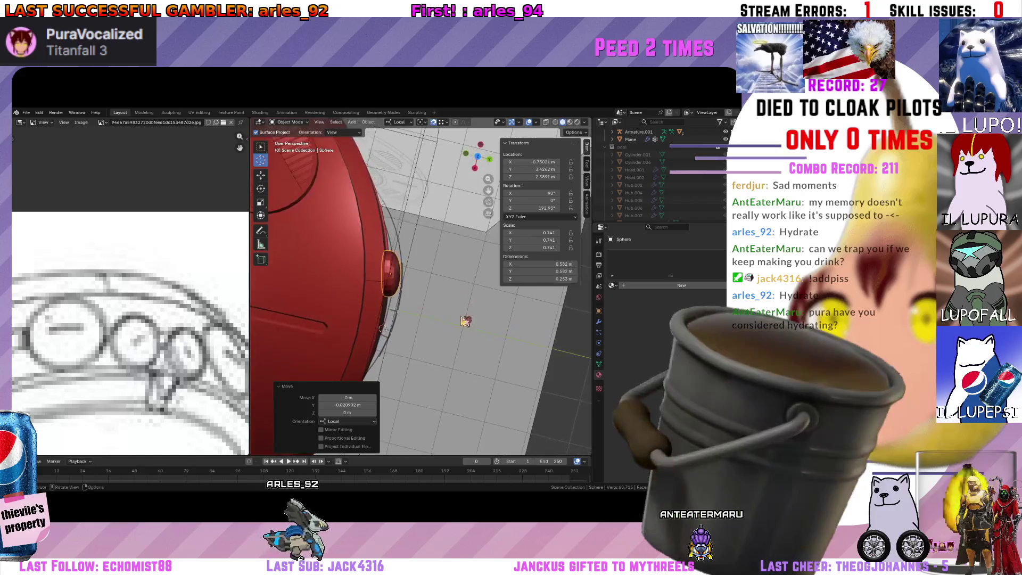
key(s)
key(z)
key(z)
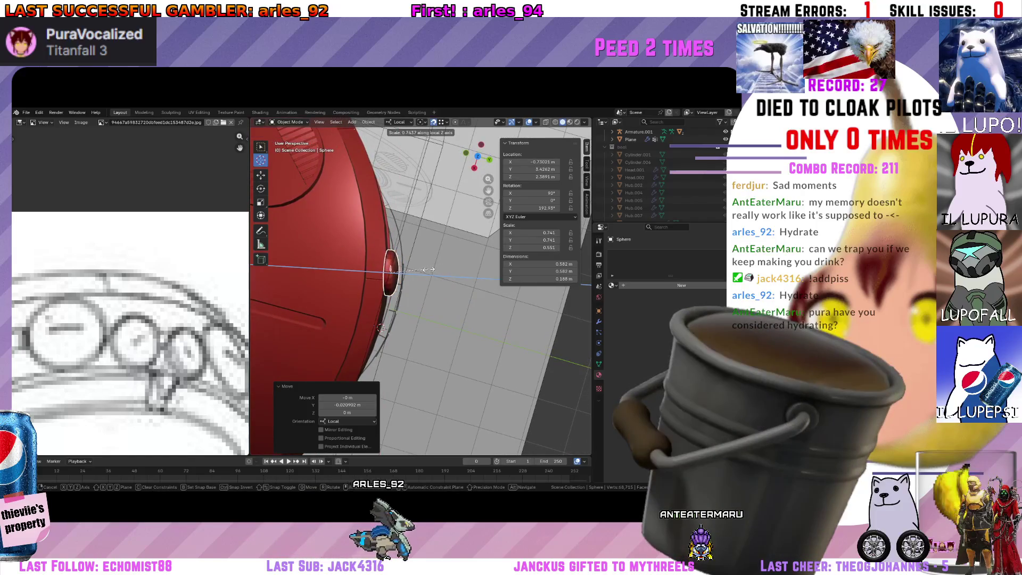
click(426, 273)
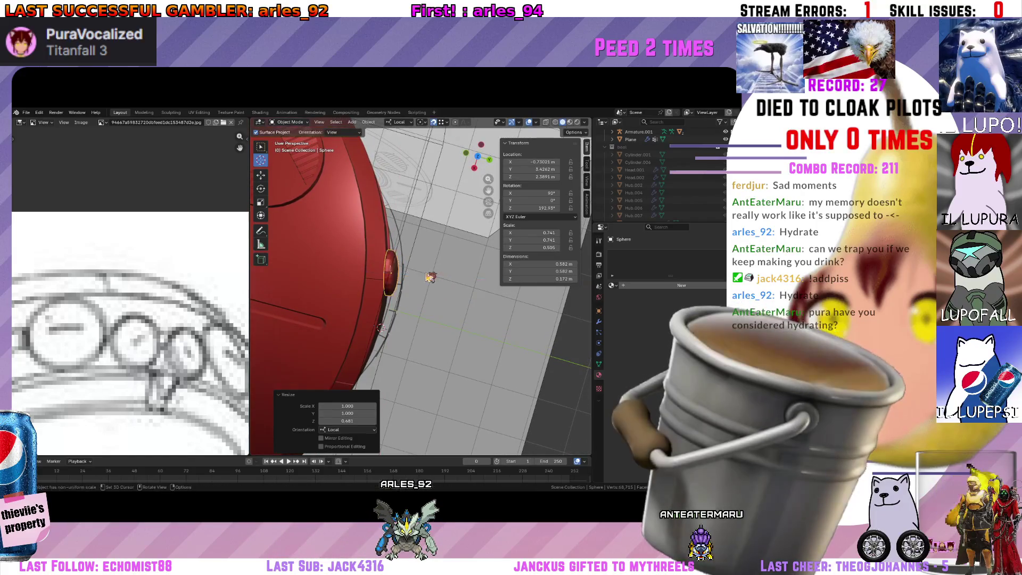
mouse_move(365, 276)
middle_down()
mouse_move(354, 242)
mouse_move(390, 280)
mouse_move(370, 243)
mouse_move(460, 290)
middle_up()
click(479, 151)
Tilt the bump slightly, lower it along Z and squash it thinner along one axis.
key(r)
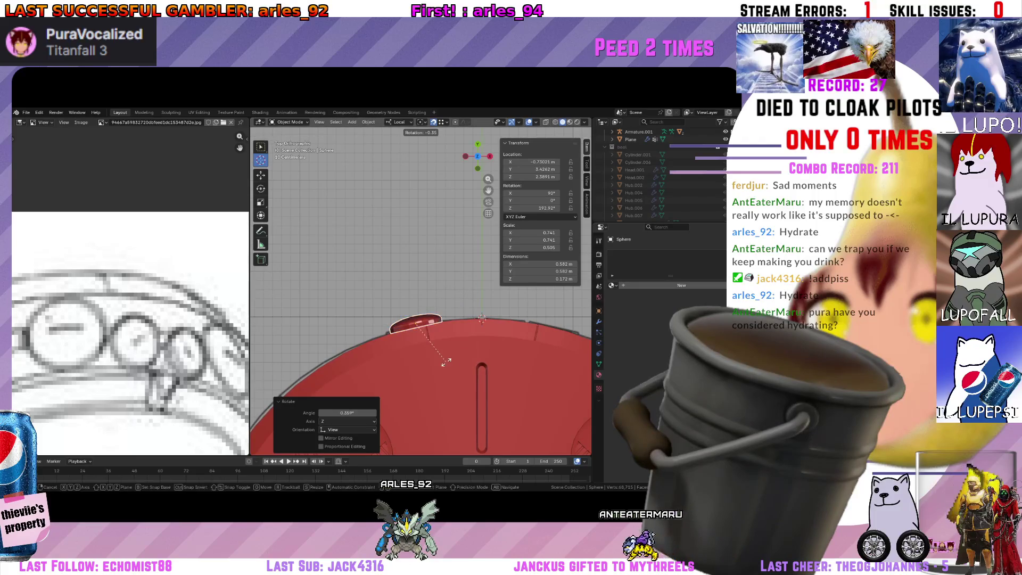
key(g)
key(z)
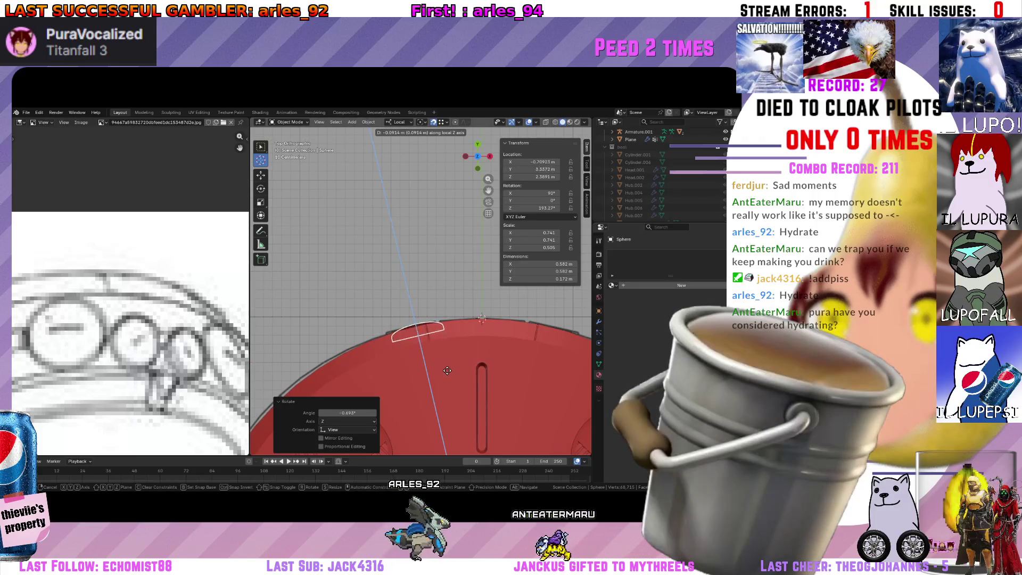
click(453, 370)
key(s)
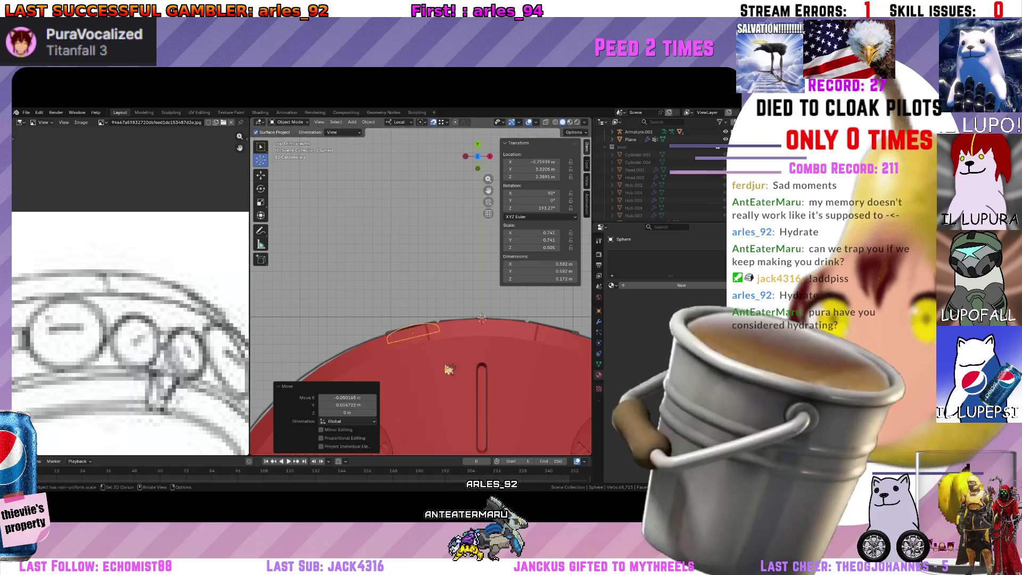
key(x)
key(x)
click(435, 369)
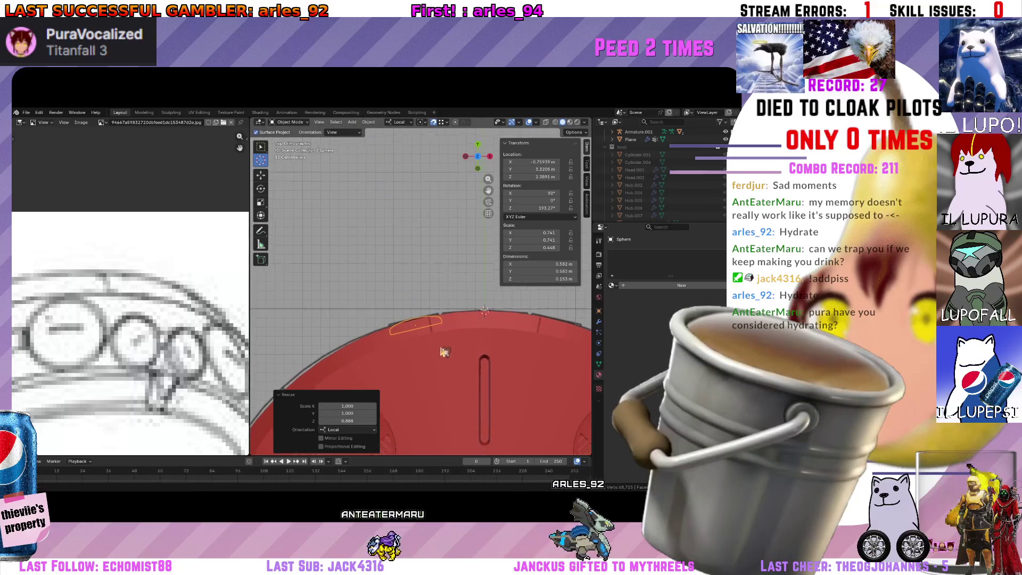
Orbit around the hull to inspect how the bump sits on its edge.
middle_drag(435, 369, 353, 346)
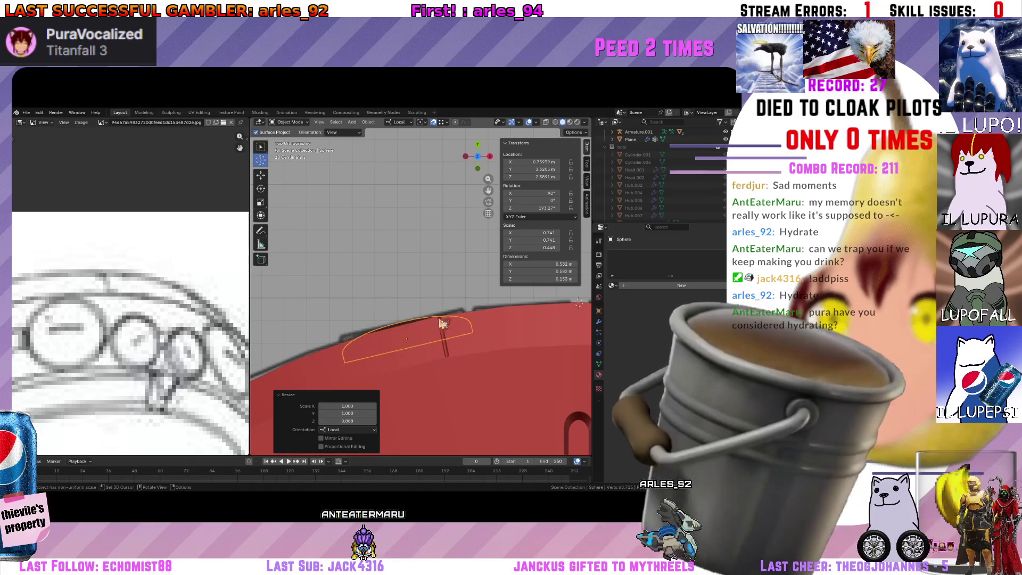
scroll(470, 328, down, 2)
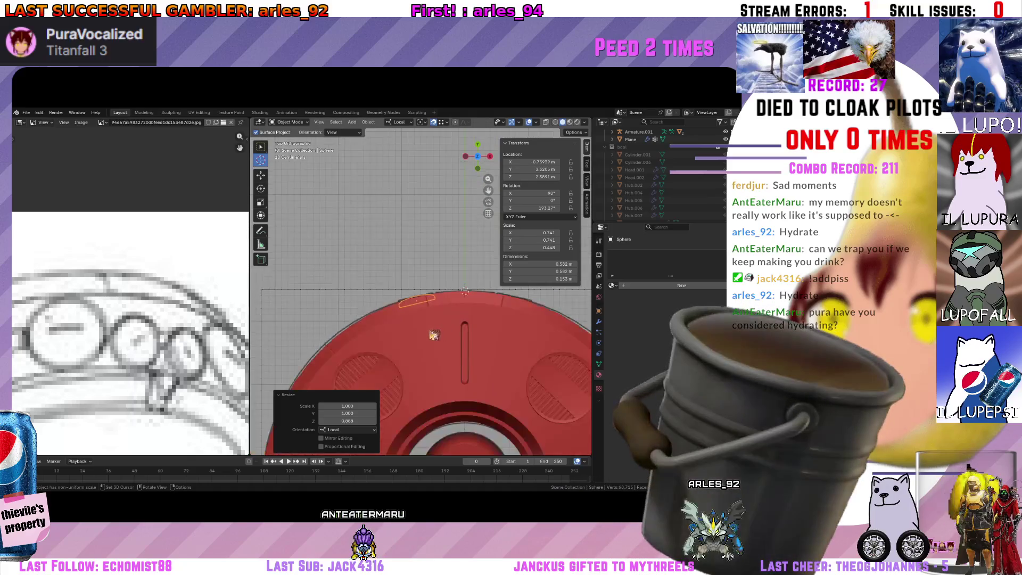
middle_drag(473, 333, 564, 266)
scroll(564, 265, down, 2)
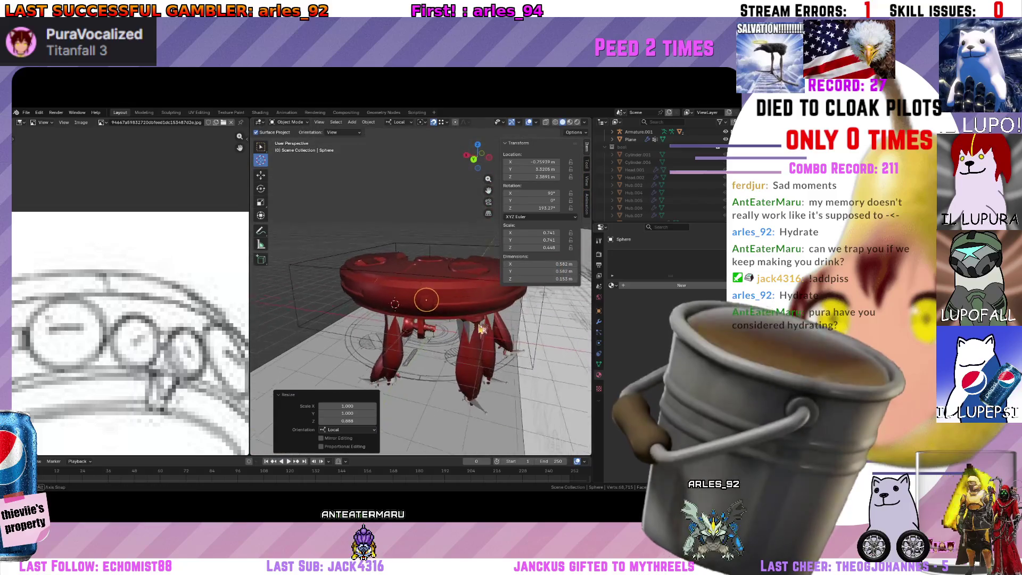
scroll(428, 306, up, 3)
middle_drag(429, 305, 469, 302)
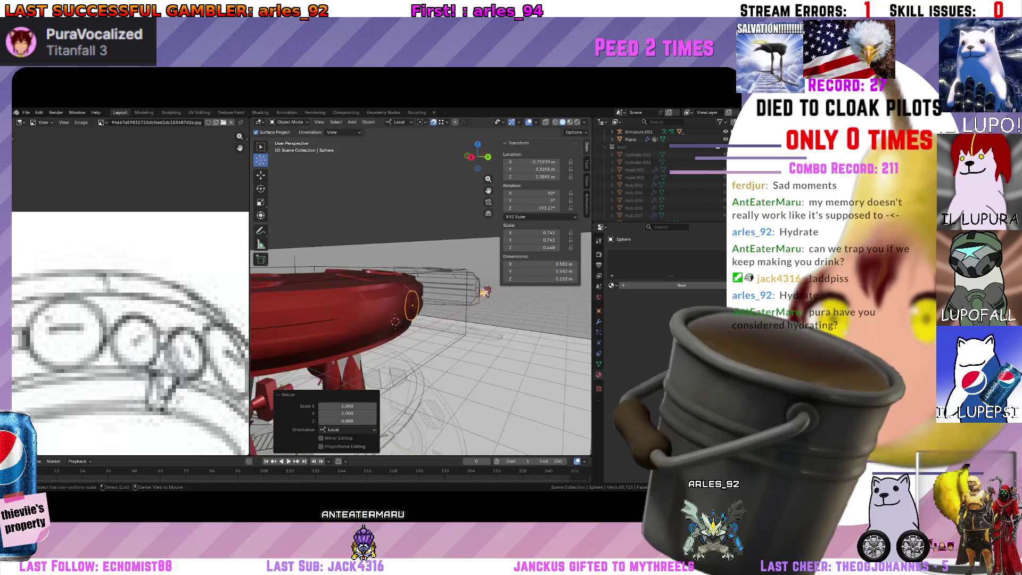
scroll(470, 299, up, 5)
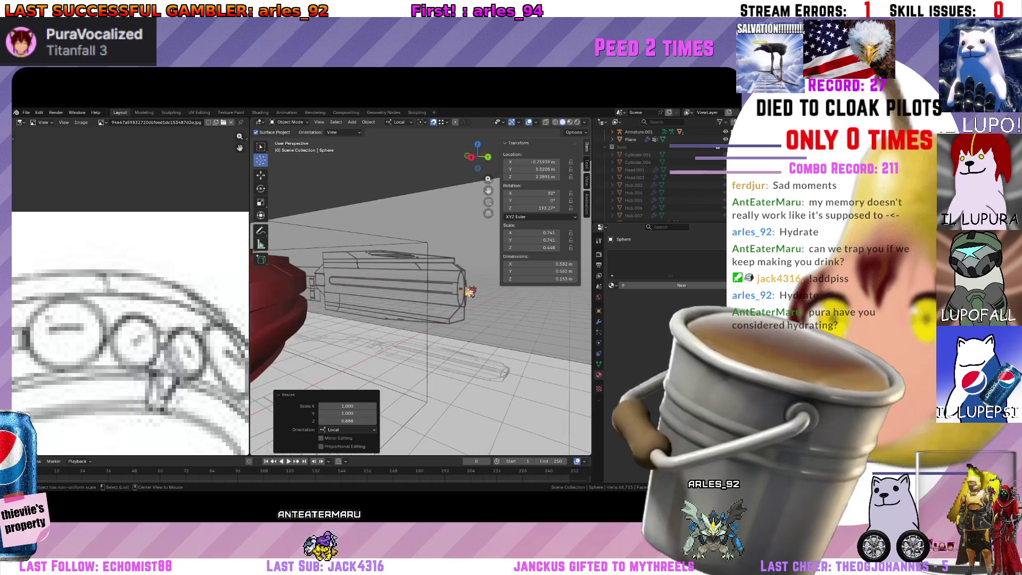
middle_drag(472, 294, 359, 319)
scroll(104, 339, down, 3)
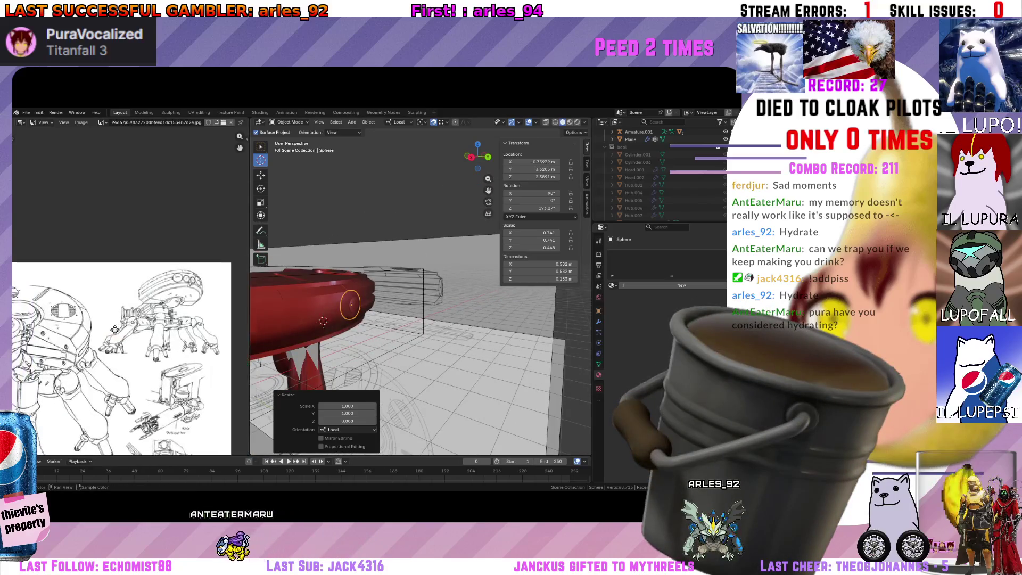
scroll(104, 339, up, 3)
scroll(180, 290, up, 2)
scroll(180, 289, up, 2)
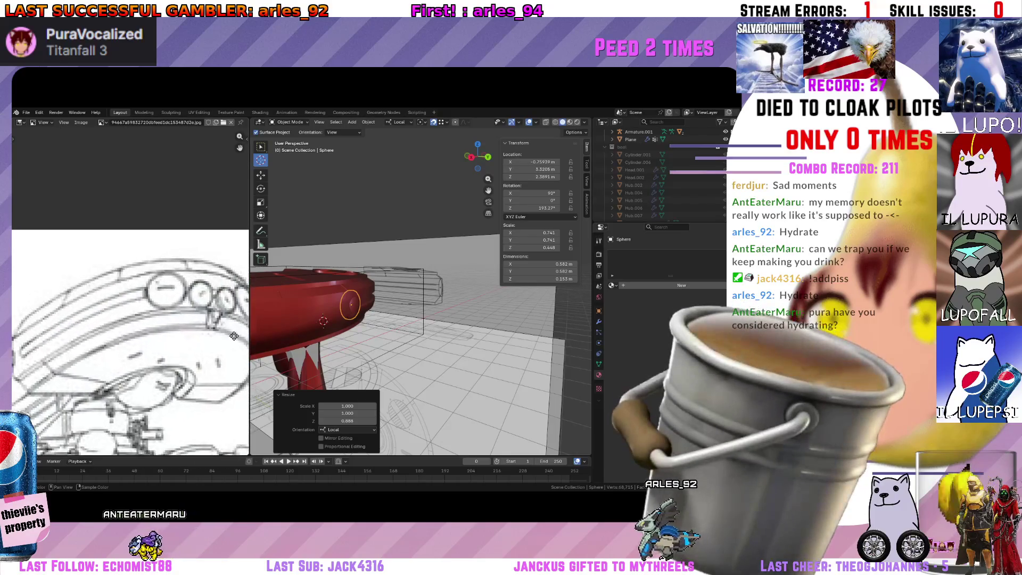
scroll(180, 290, up, 1)
scroll(180, 290, up, 1)
mouse_move(383, 320)
middle_down()
mouse_move(423, 319)
mouse_move(418, 247)
mouse_move(425, 314)
middle_up()
Delete the flattened sphere and check the hull from top, bottom and back views.
key(x)
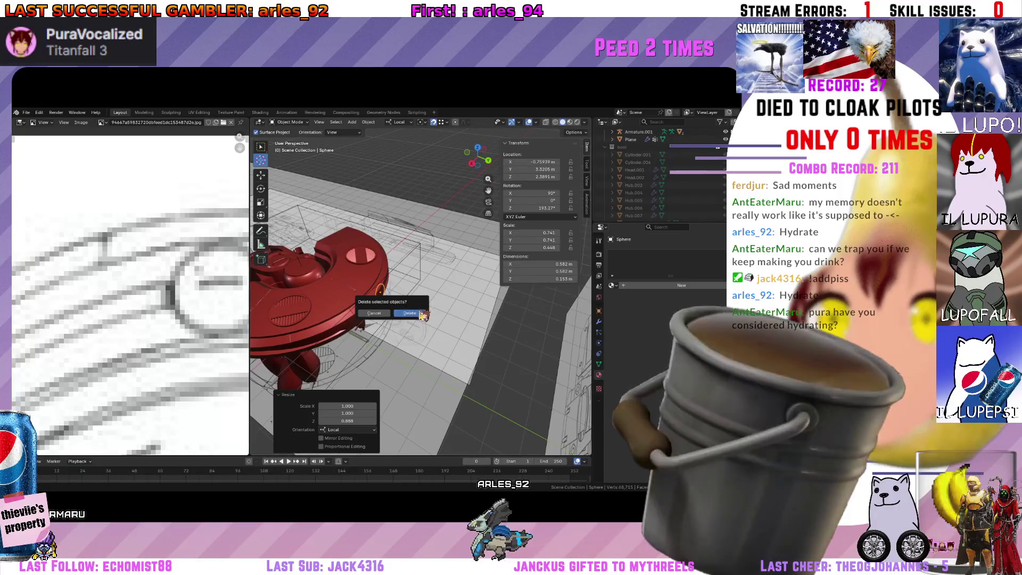
click(422, 313)
click(479, 152)
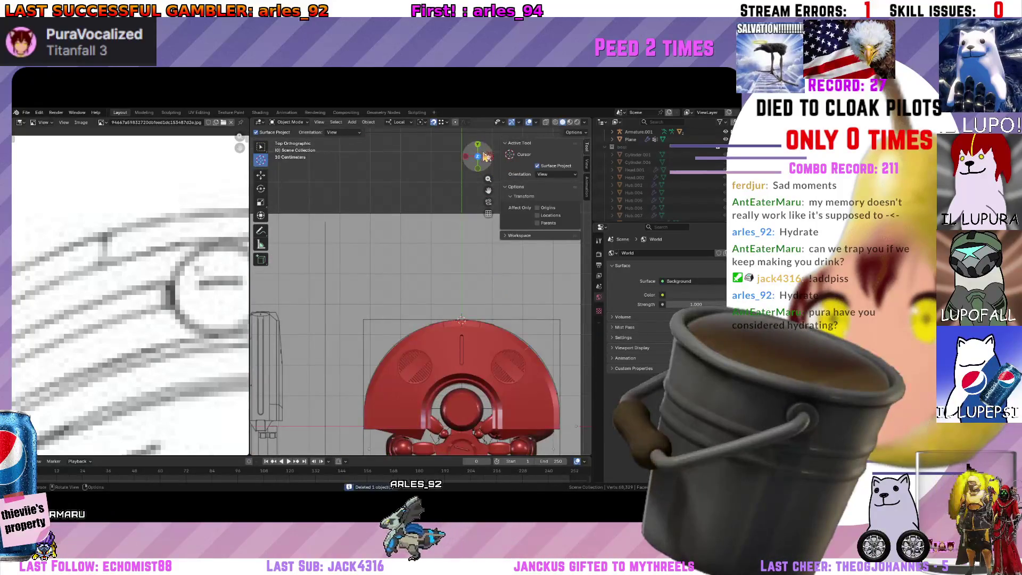
click(483, 154)
drag(490, 160, 433, 205)
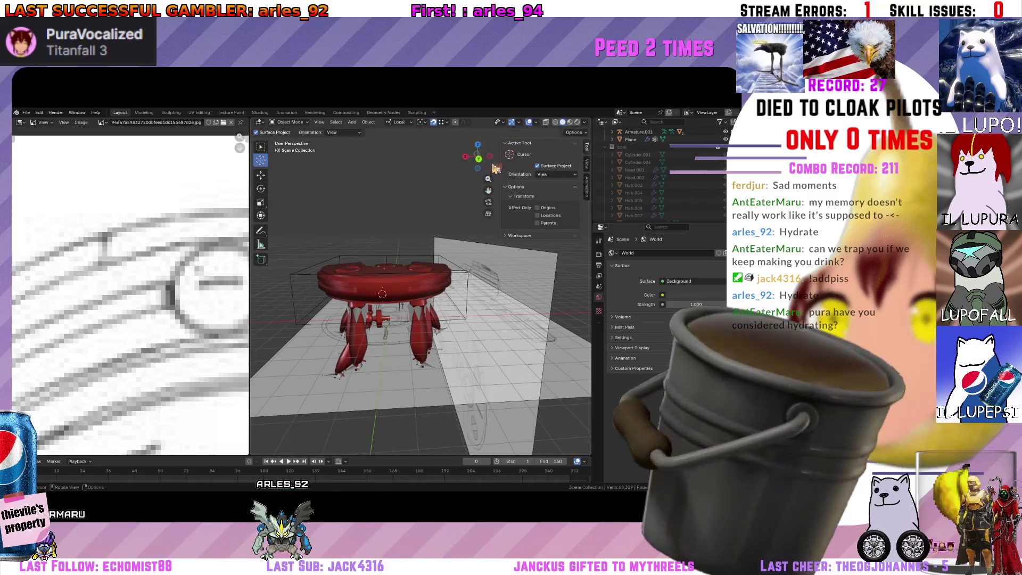
click(483, 164)
scroll(416, 290, up, 3)
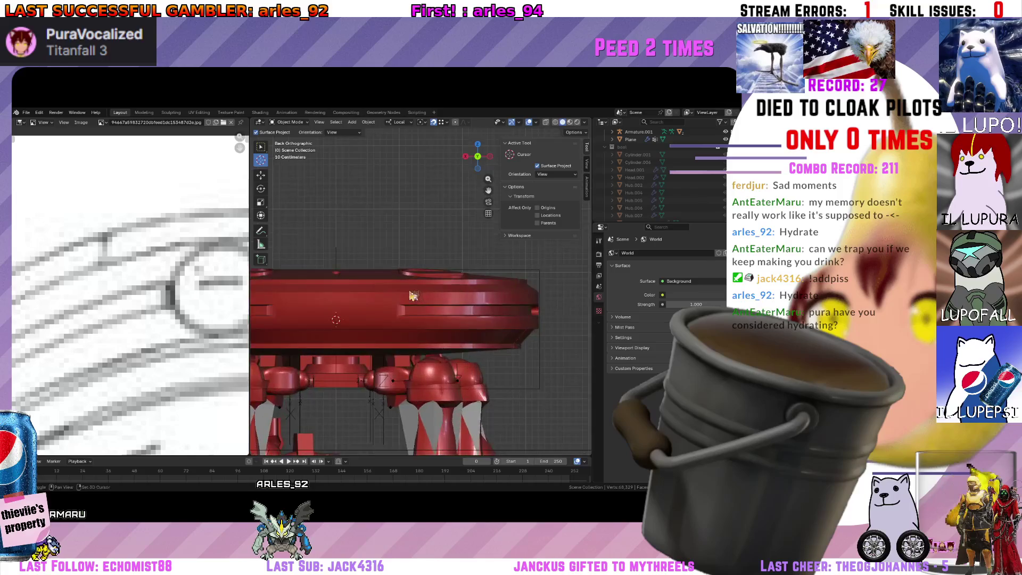
scroll(416, 290, up, 1)
Dismiss the apply-transforms menu and bring up the Add menu for a new object.
key(ctrl+a)
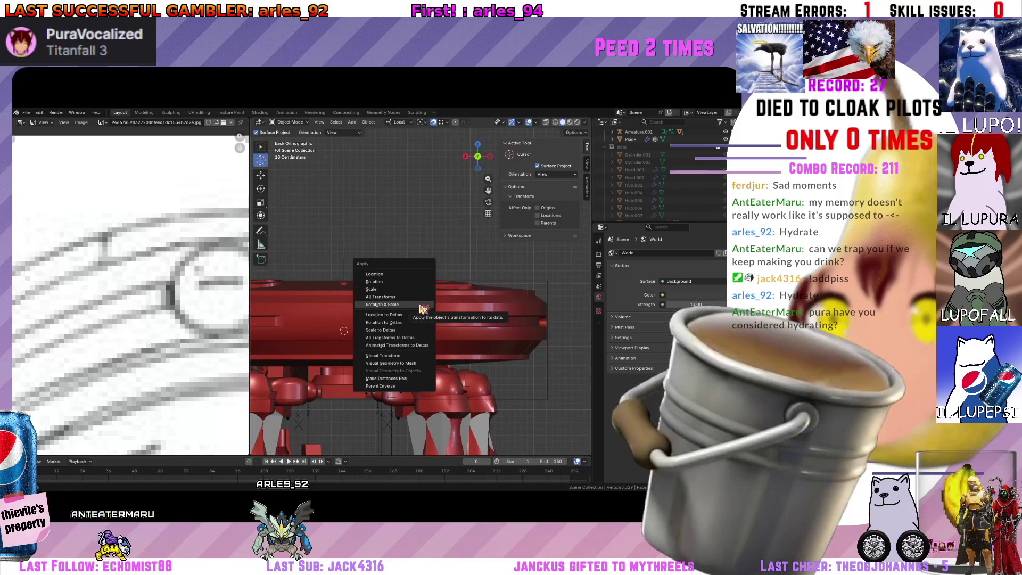
key(Escape)
key(shift+a)
text(c)
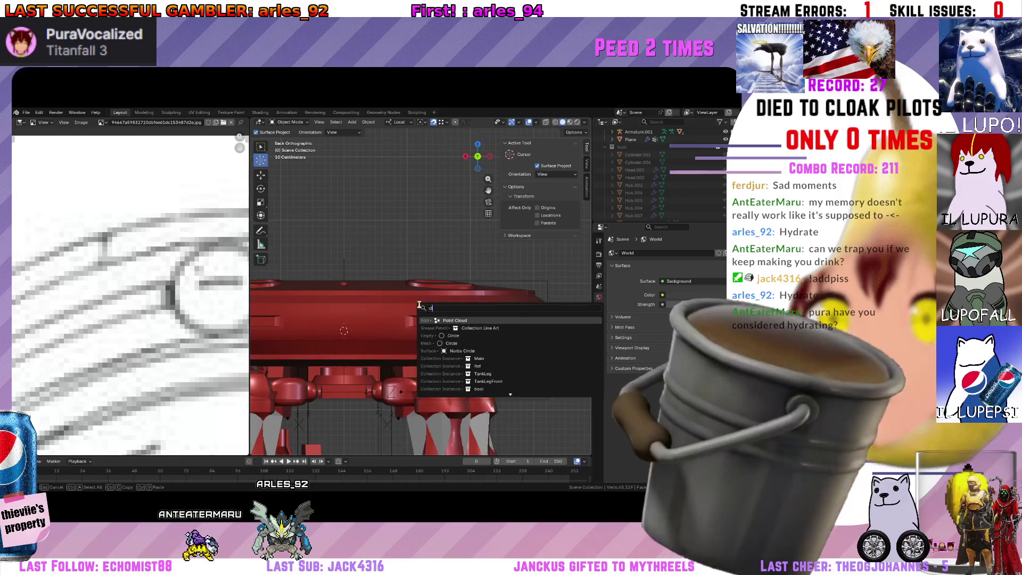
Add a view-aligned cylinder, shrink it, rotate it and flatten it along Z into a disc.
key(Return)
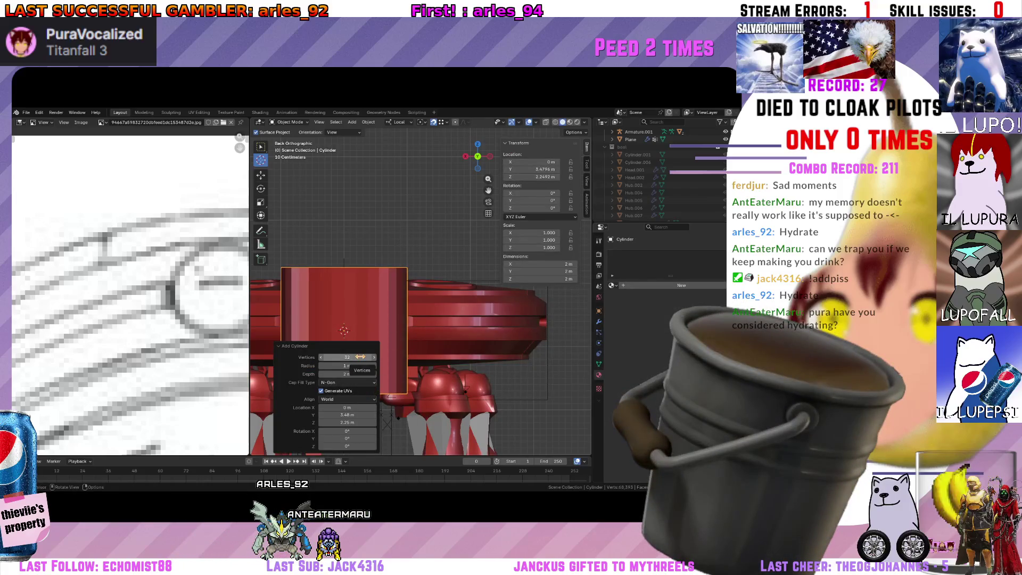
click(358, 421)
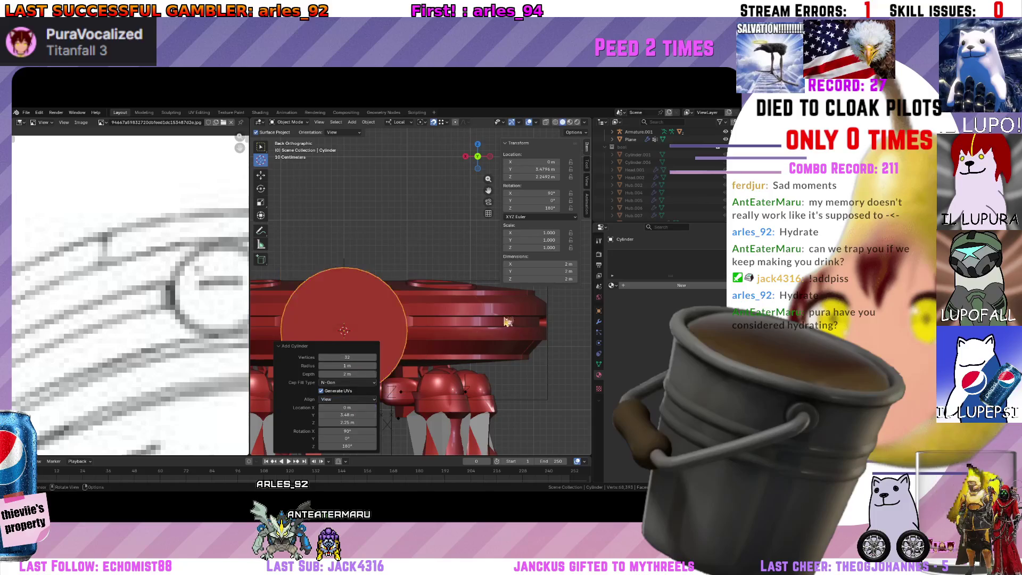
key(s)
click(403, 334)
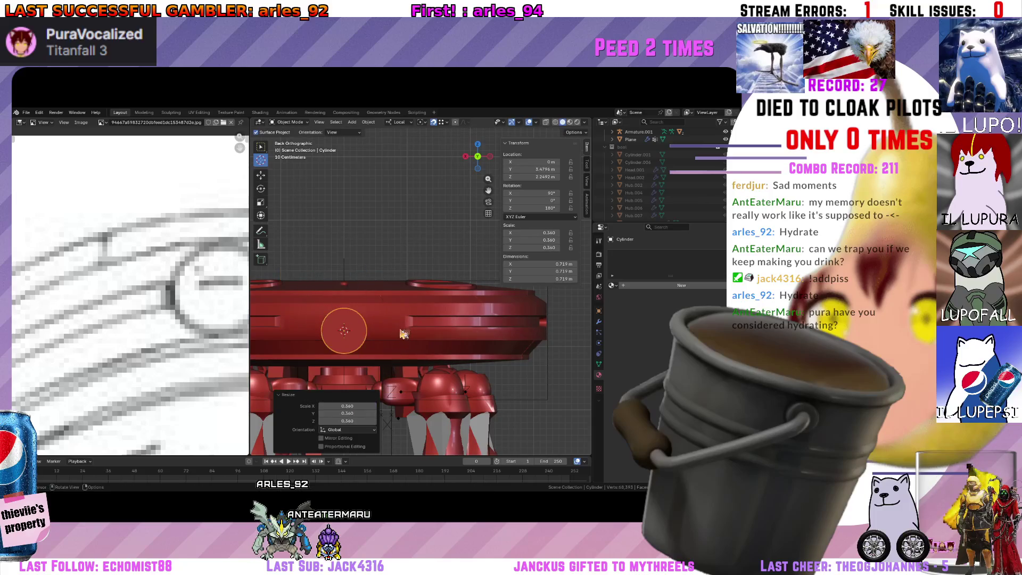
click(482, 140)
key(r)
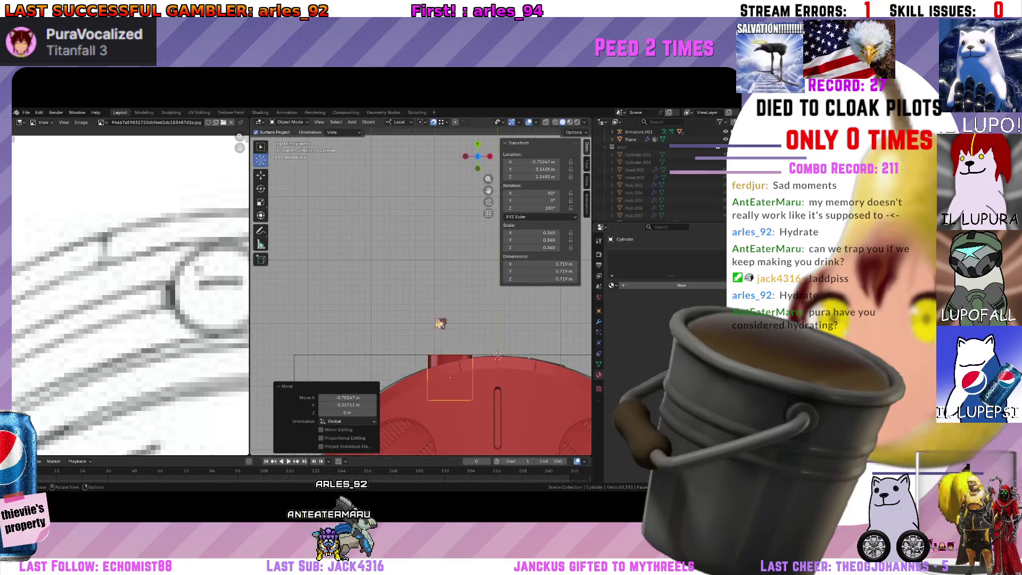
click(453, 311)
key(s)
key(z)
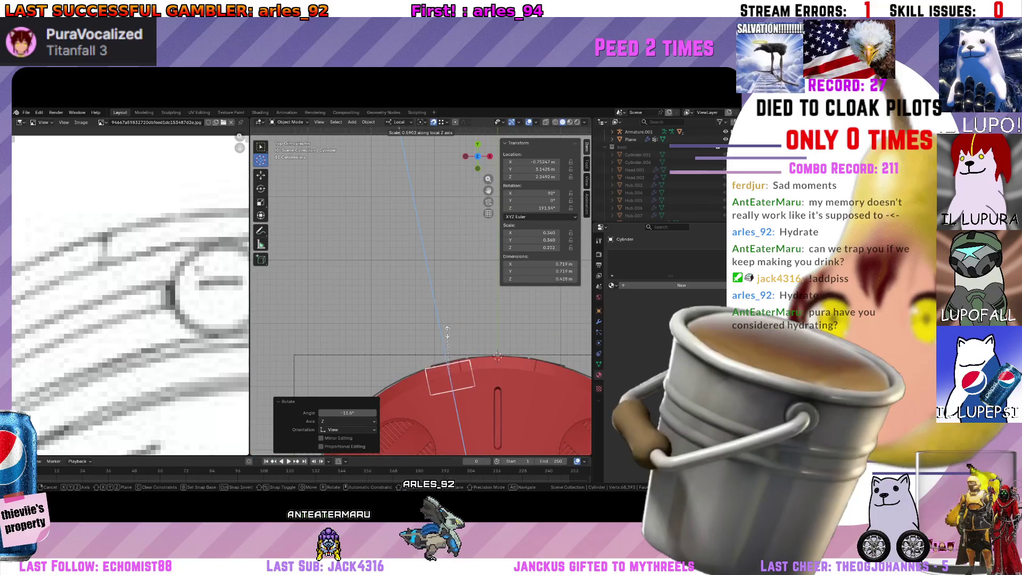
click(448, 334)
key(s)
scroll(471, 326, up, 3)
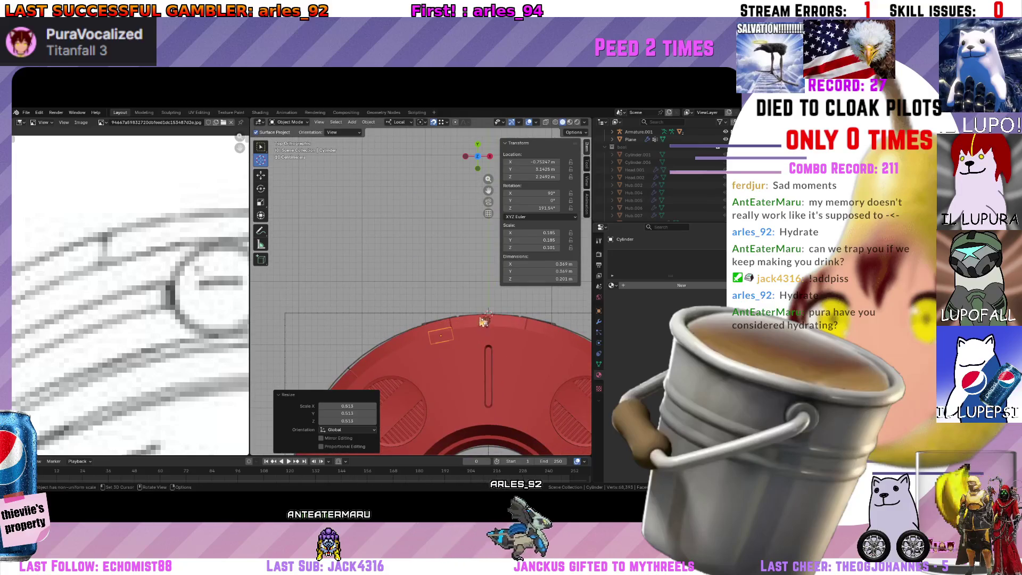
scroll(483, 322, up, 2)
Place the disc on the hull rim, nudge it along local Y and adjust its size.
key(g)
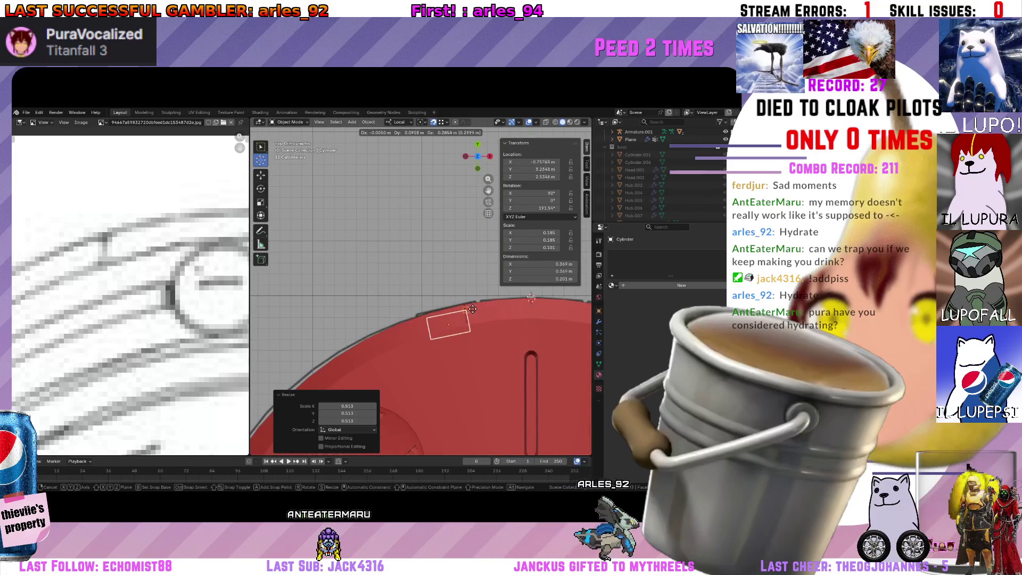
click(473, 301)
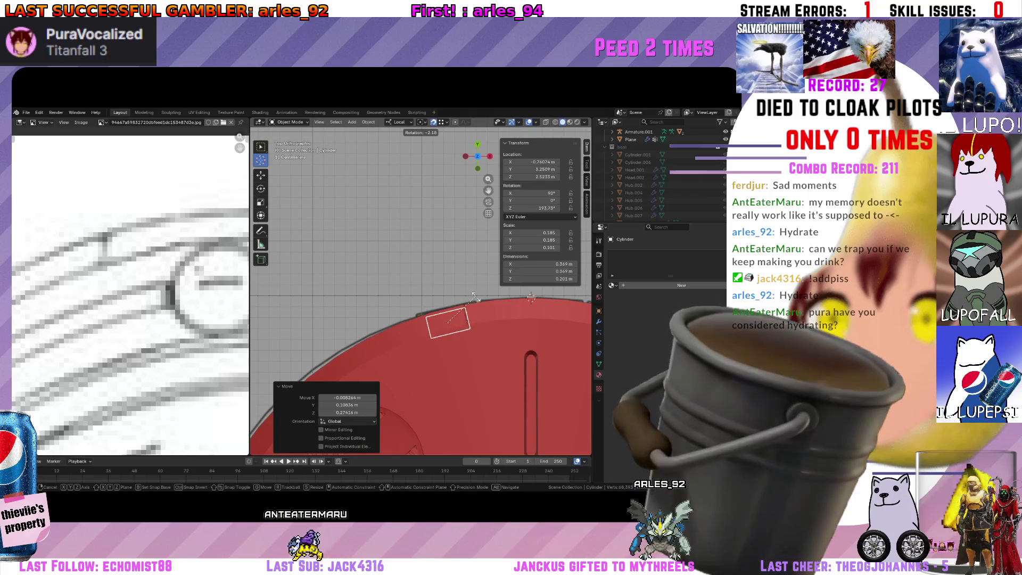
click(475, 295)
key(s)
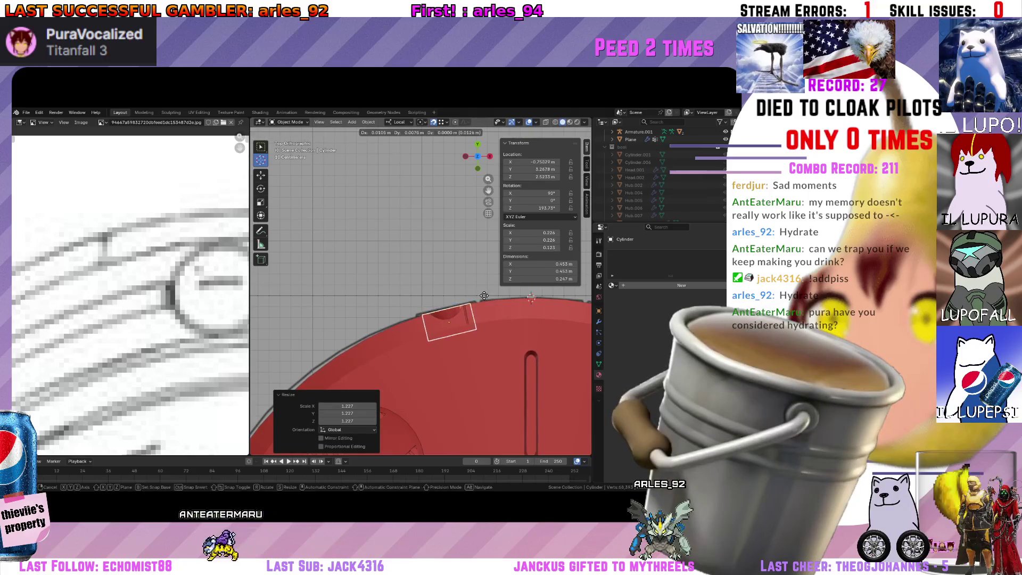
key(s)
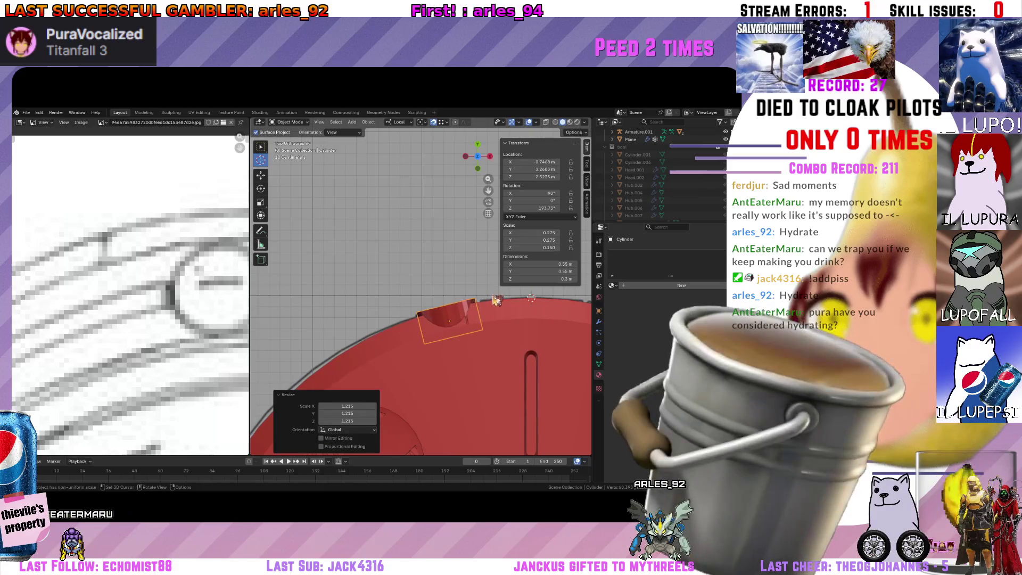
middle_drag(497, 298, 504, 264)
key(g)
key(y)
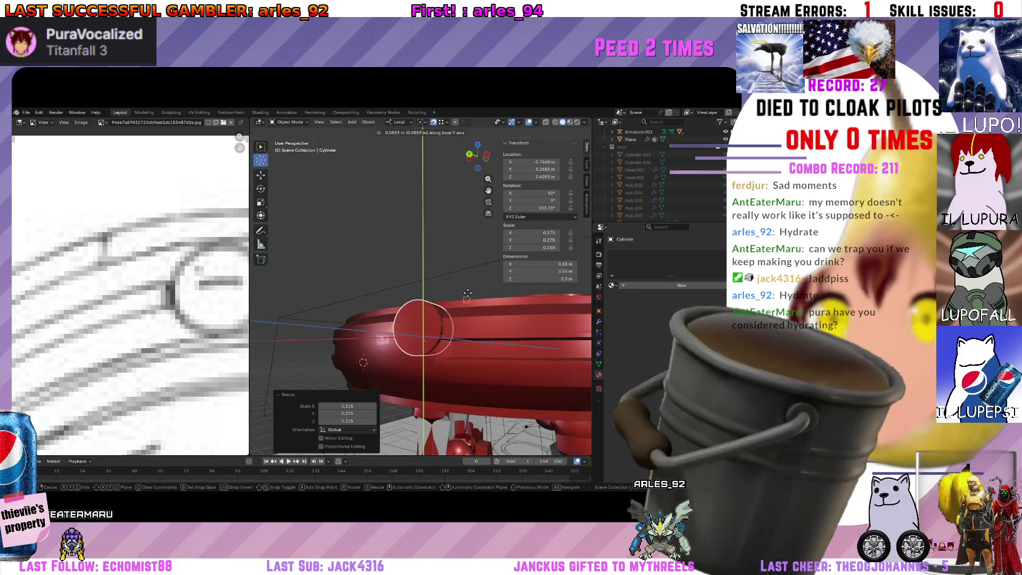
middle_drag(473, 329, 480, 328)
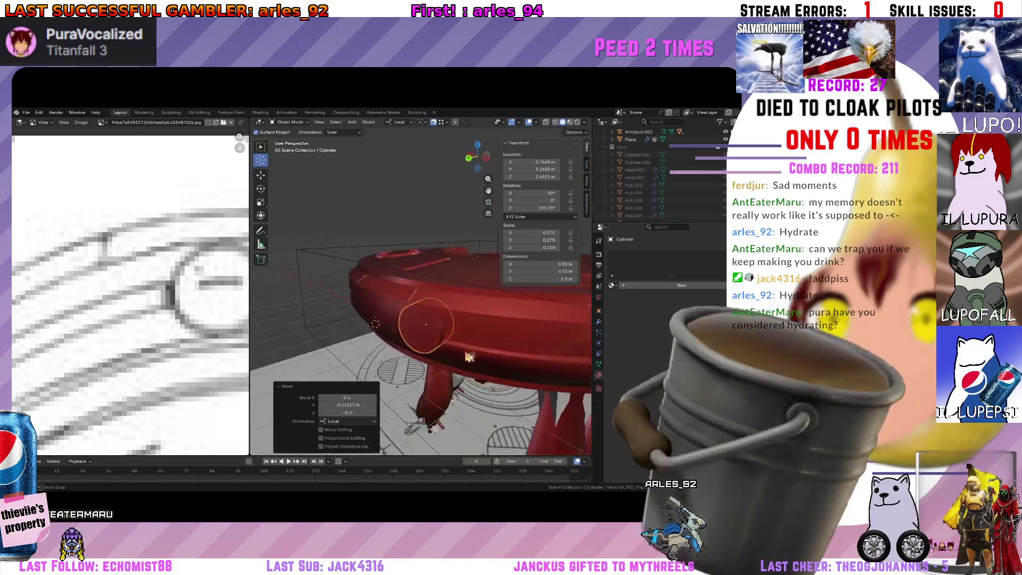
key(s)
click(477, 332)
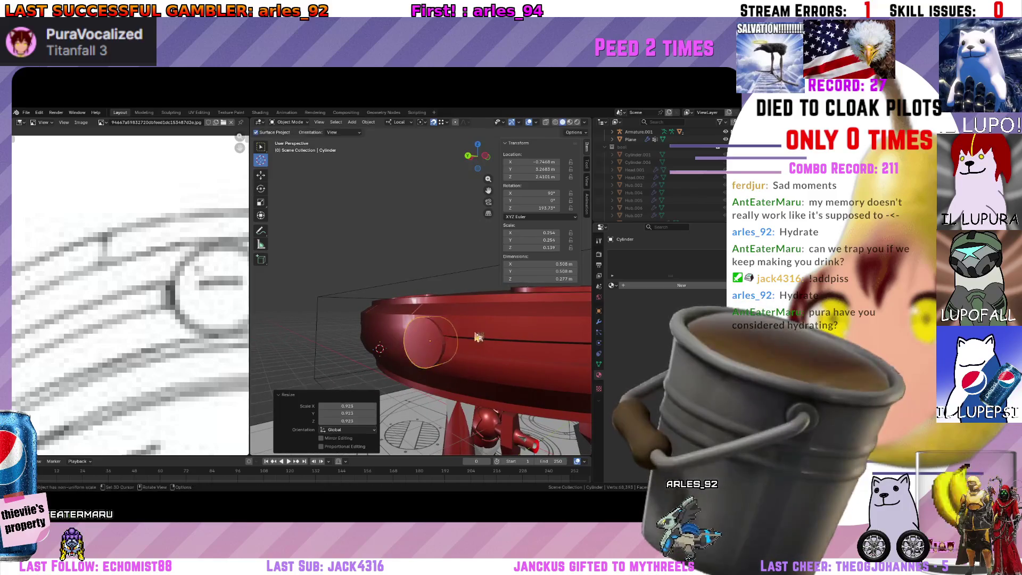
middle_drag(477, 331, 495, 319)
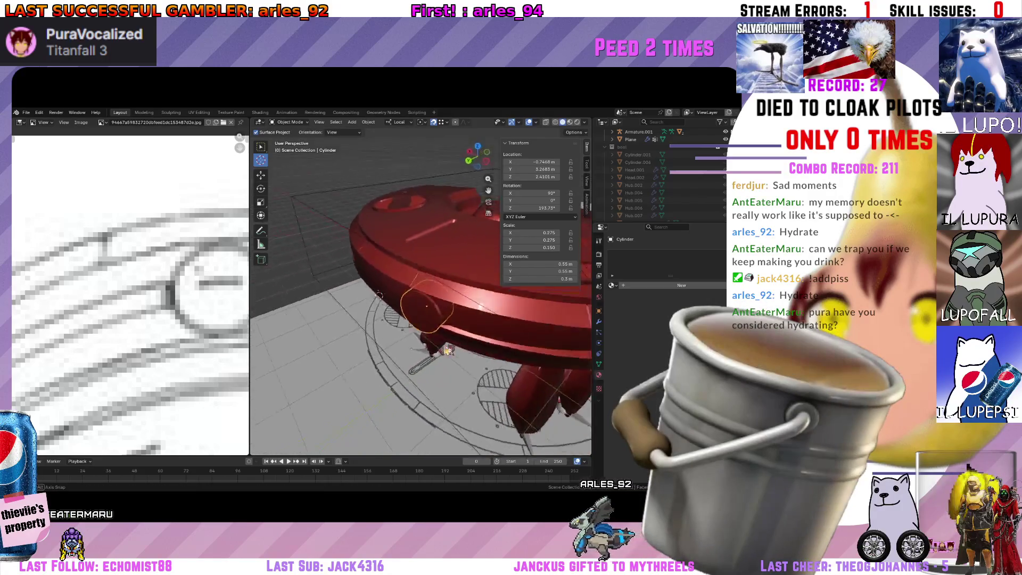
scroll(496, 319, up, 3)
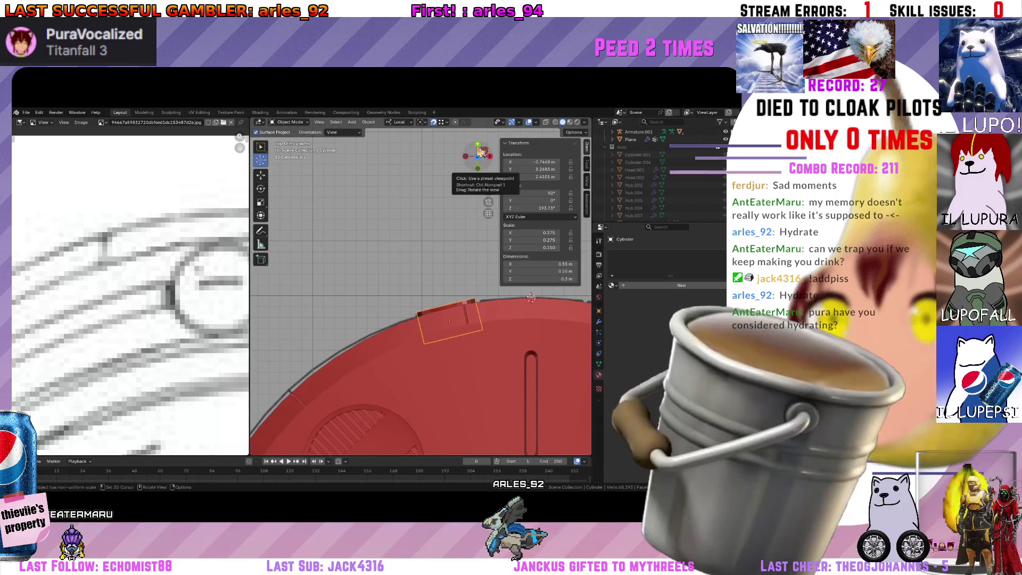
click(468, 287)
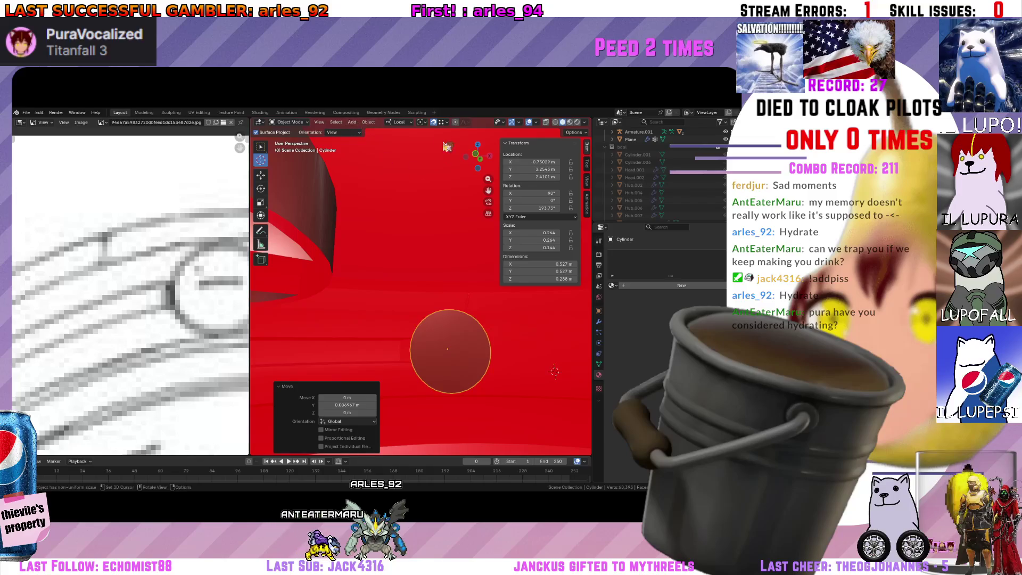
In Edit Mode scale the disc's face and check it face-on and from the top.
click(291, 138)
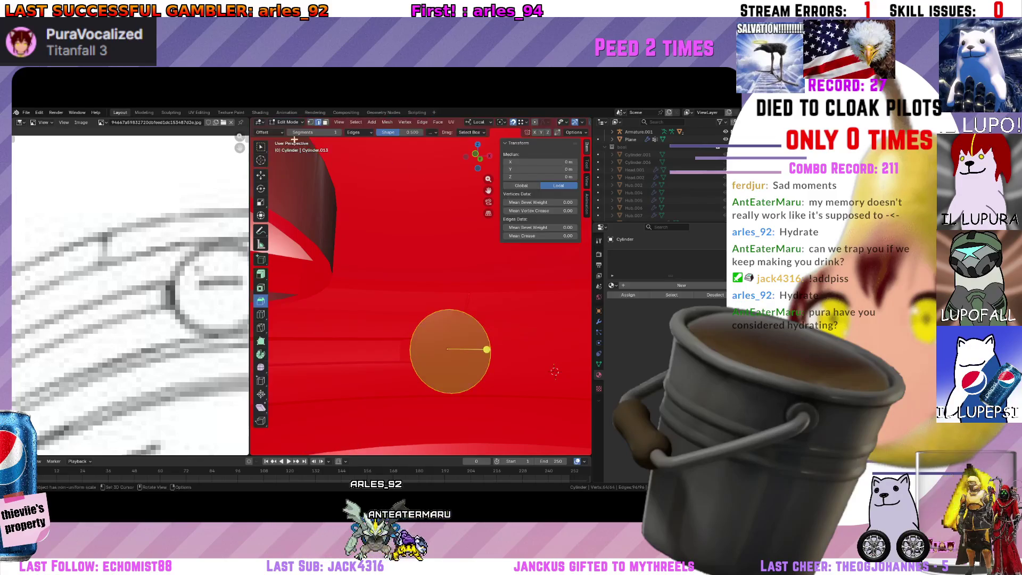
click(489, 348)
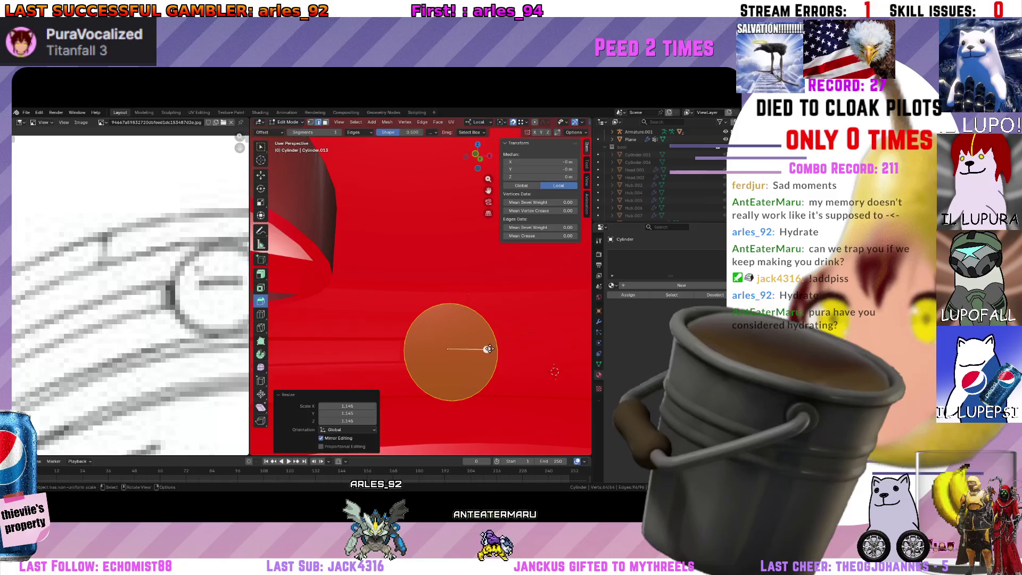
middle_drag(487, 349, 544, 382)
scroll(544, 382, down, 3)
key(KP_Decimal)
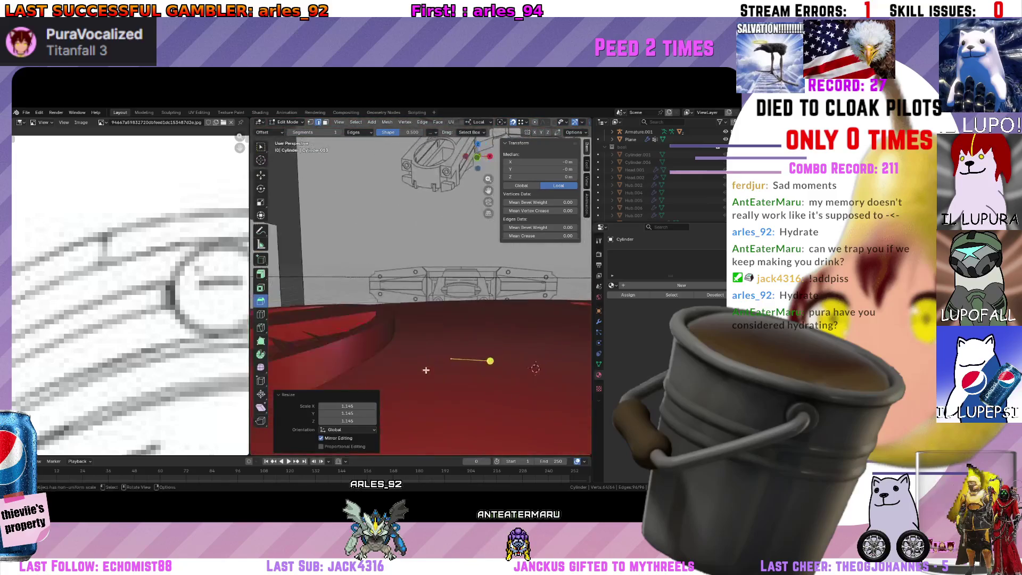
key(s)
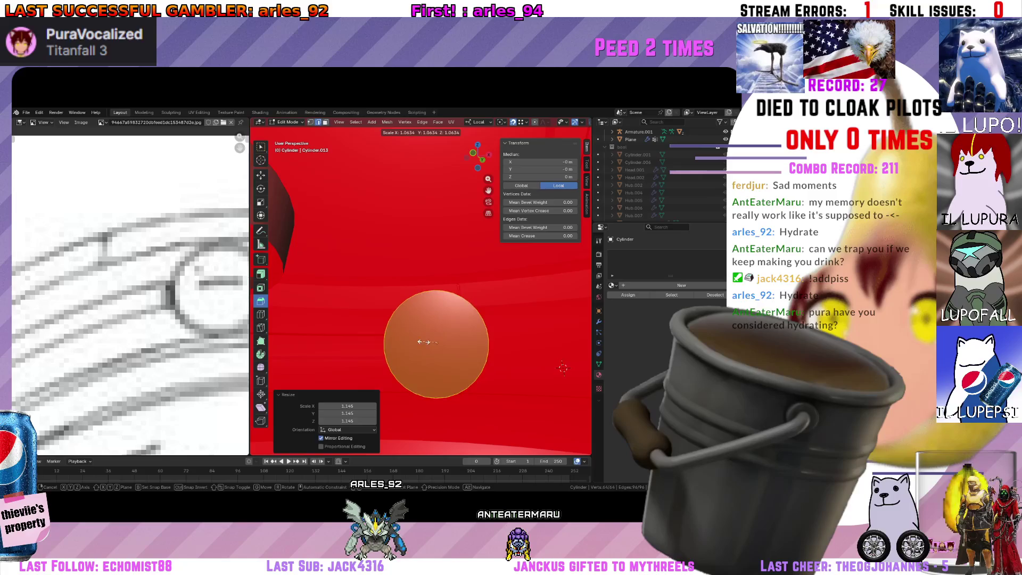
click(420, 342)
middle_drag(421, 342, 444, 367)
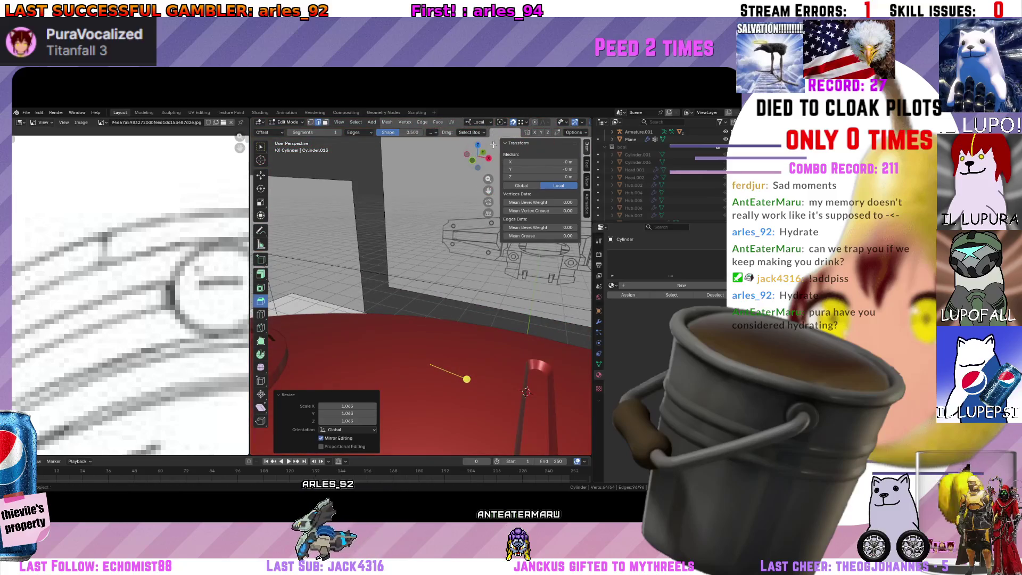
key(KP_7)
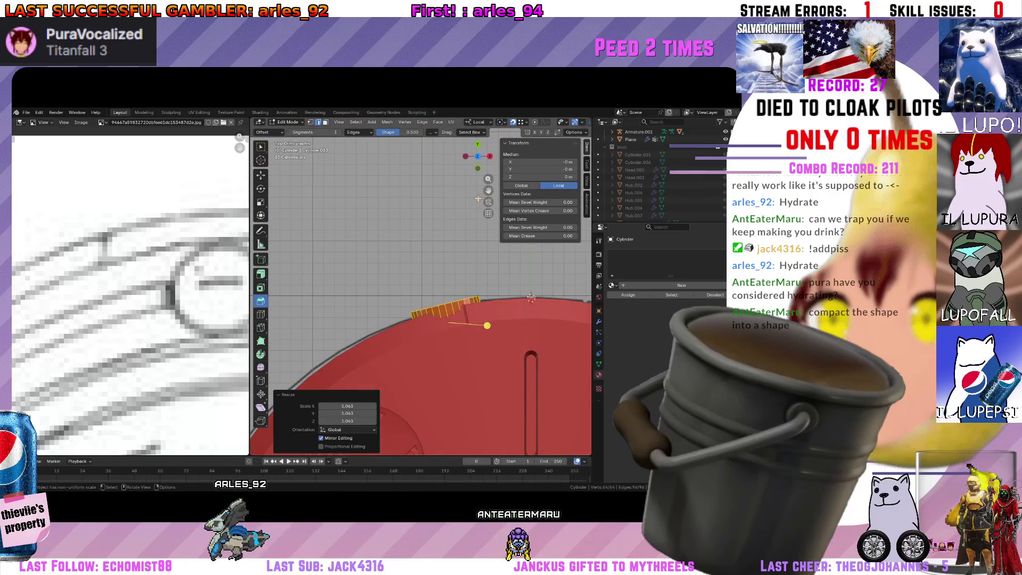
middle_drag(479, 202, 481, 227)
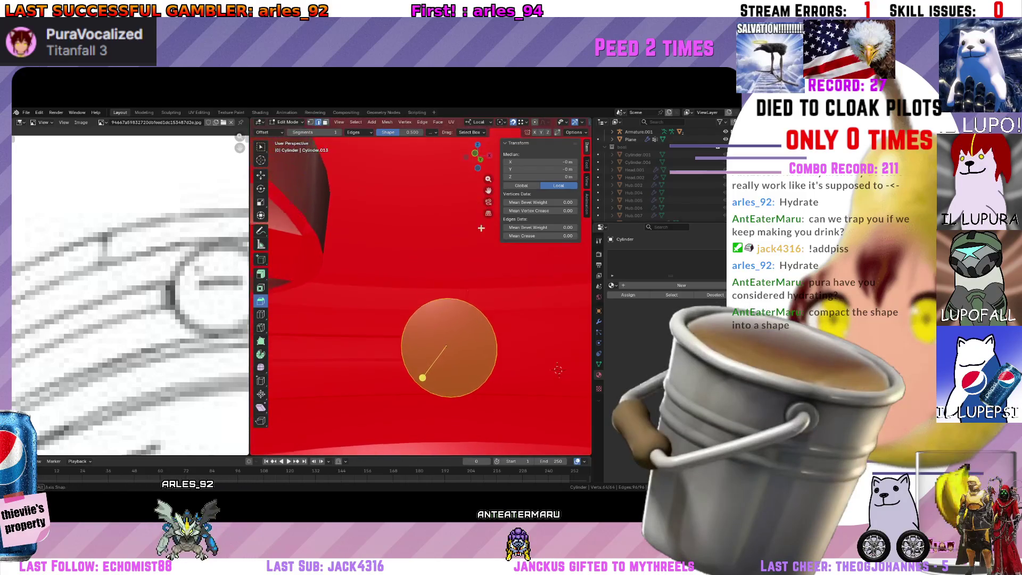
click(421, 379)
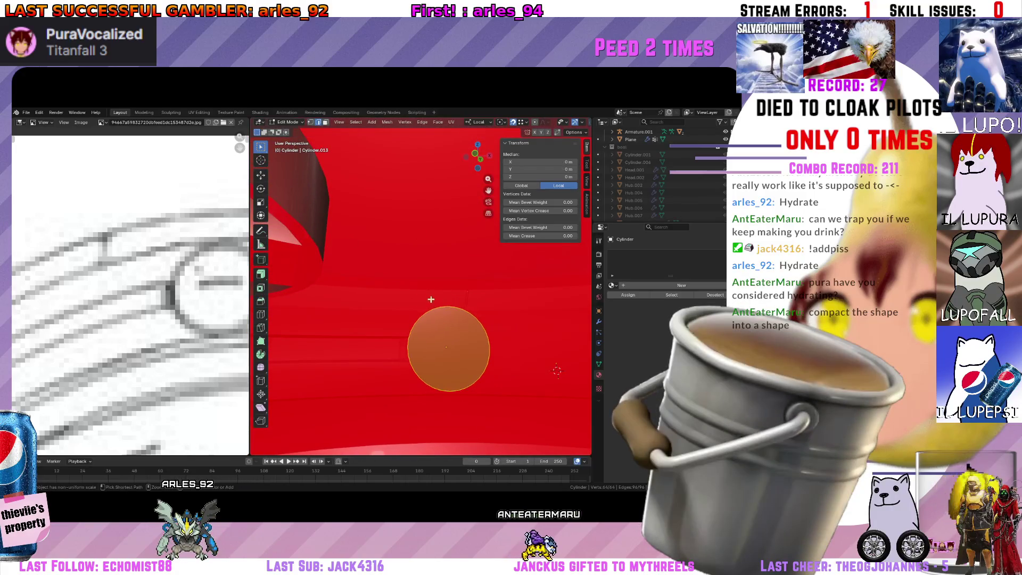
Re-enter Edit Mode and enlarge the disc face against the hull wall.
key(Tab)
middle_drag(472, 314, 476, 339)
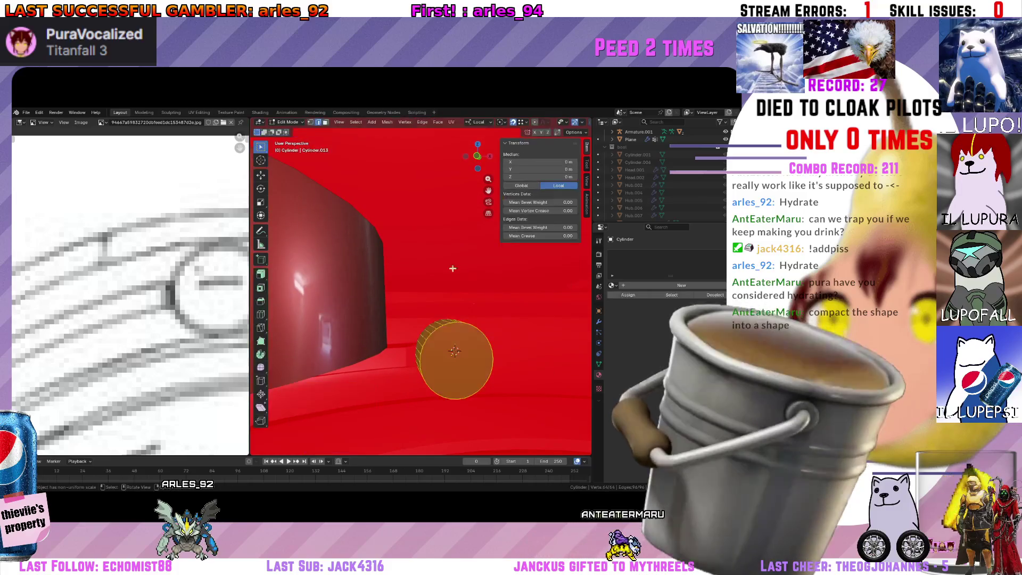
key(Tab)
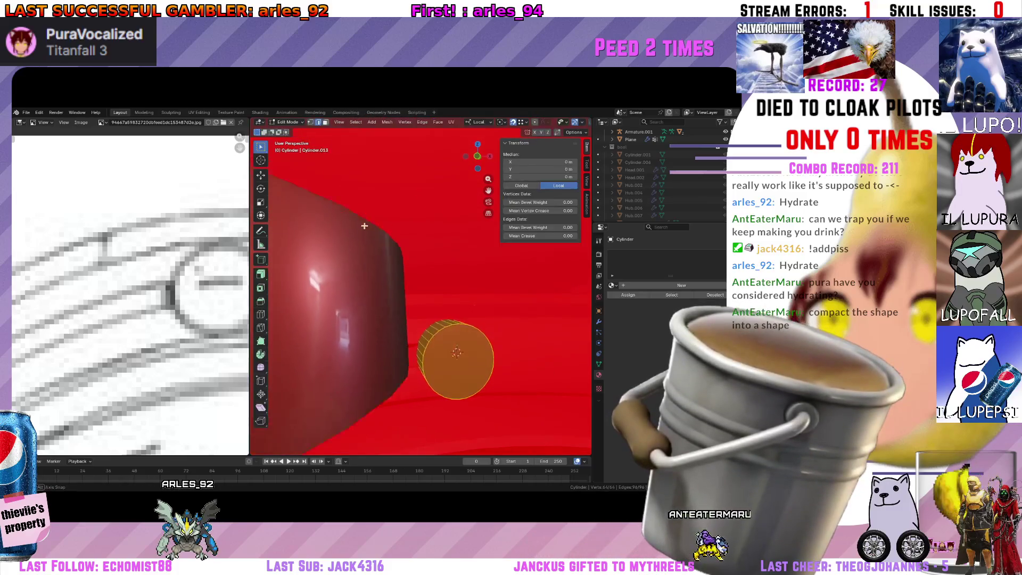
mouse_move(431, 304)
middle_down()
mouse_move(427, 322)
mouse_move(471, 339)
mouse_move(463, 371)
mouse_move(490, 351)
mouse_move(491, 372)
middle_up()
key(s)
click(480, 339)
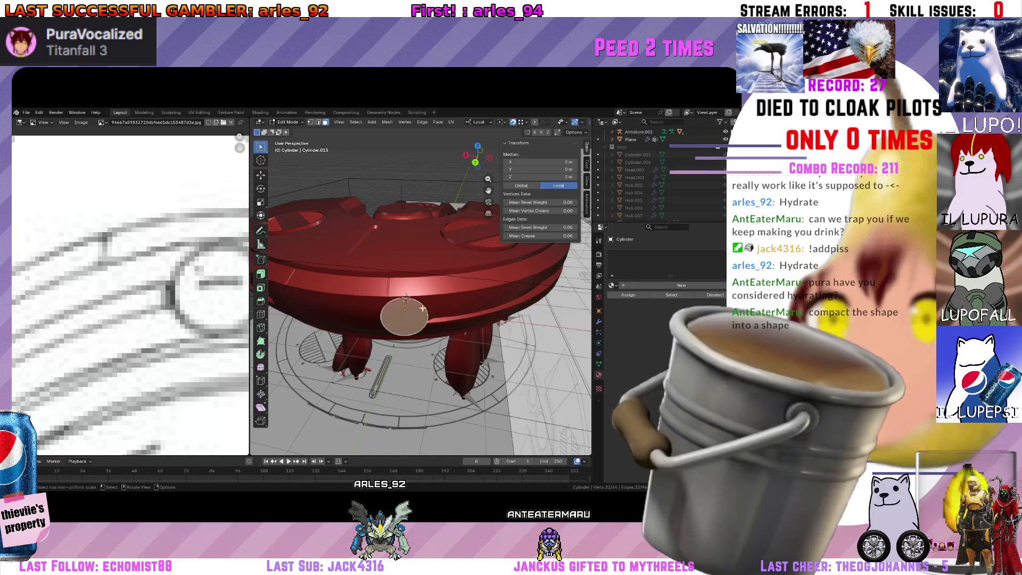
click(482, 150)
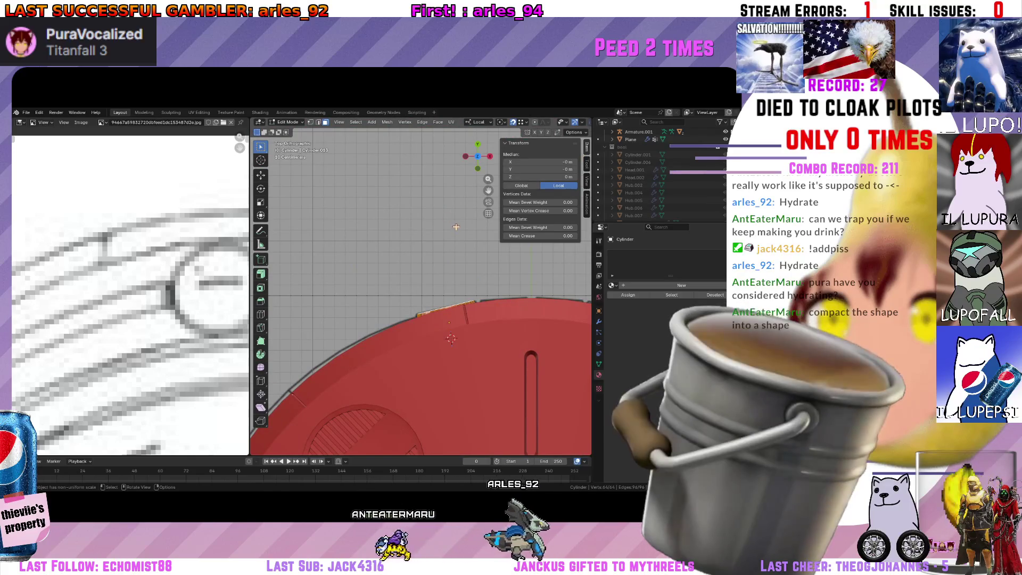
Resize the disc slightly and nudge it along Z deeper into the hull rim.
key(s)
click(455, 229)
mouse_move(455, 229)
middle_down()
mouse_move(491, 213)
mouse_move(424, 241)
mouse_move(500, 345)
mouse_move(444, 170)
middle_up()
click(503, 336)
key(KP_7)
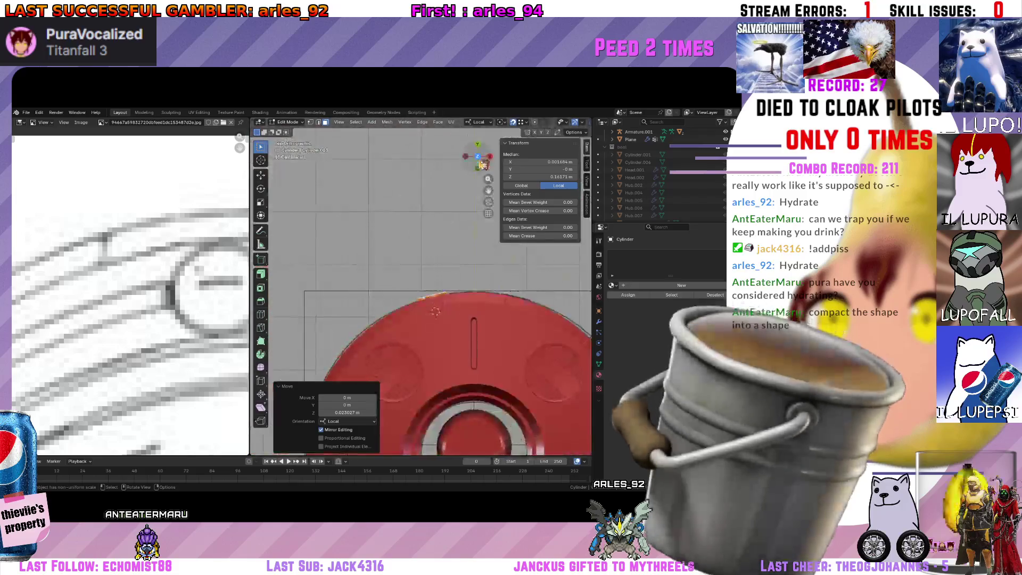
key(g)
key(z)
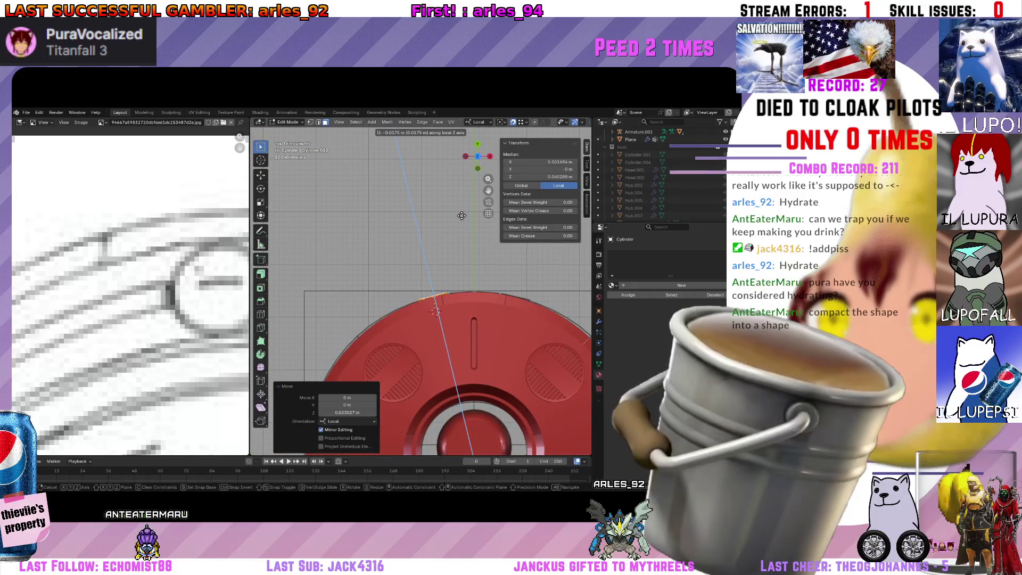
middle_drag(446, 248, 462, 276)
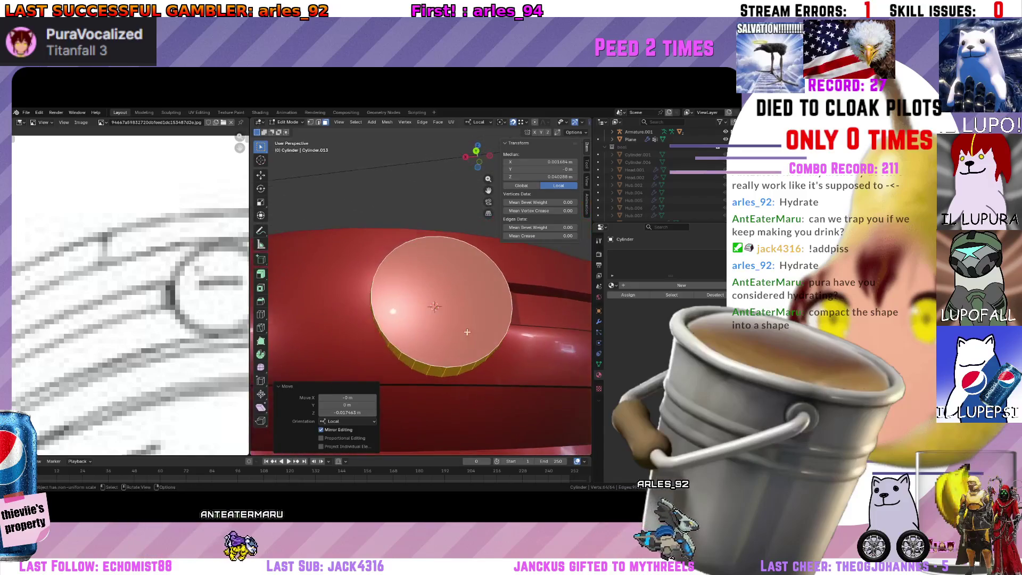
middle_drag(467, 333, 418, 340)
Save the spider-tank file and begin another resize of the disc.
key(ctrl+s)
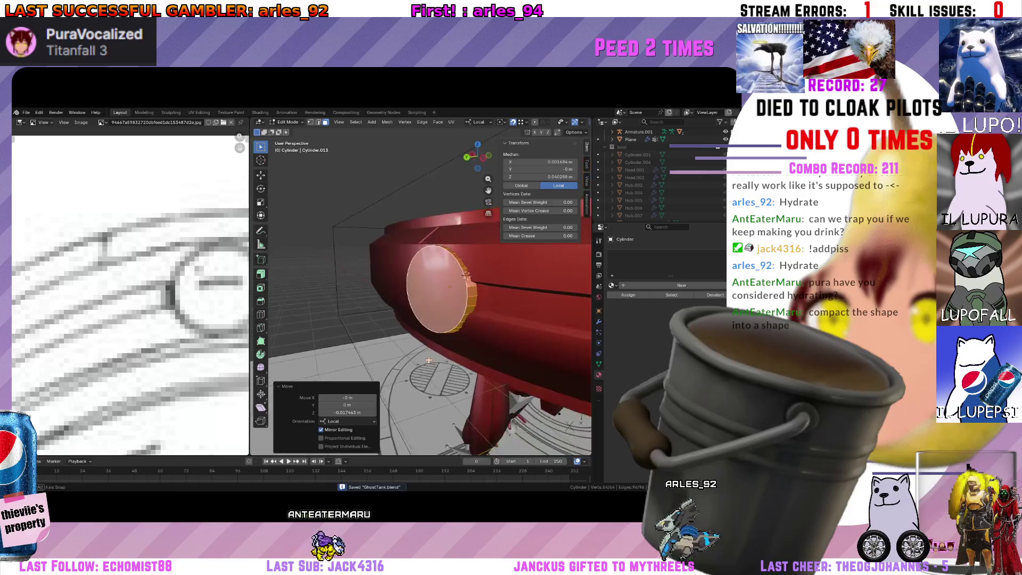
scroll(429, 361, up, 4)
scroll(452, 324, down, 4)
key(s)
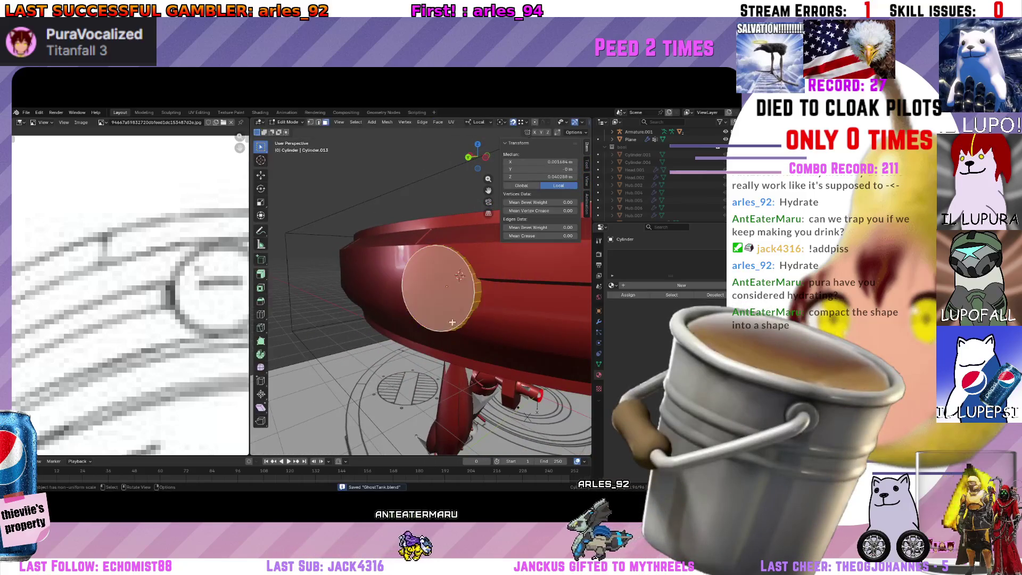
middle_drag(452, 322, 473, 286)
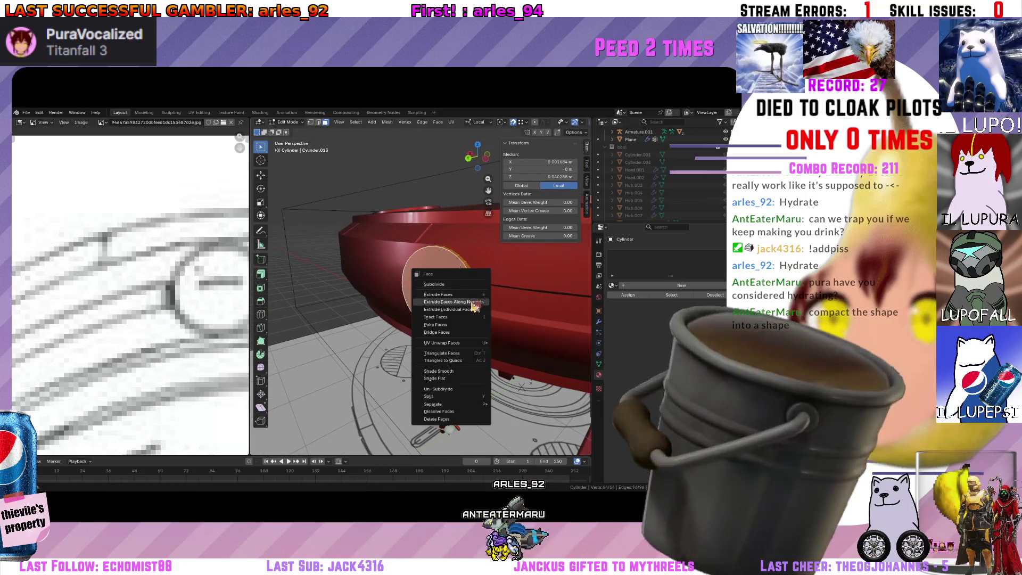
Give the hull-side disc smooth shading in Object Mode.
key(Tab)
right_click(383, 228)
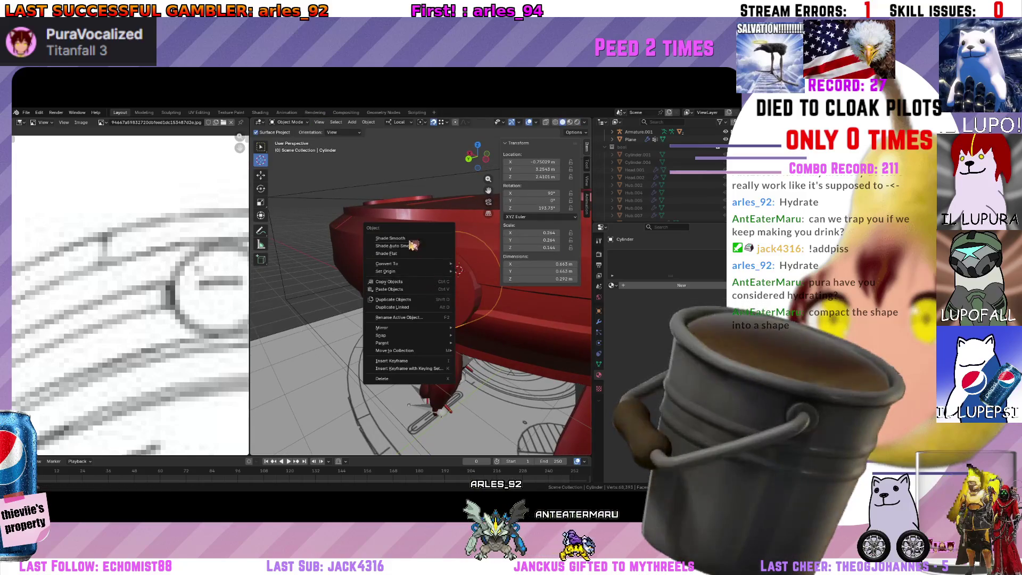
click(388, 226)
mouse_move(415, 242)
middle_down()
mouse_move(453, 302)
mouse_move(454, 266)
mouse_move(461, 285)
middle_up()
Select the disc's rim edge loop and mark its edges sharp.
key(Tab)
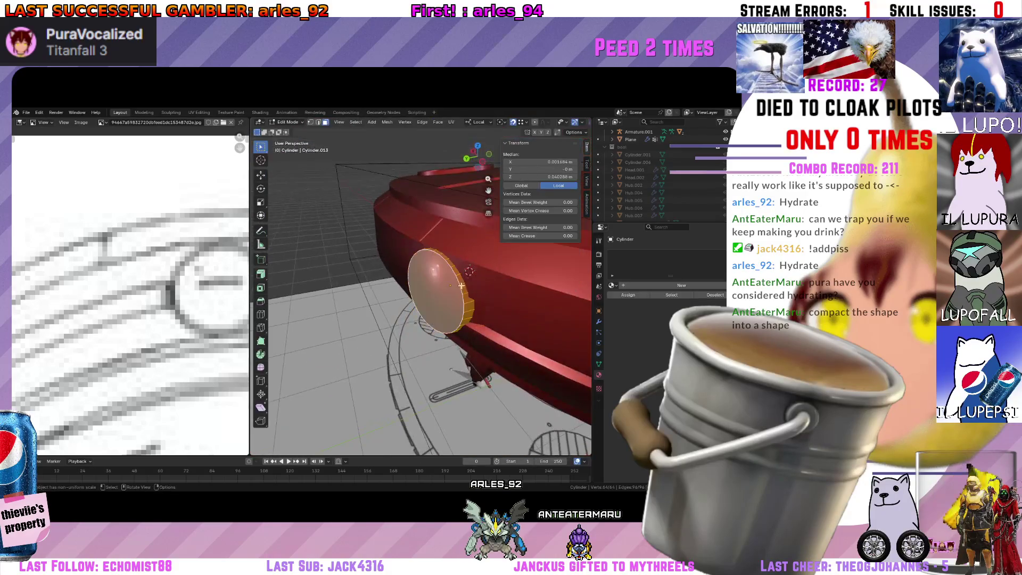
alt+click(455, 276)
right_click(460, 282)
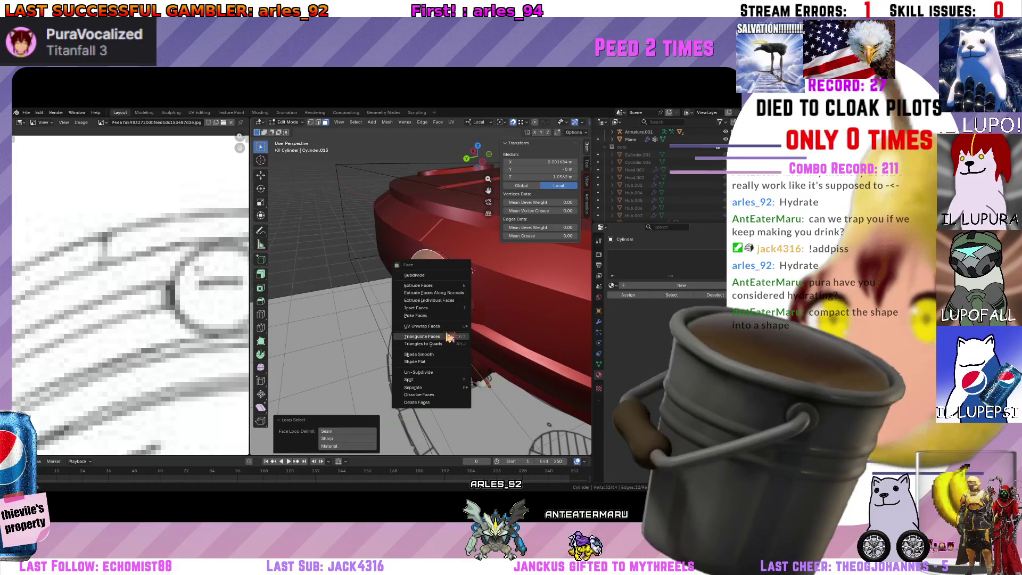
middle_drag(436, 268, 310, 142)
right_click(436, 265)
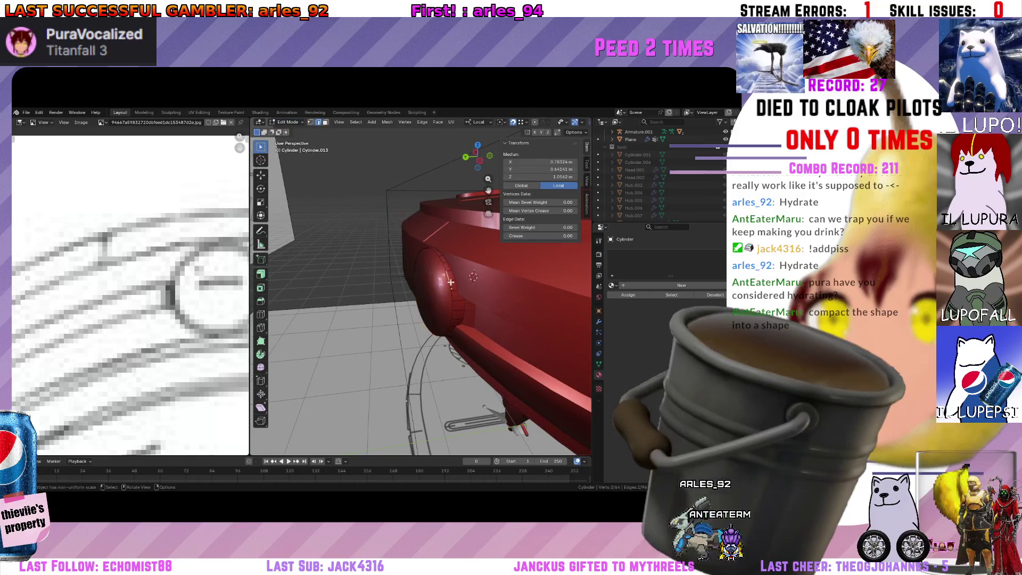
alt+click(447, 277)
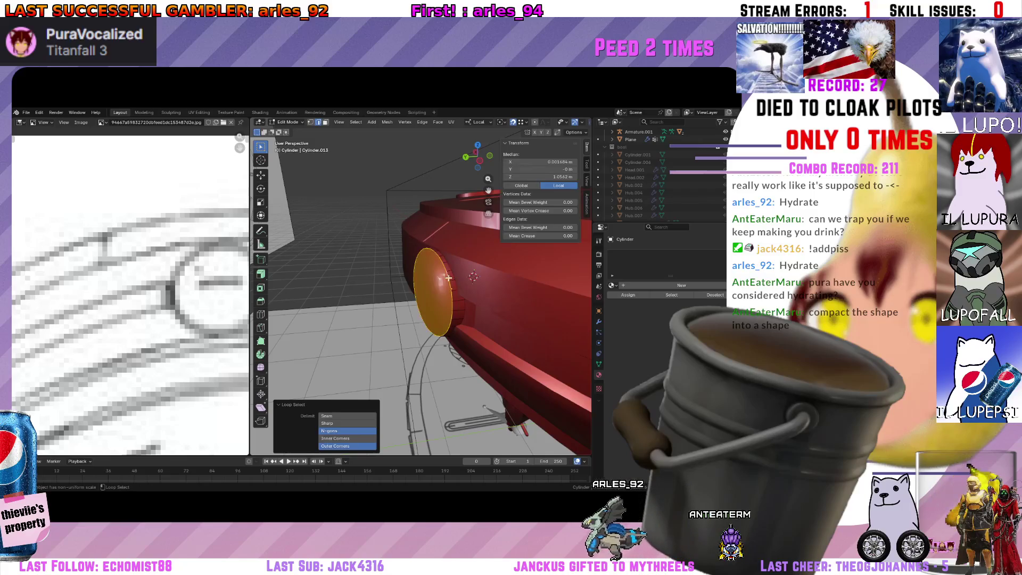
right_click(436, 391)
middle_drag(435, 409, 401, 299)
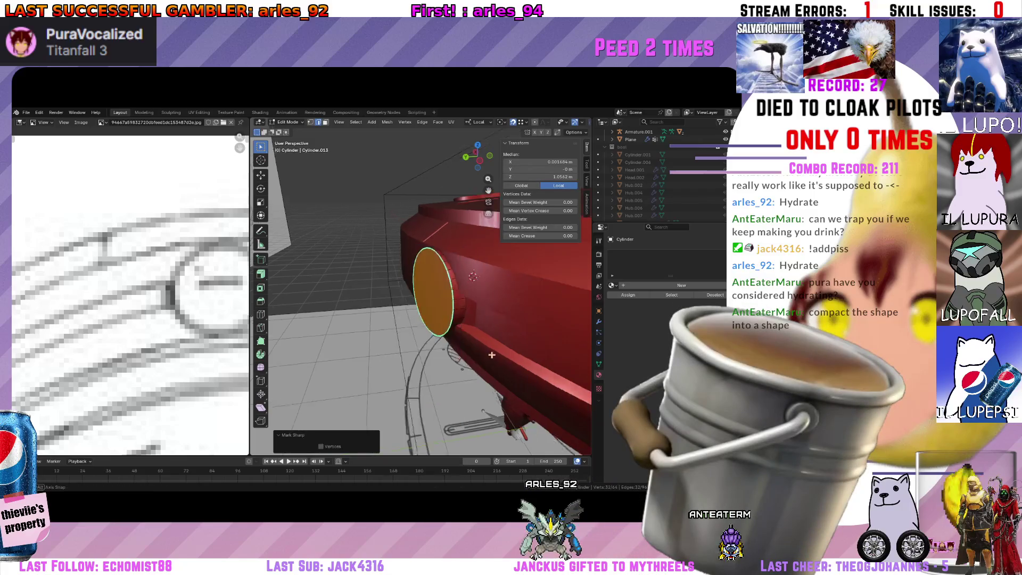
right_click(400, 299)
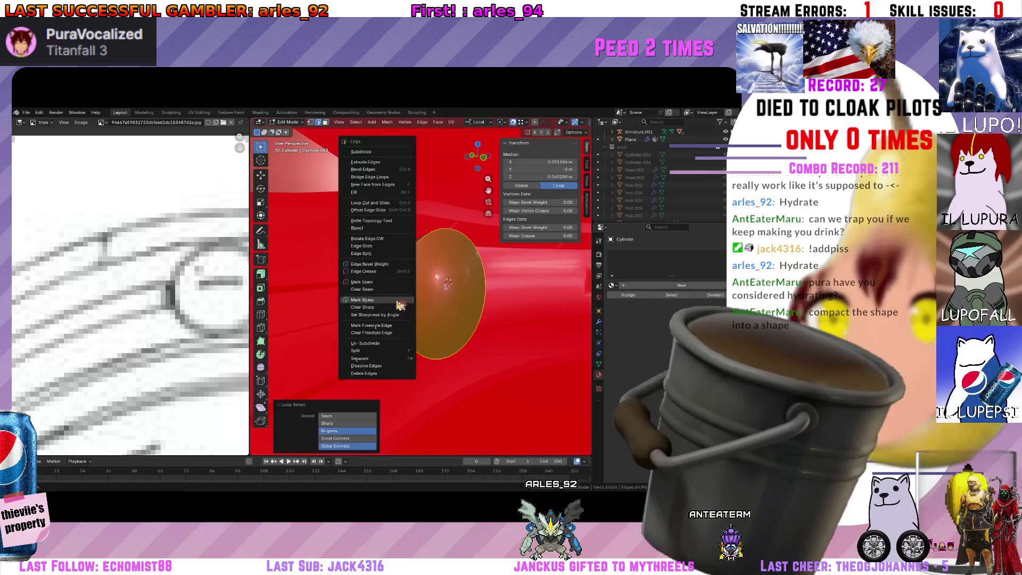
click(396, 320)
Delete the cylinder's round end face so it is left open, then leave Edit Mode.
click(442, 261)
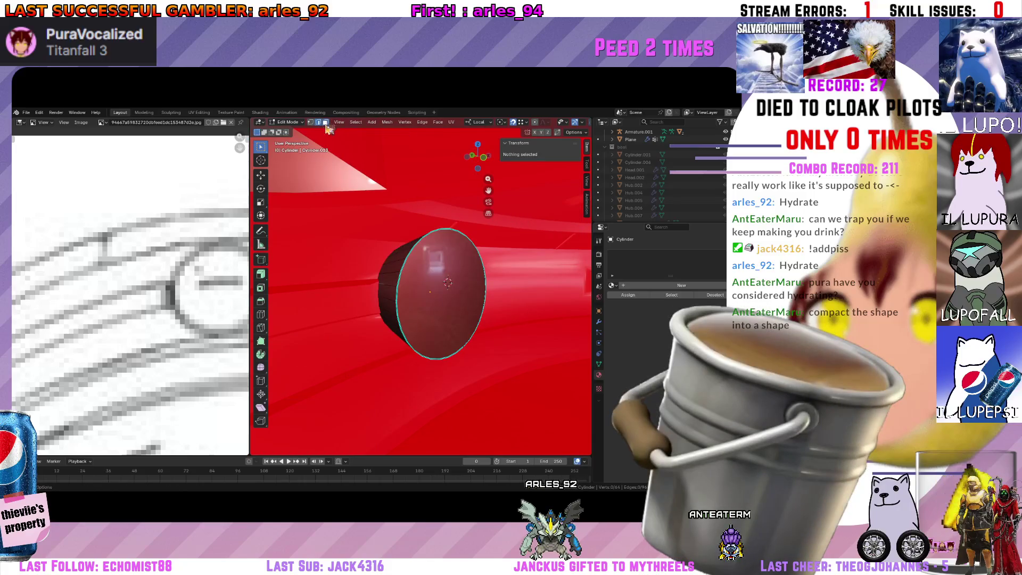
click(434, 295)
key(x)
click(402, 297)
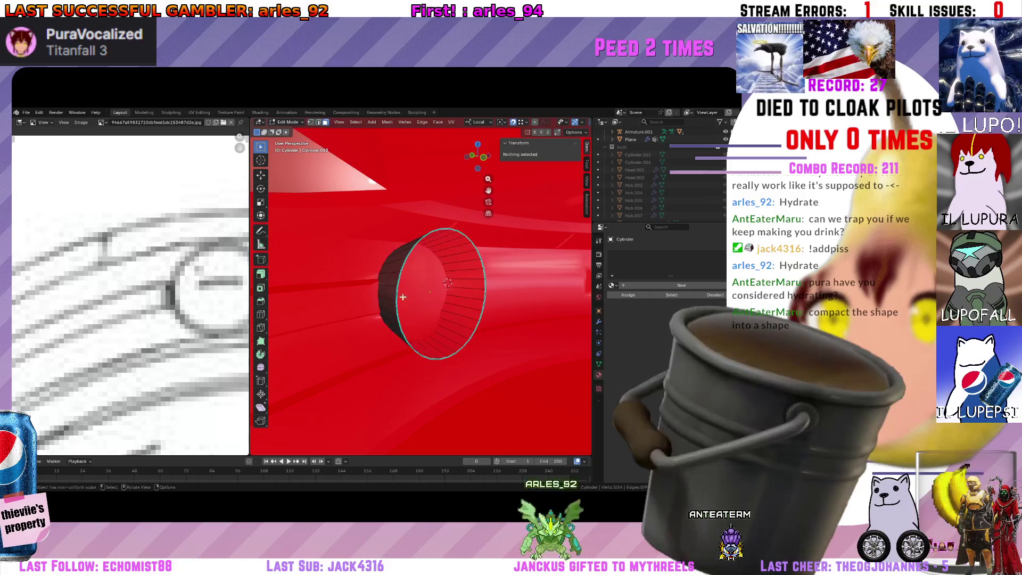
key(Tab)
scroll(402, 297, down, 3)
mouse_move(402, 298)
middle_down()
mouse_move(471, 323)
mouse_move(451, 303)
middle_up()
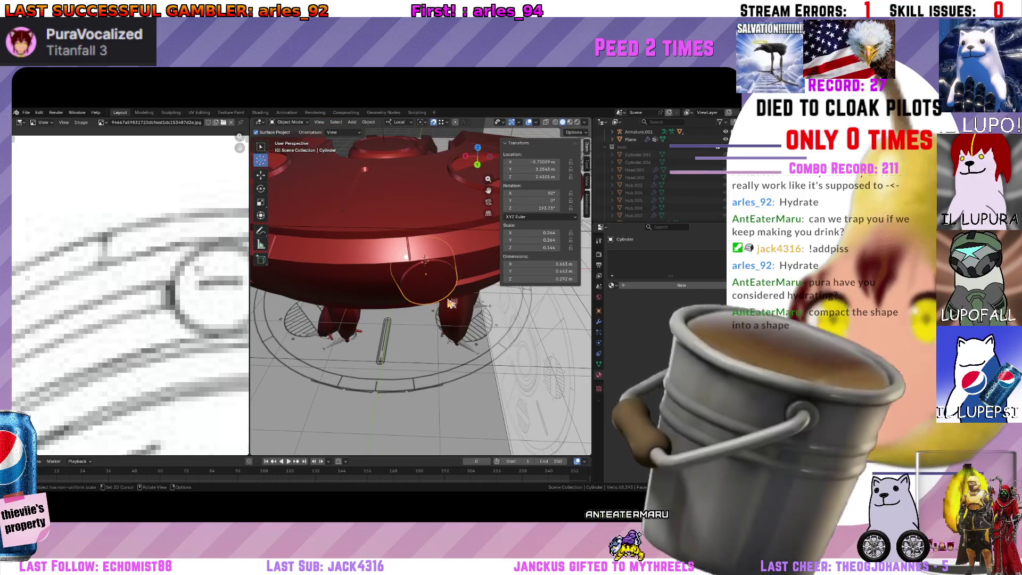
Inspect the saucer from above and the side, then save GhostTank.blend.
mouse_move(452, 303)
middle_down()
mouse_move(398, 329)
mouse_move(376, 315)
middle_up()
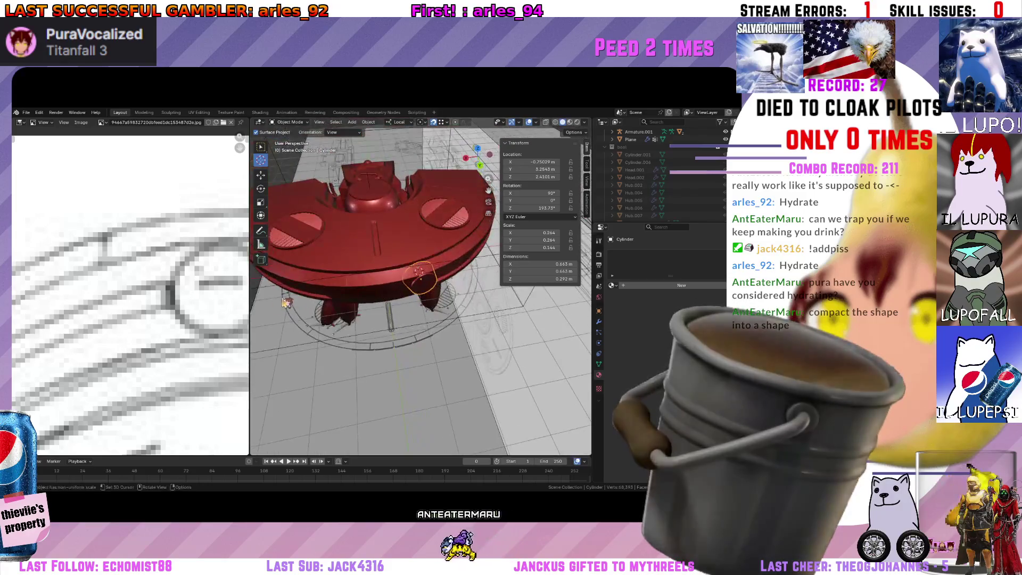
scroll(204, 304, down, 2)
scroll(204, 304, down, 1)
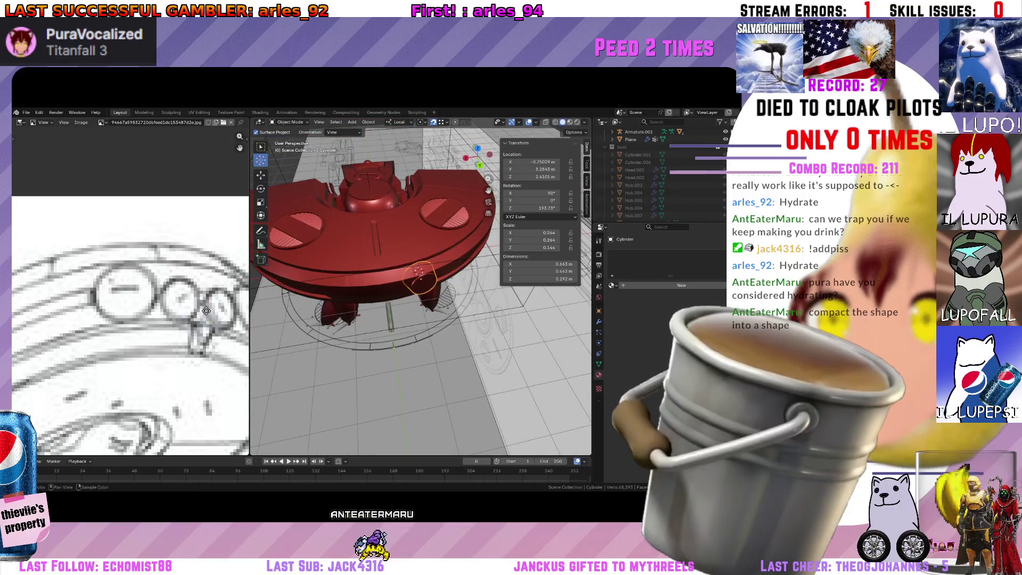
scroll(206, 311, down, 1)
scroll(397, 289, up, 2)
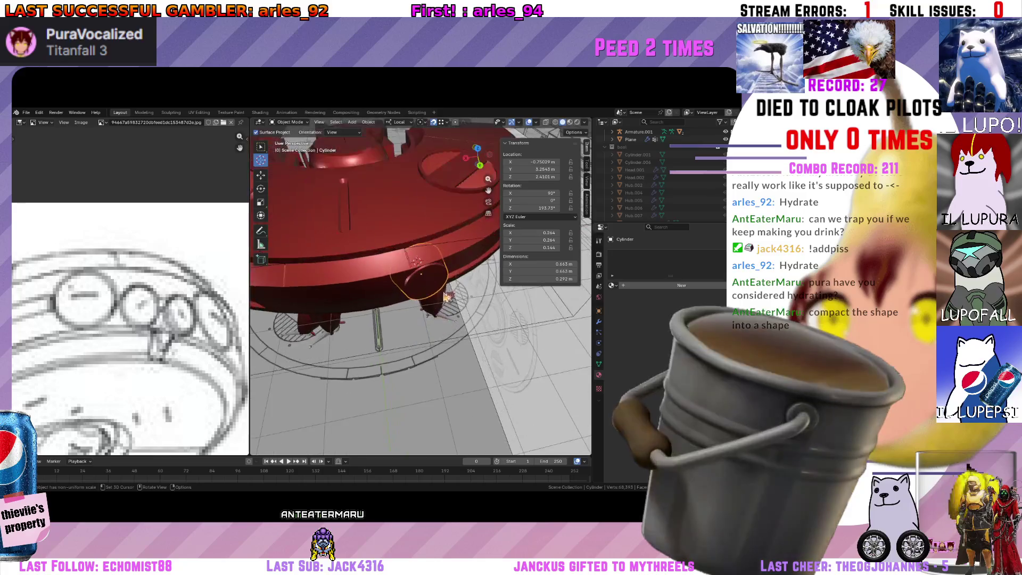
middle_drag(397, 264, 397, 289)
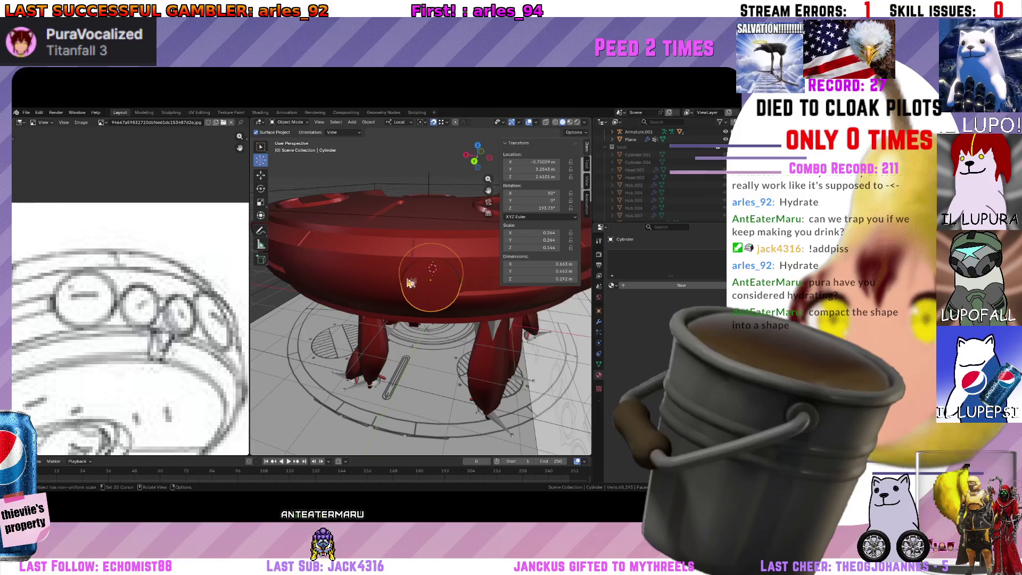
mouse_move(407, 285)
middle_down()
mouse_move(427, 295)
mouse_move(445, 290)
mouse_move(434, 285)
middle_up()
key(ctrl+s)
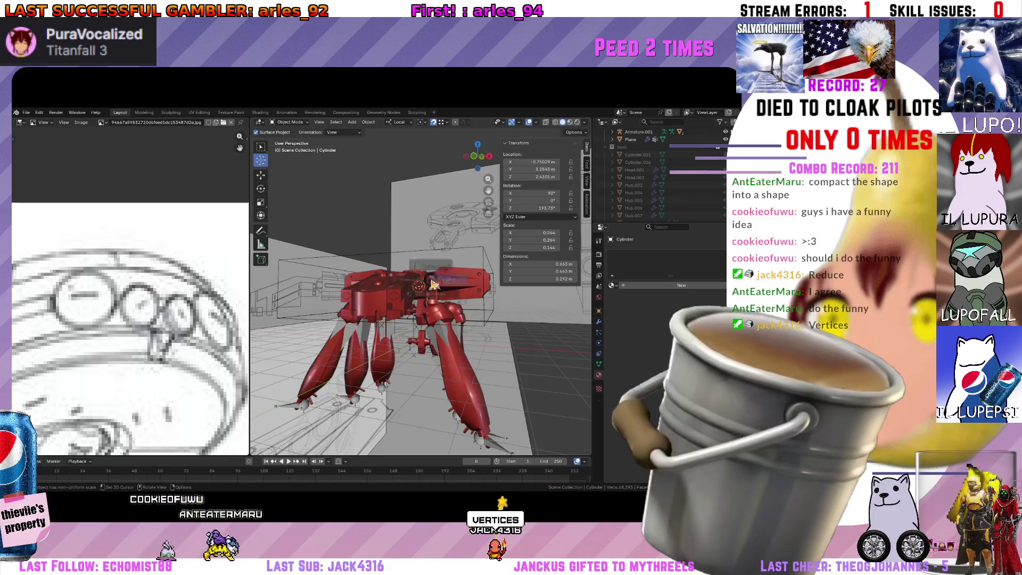
Review the dense leg geometry in wireframe from several angles and save the file.
key(shift+z)
mouse_move(433, 284)
middle_down()
mouse_move(394, 289)
mouse_move(416, 289)
middle_up()
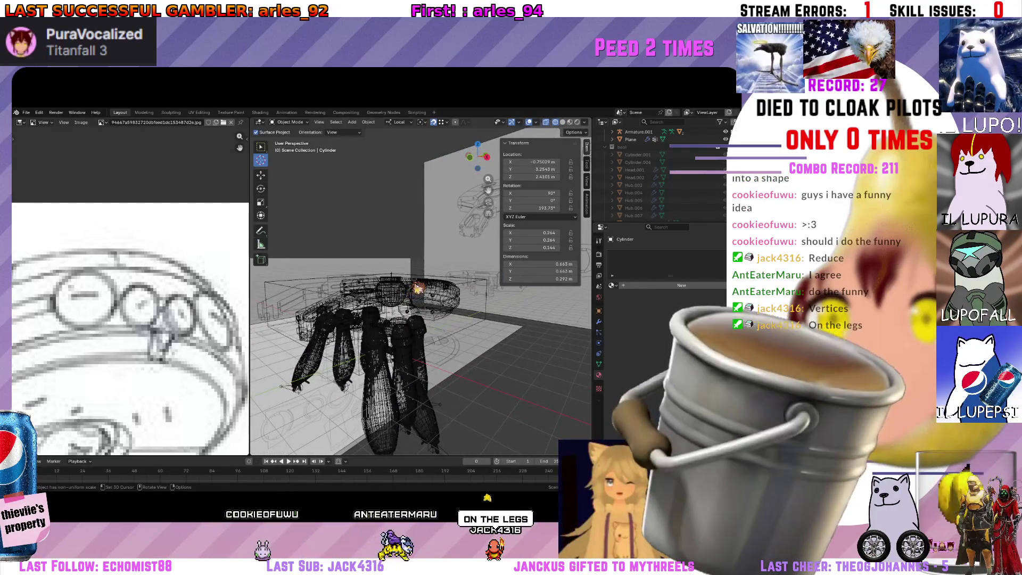
mouse_move(416, 290)
middle_down()
mouse_move(466, 308)
mouse_move(442, 337)
mouse_move(412, 314)
mouse_move(426, 295)
mouse_move(402, 310)
middle_up()
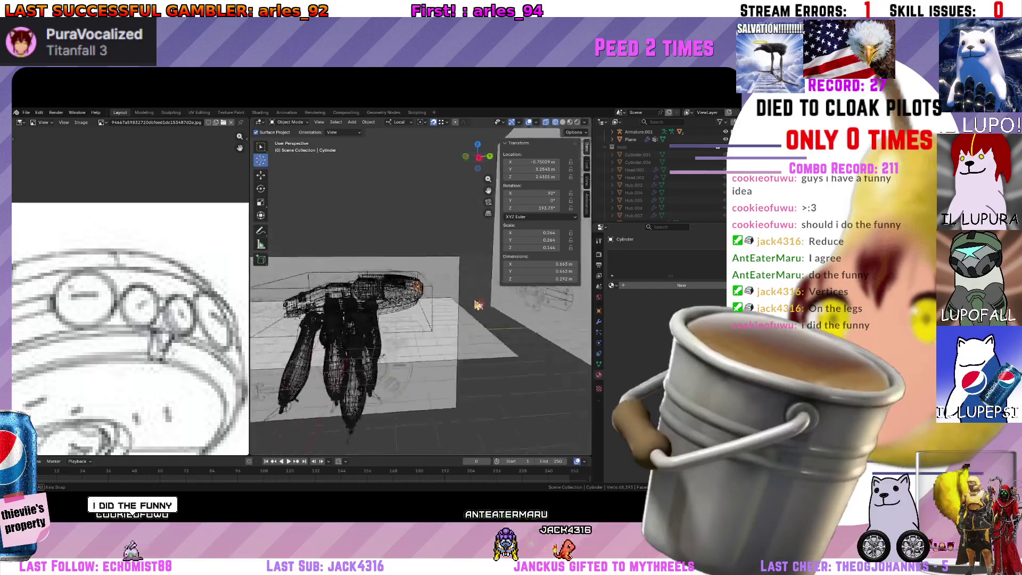
mouse_move(478, 305)
middle_down()
mouse_move(494, 328)
mouse_move(461, 342)
middle_up()
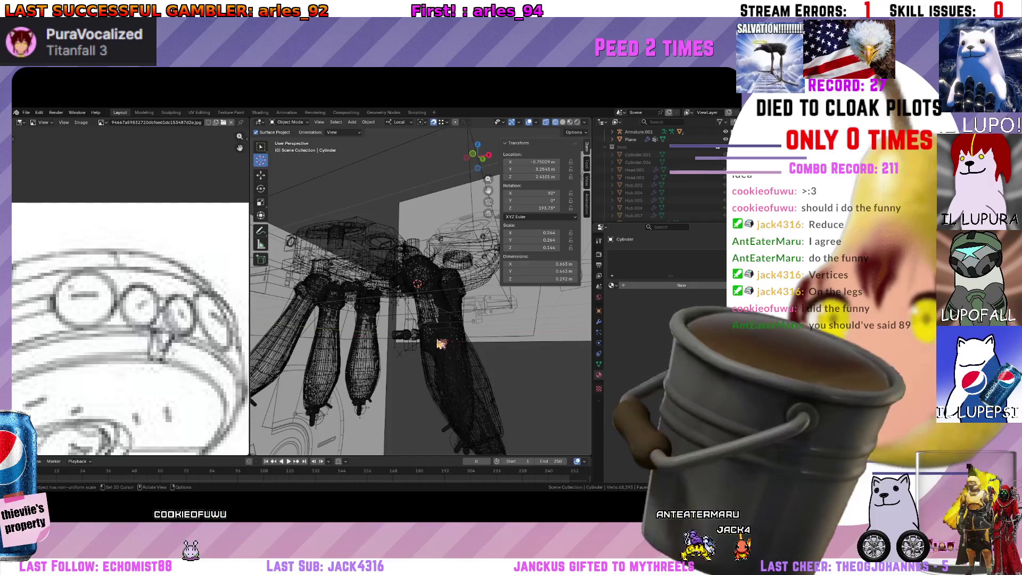
mouse_move(403, 362)
middle_down()
mouse_move(410, 379)
mouse_move(399, 336)
middle_up()
scroll(441, 291, up, 5)
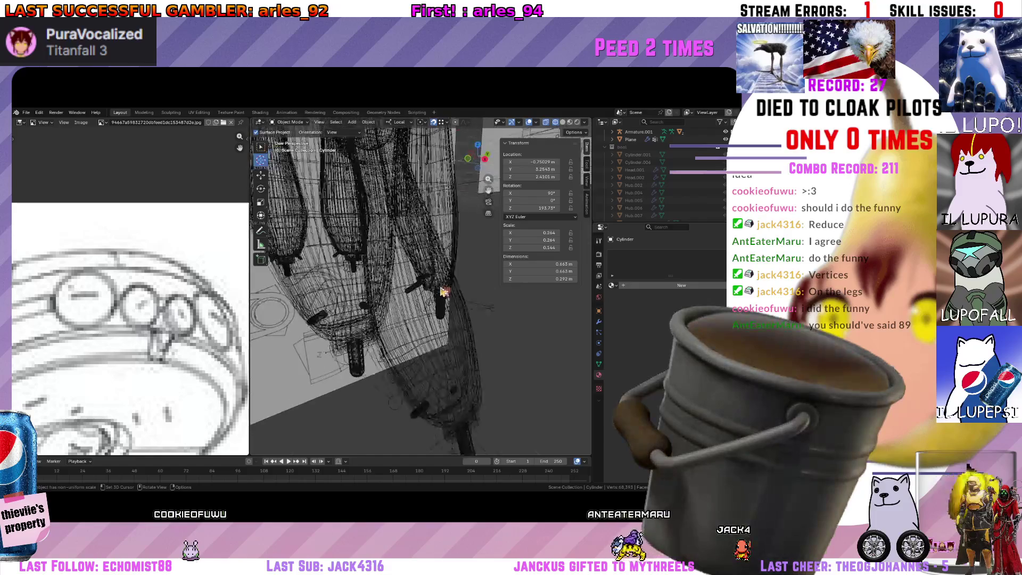
scroll(442, 291, down, 5)
mouse_move(442, 291)
middle_down()
mouse_move(421, 253)
mouse_move(433, 295)
mouse_move(479, 338)
mouse_move(392, 299)
mouse_move(386, 318)
mouse_move(352, 297)
middle_up()
key(ctrl+s)
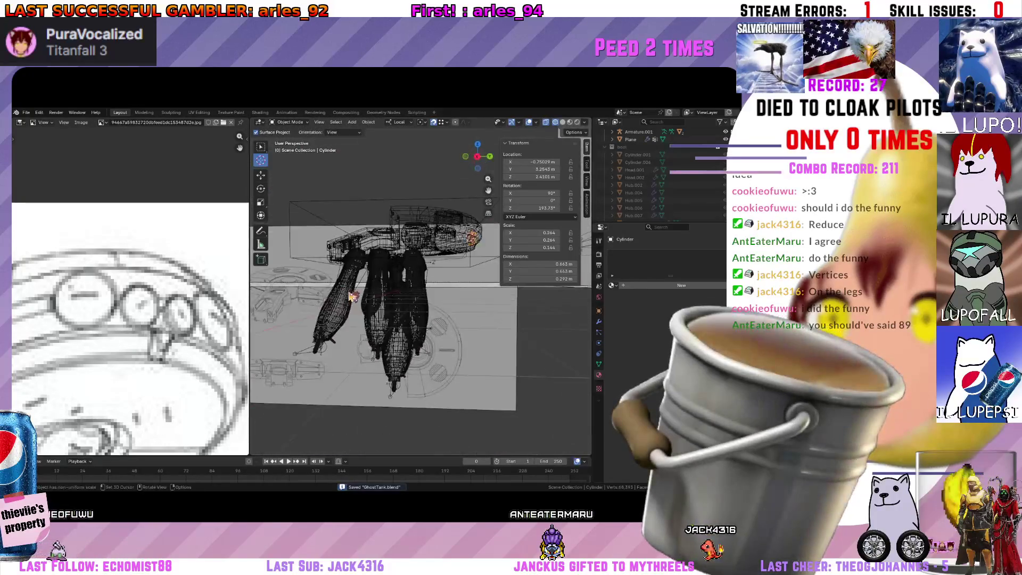
Enter Edit Mode on the cylinder part and restore solid shading.
middle_drag(420, 310, 387, 320)
scroll(371, 325, down, 5)
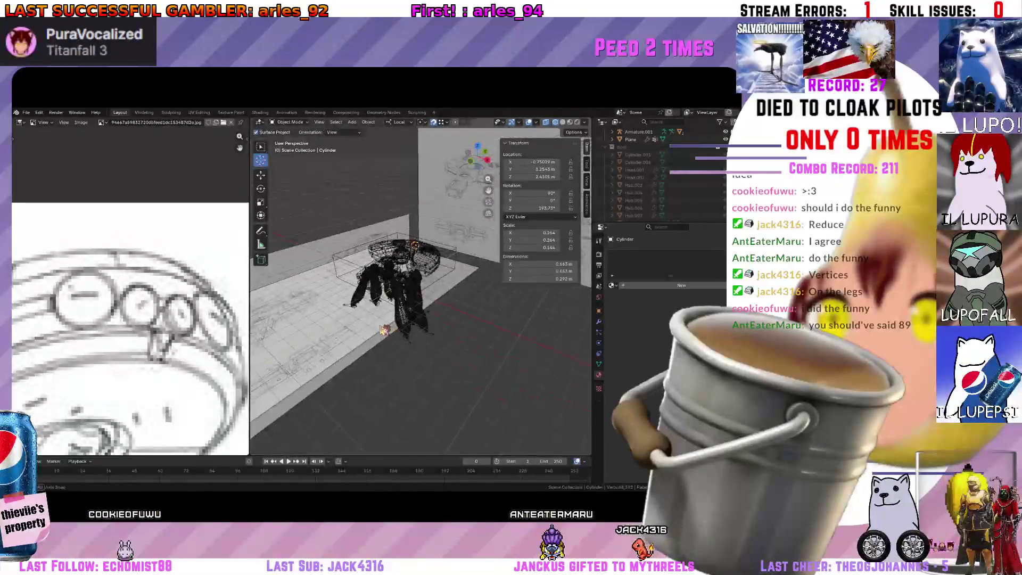
key(Tab)
click(416, 322)
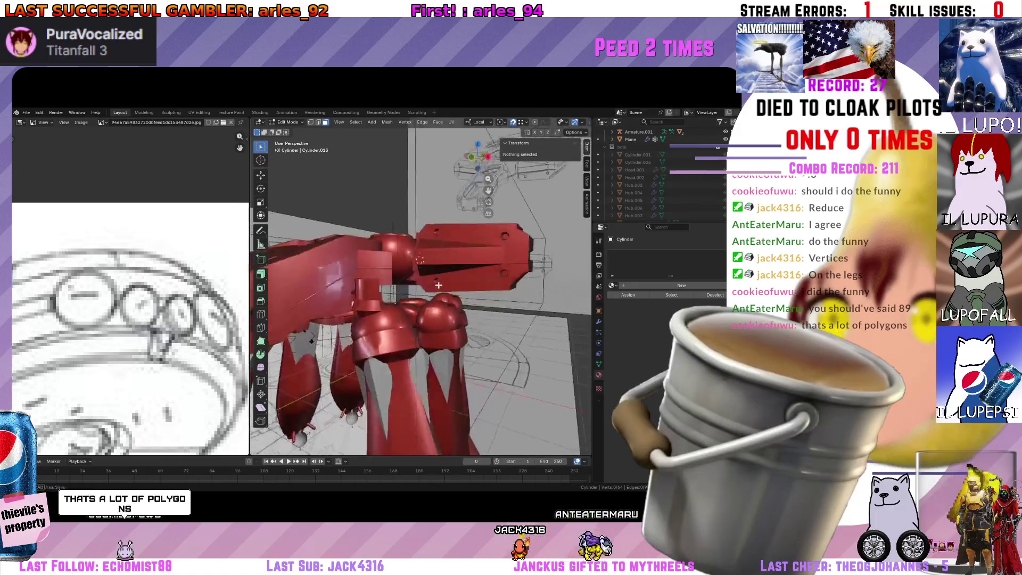
Switch from Blender to the browser's Google Images results for Garten of Banban models.
mouse_move(438, 285)
middle_down()
mouse_move(453, 296)
mouse_move(429, 316)
middle_up()
scroll(446, 291, down, 3)
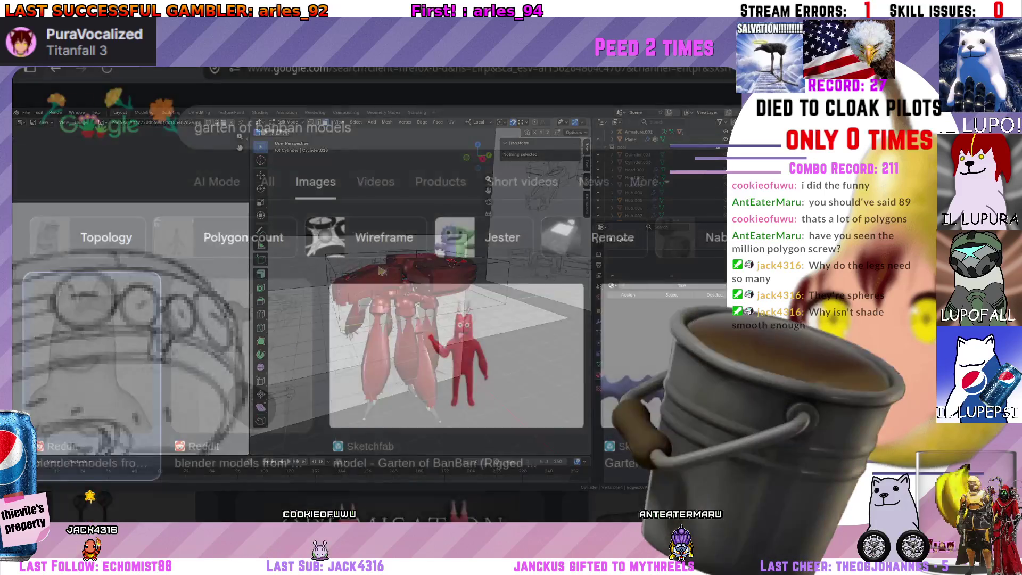
key(alt+Tab)
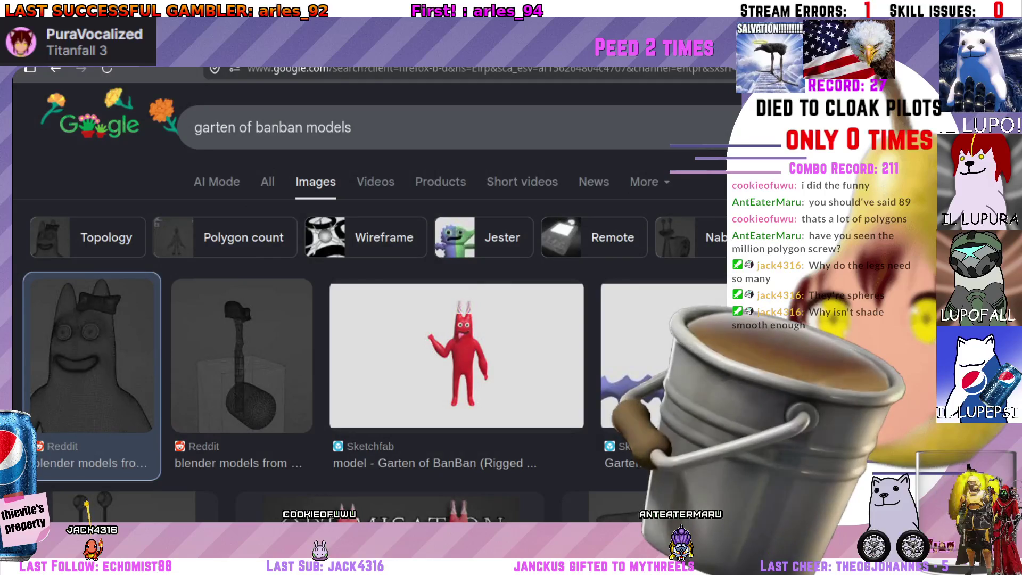